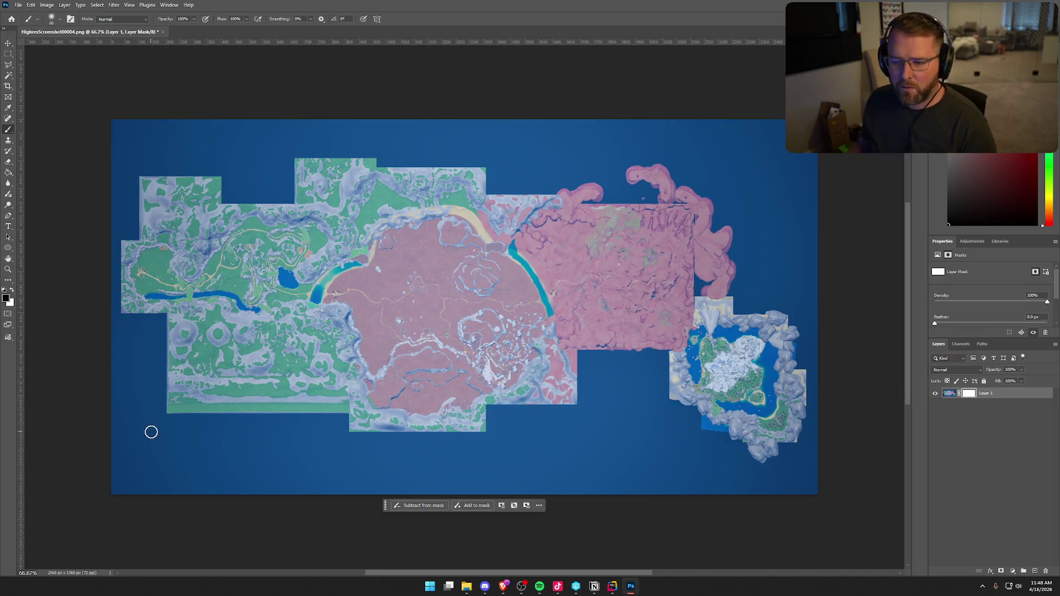
Remove the map layer's blue background, discarding its existing layer mask
scroll(251, 414, up, 2)
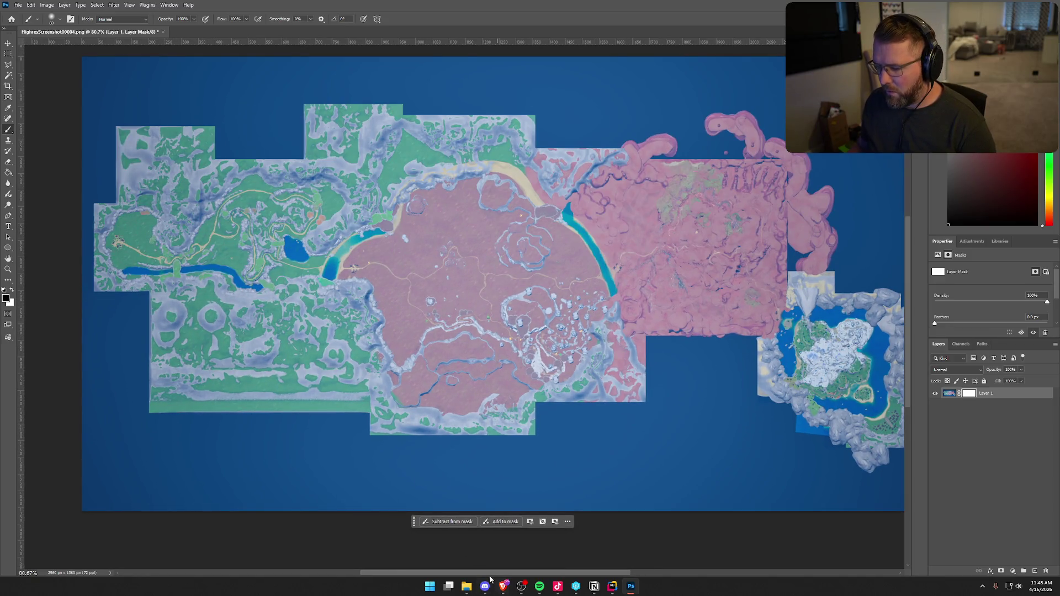
drag(490, 573, 503, 572)
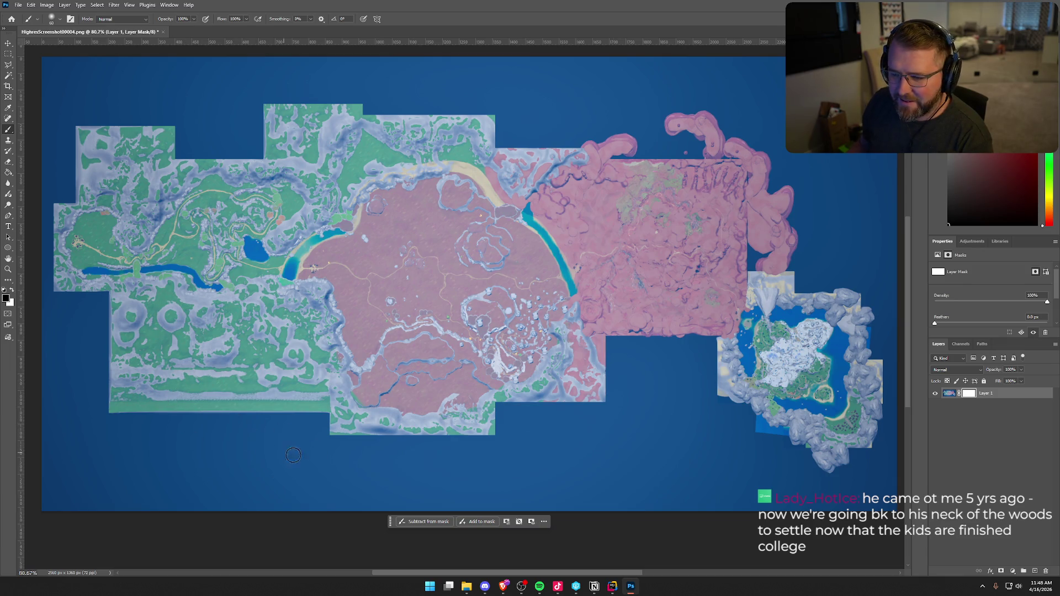
key(ctrl+2)
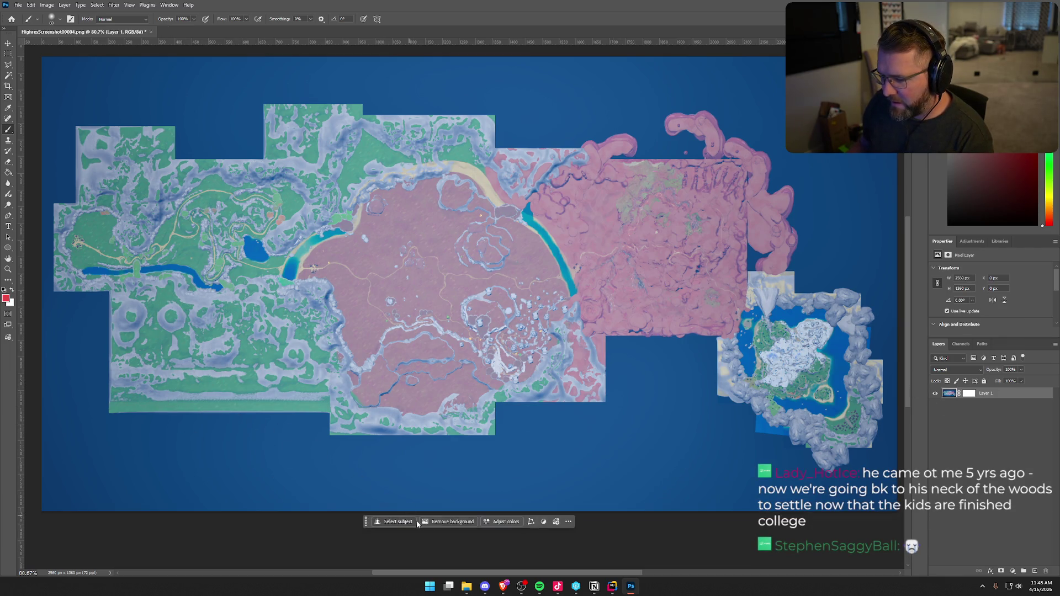
click(436, 522)
click(500, 212)
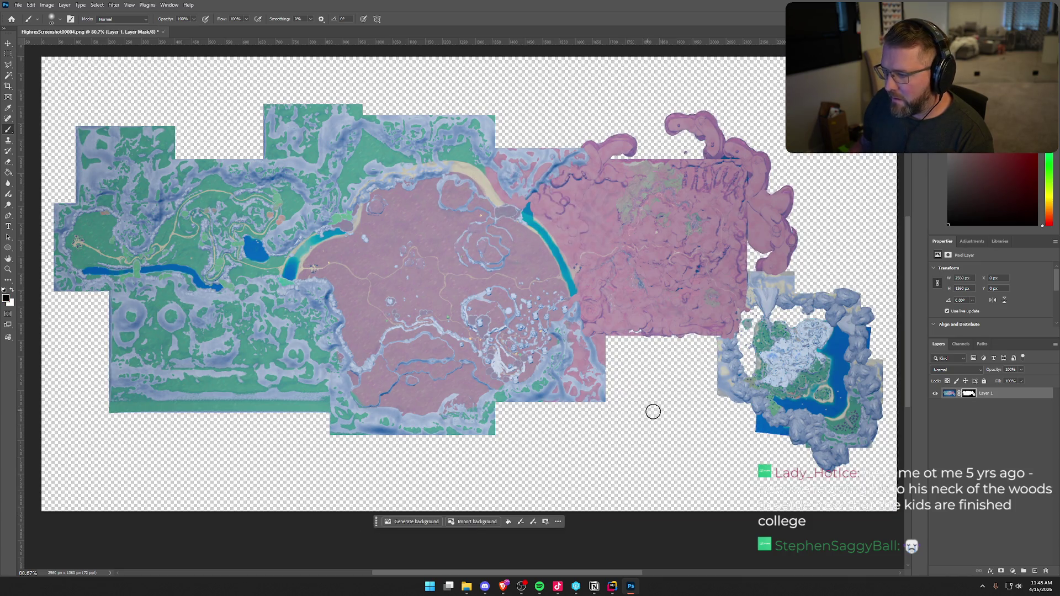
Redo the background removal and paint the mask to restore water along the island's edges
key(ctrl+z)
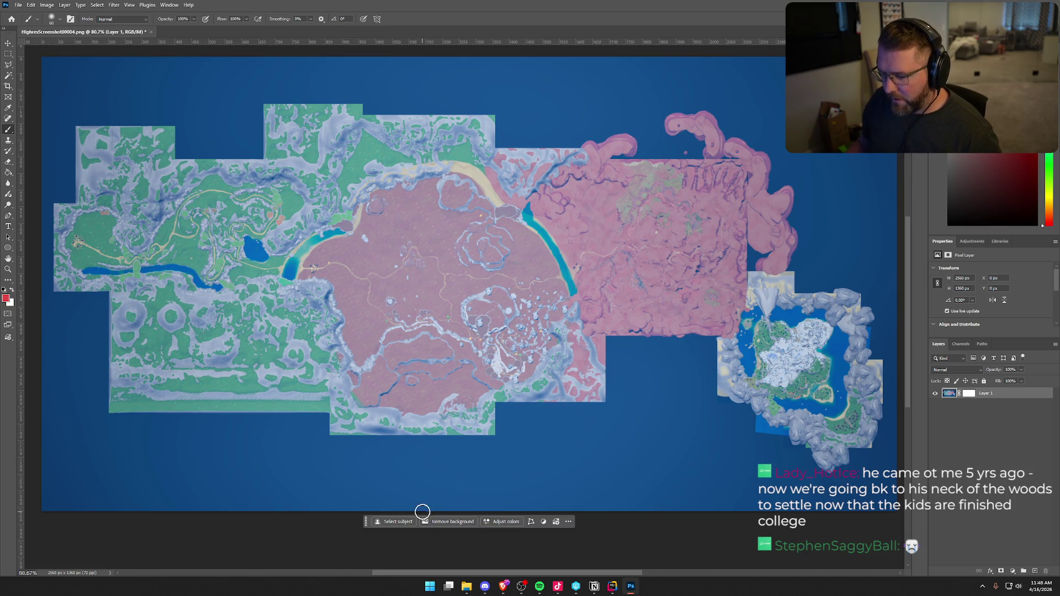
click(448, 521)
click(502, 212)
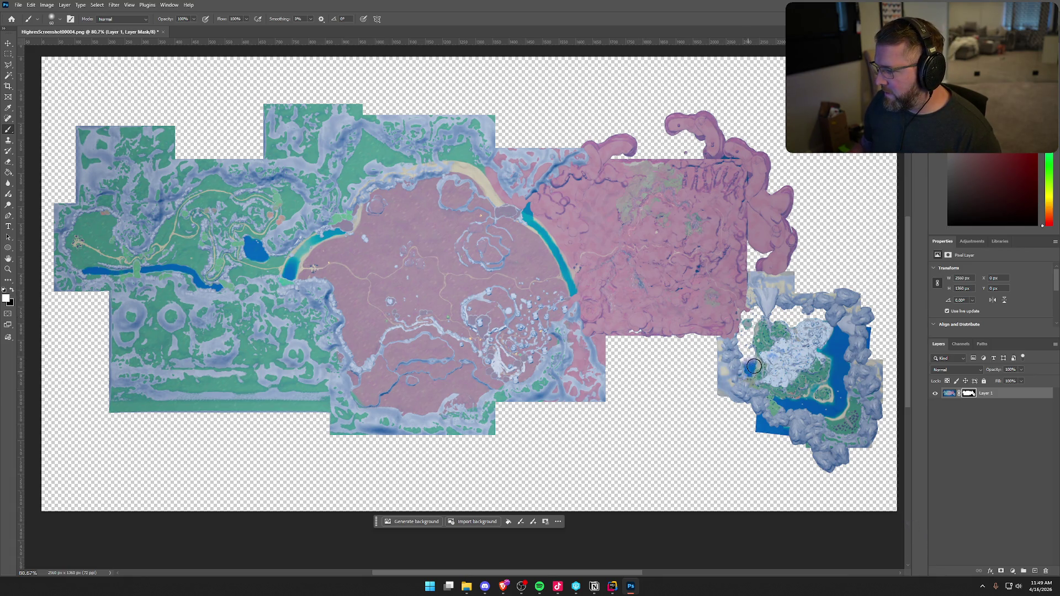
mouse_move(754, 366)
mouse_down()
mouse_move(748, 312)
mouse_move(809, 311)
mouse_move(788, 316)
mouse_up()
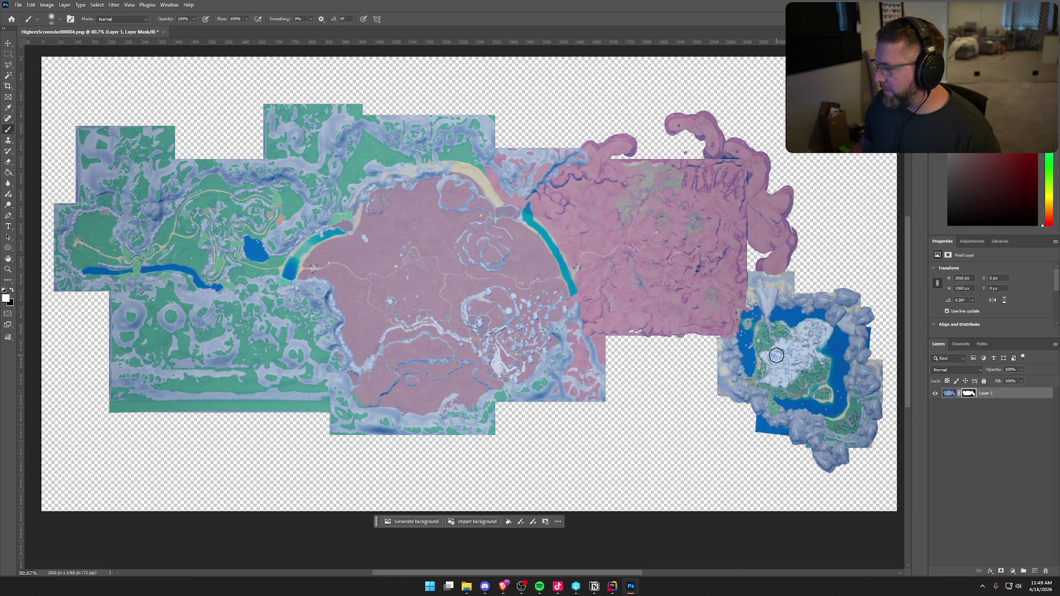
drag(750, 276, 754, 242)
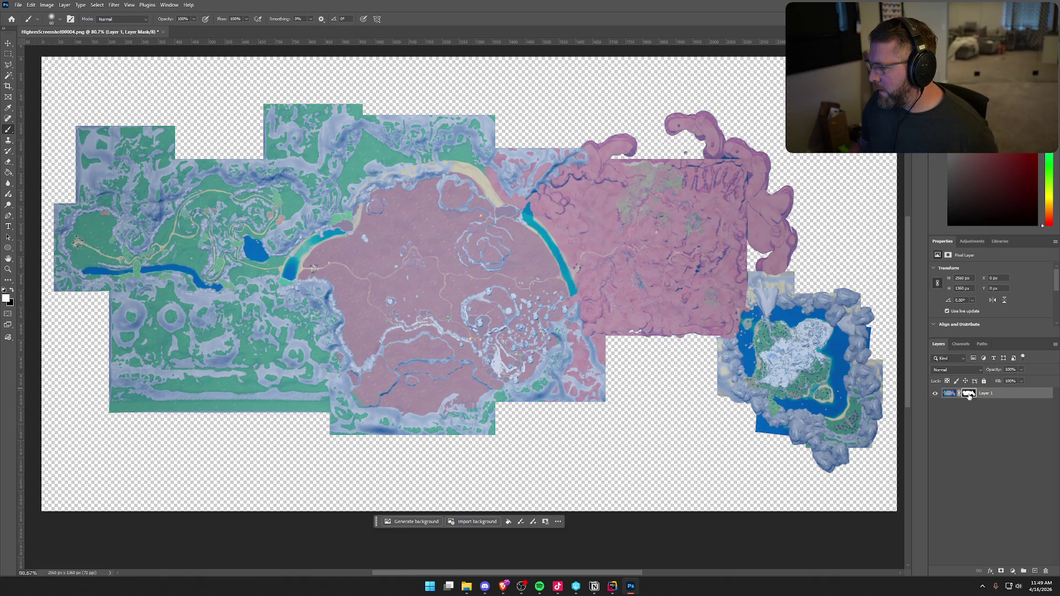
Target the layer mask and hide the pink map's lower-right edge
click(949, 393)
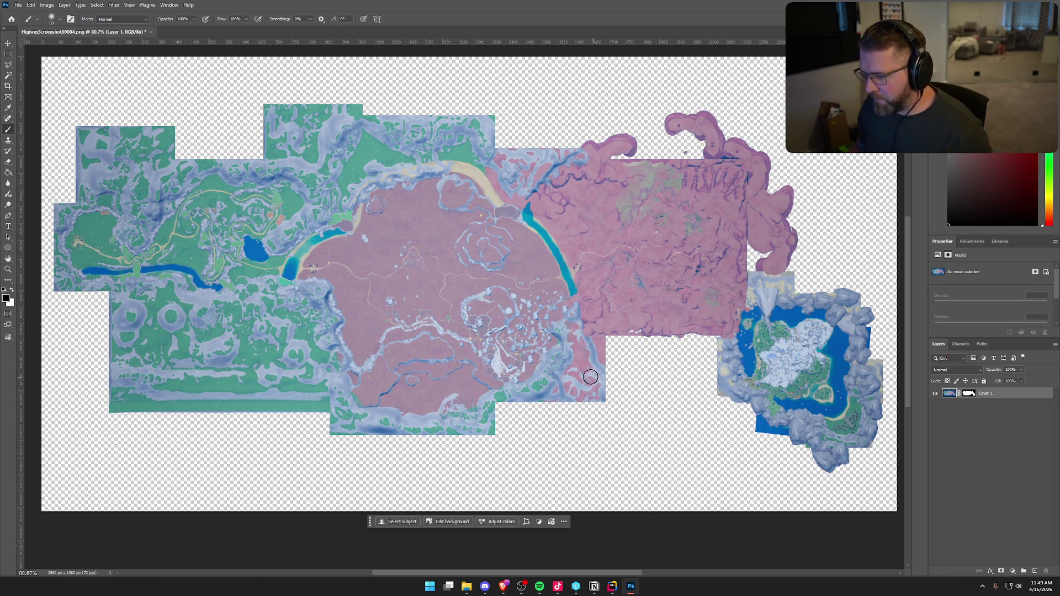
drag(611, 355, 596, 401)
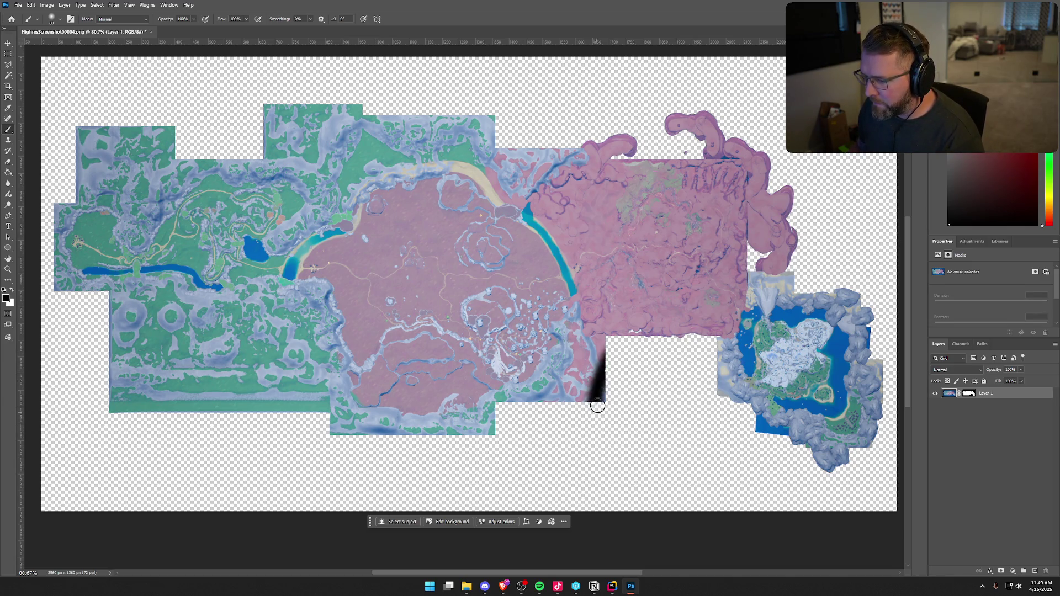
key(ctrl+z)
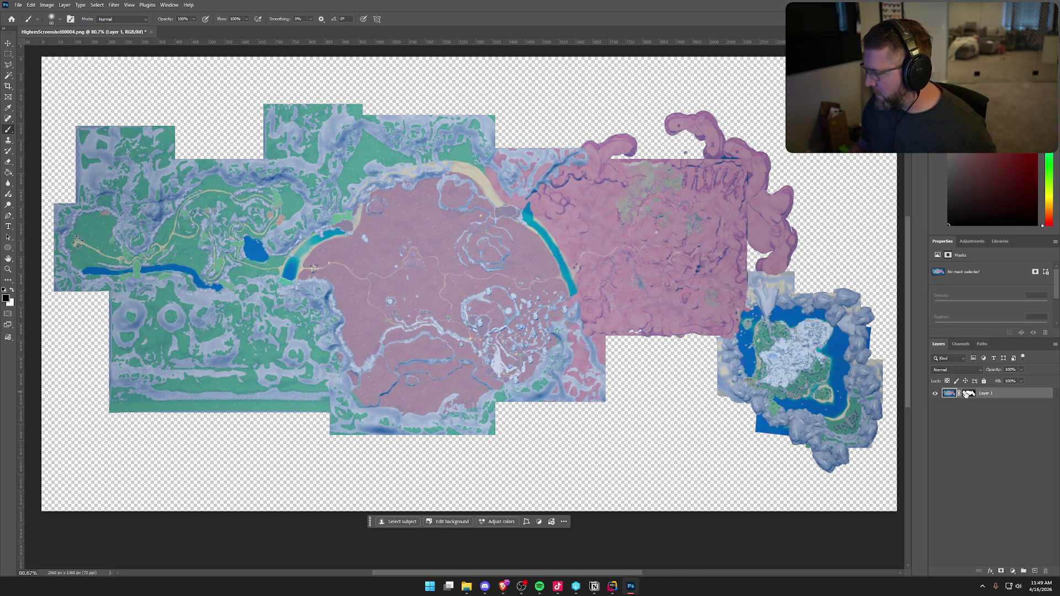
click(967, 393)
drag(624, 366, 588, 406)
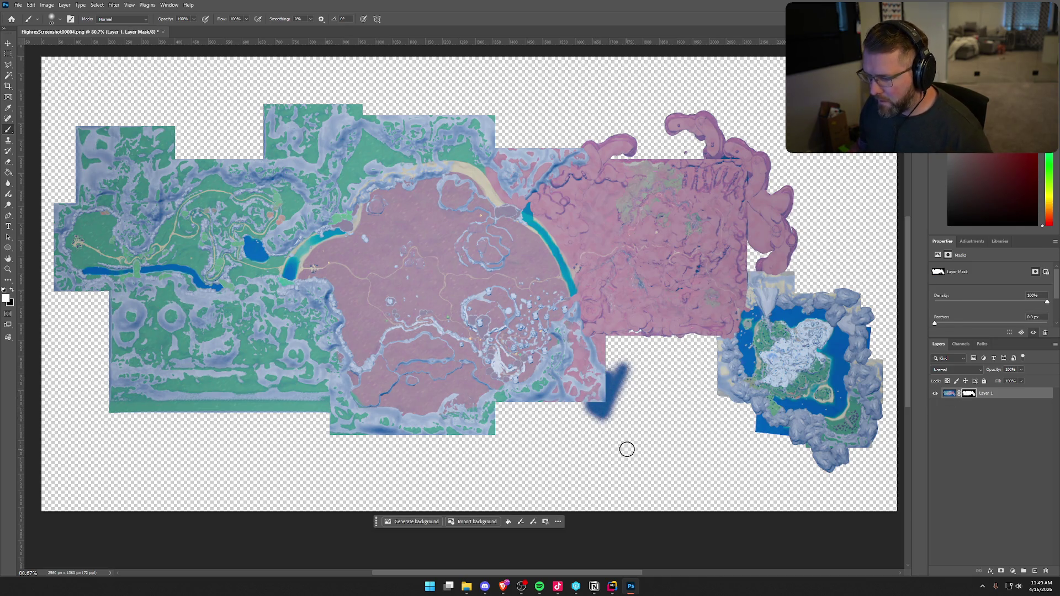
key(ctrl+z)
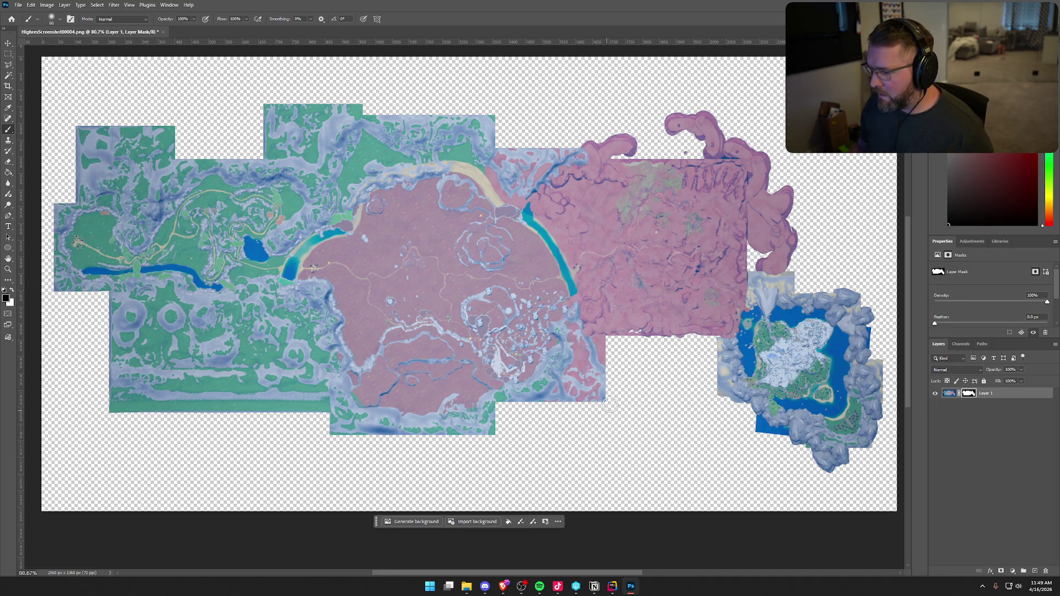
mouse_move(610, 381)
mouse_down()
mouse_move(578, 414)
mouse_move(598, 405)
mouse_move(600, 348)
mouse_move(698, 339)
mouse_move(718, 345)
mouse_move(725, 406)
mouse_up()
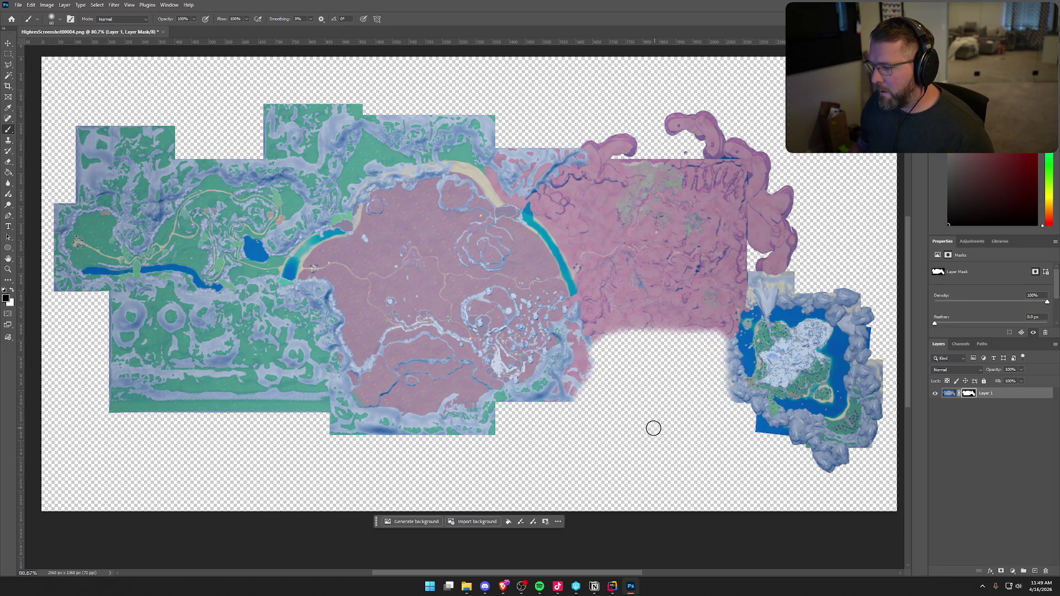
Keep fading the pink region's lower edge, removing the faint streak and the bottom pink lobe
mouse_move(597, 360)
mouse_down()
mouse_move(564, 405)
mouse_move(493, 416)
mouse_move(488, 442)
mouse_up()
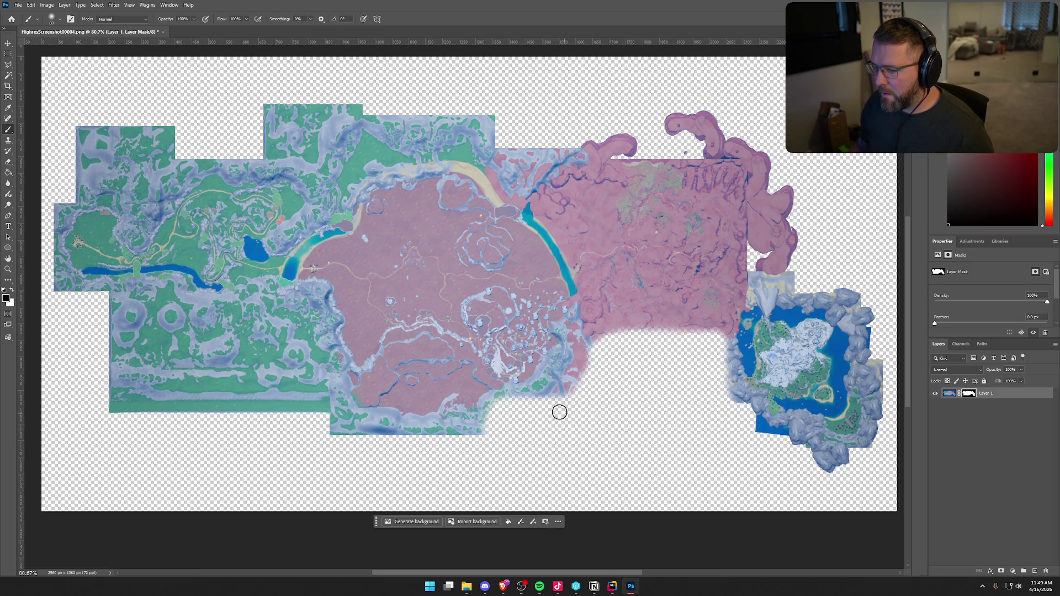
mouse_move(574, 392)
mouse_down()
mouse_move(594, 353)
mouse_move(548, 397)
mouse_move(521, 403)
mouse_move(568, 364)
mouse_move(507, 398)
mouse_move(492, 423)
mouse_move(482, 412)
mouse_move(485, 427)
mouse_up()
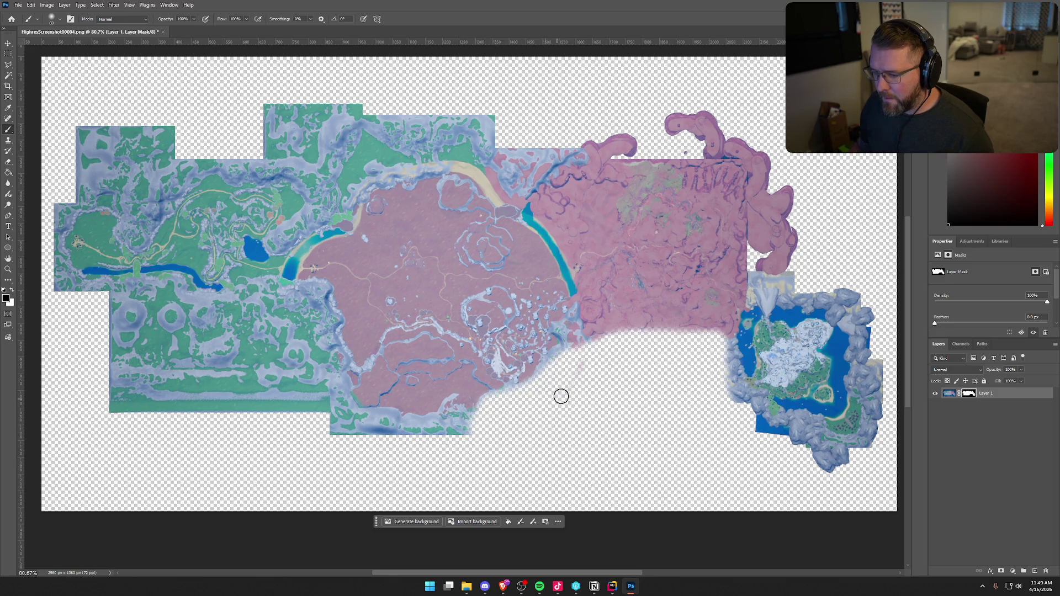
drag(561, 397, 585, 367)
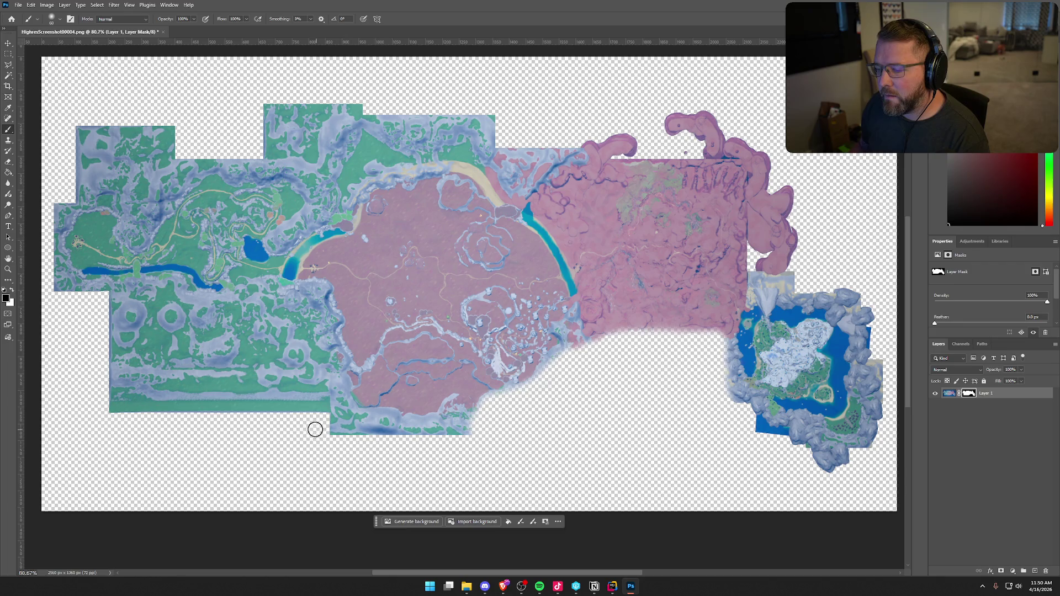
mouse_move(316, 430)
mouse_down()
mouse_move(355, 440)
mouse_move(331, 421)
mouse_move(394, 452)
mouse_up()
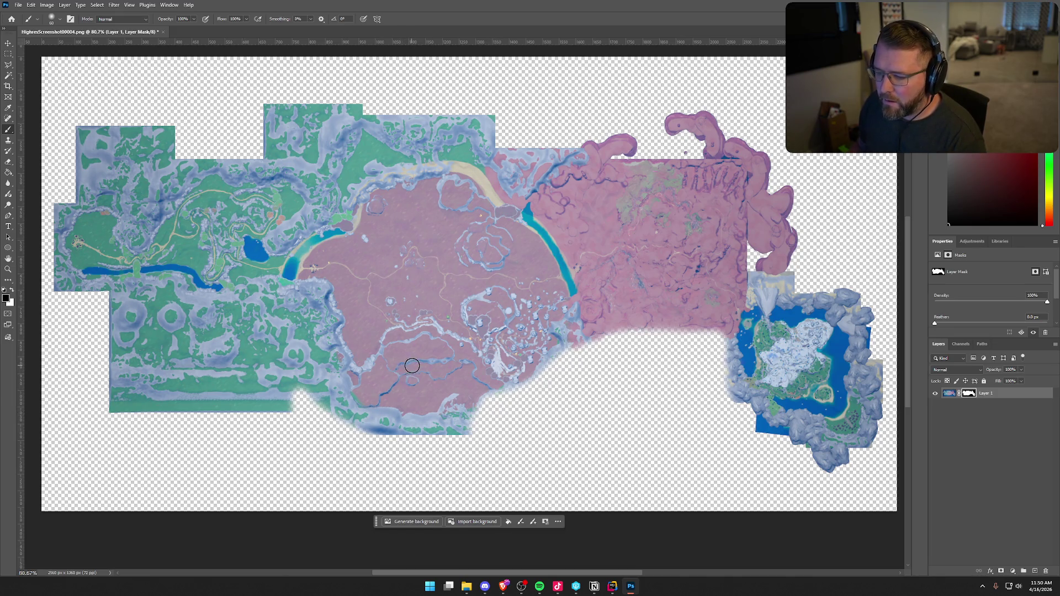
mouse_move(412, 366)
mouse_down()
mouse_move(367, 386)
mouse_move(330, 433)
mouse_move(432, 375)
mouse_move(373, 411)
mouse_move(371, 437)
mouse_move(460, 438)
mouse_up()
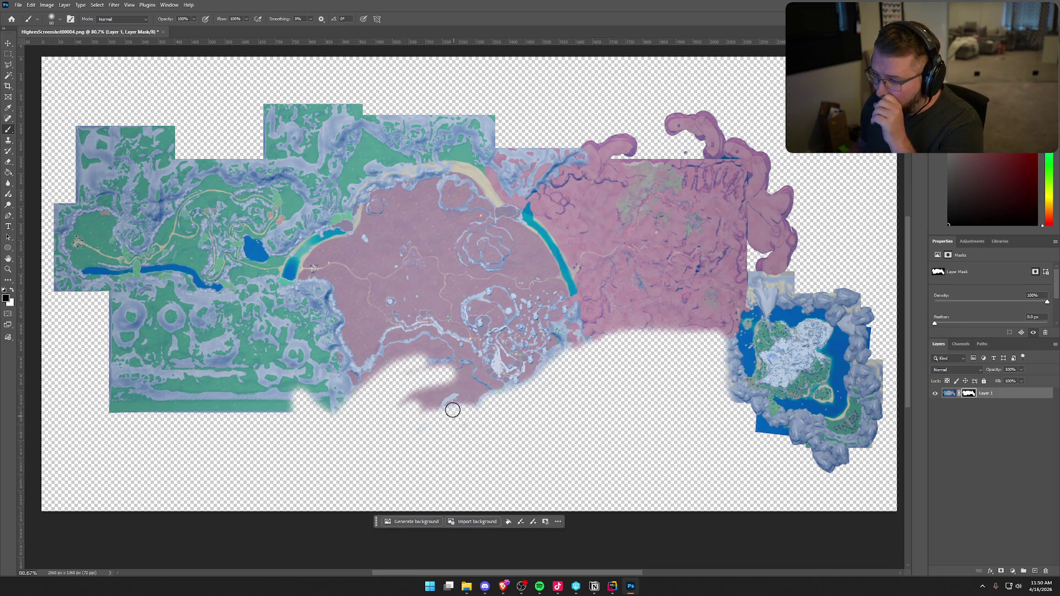
mouse_move(415, 369)
mouse_down()
mouse_move(464, 367)
mouse_move(496, 409)
mouse_move(438, 374)
mouse_move(473, 415)
mouse_move(457, 383)
mouse_move(402, 398)
mouse_move(539, 389)
mouse_up()
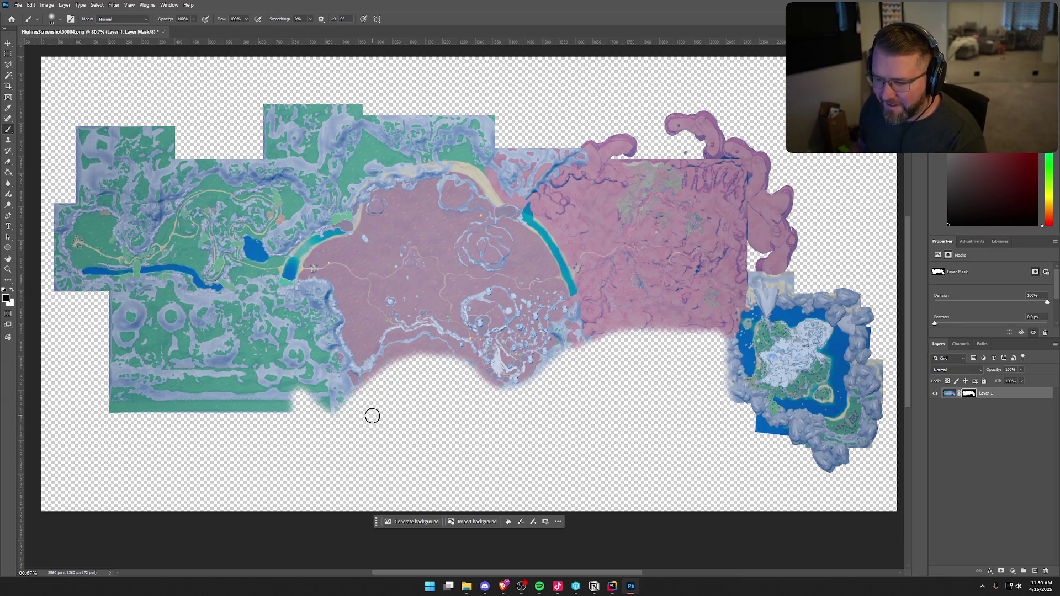
Enlarge the brush to 100 and mask away the lower green strip and hard lower-left edge
key(bracketright)
key(bracketright)
key(bracketright)
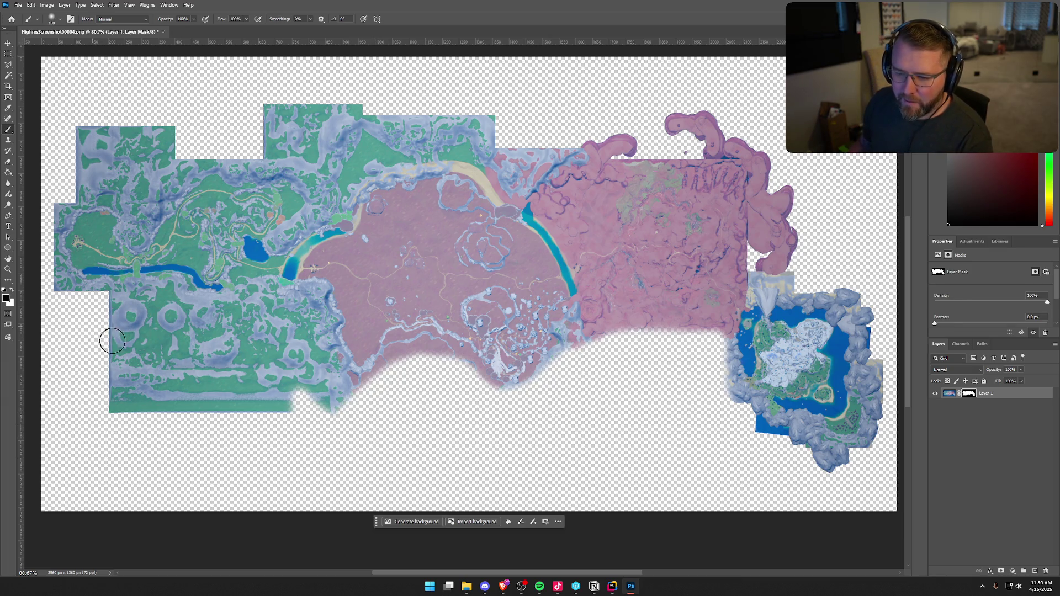
mouse_move(109, 338)
mouse_down()
mouse_move(164, 398)
mouse_move(131, 419)
mouse_move(160, 428)
mouse_up()
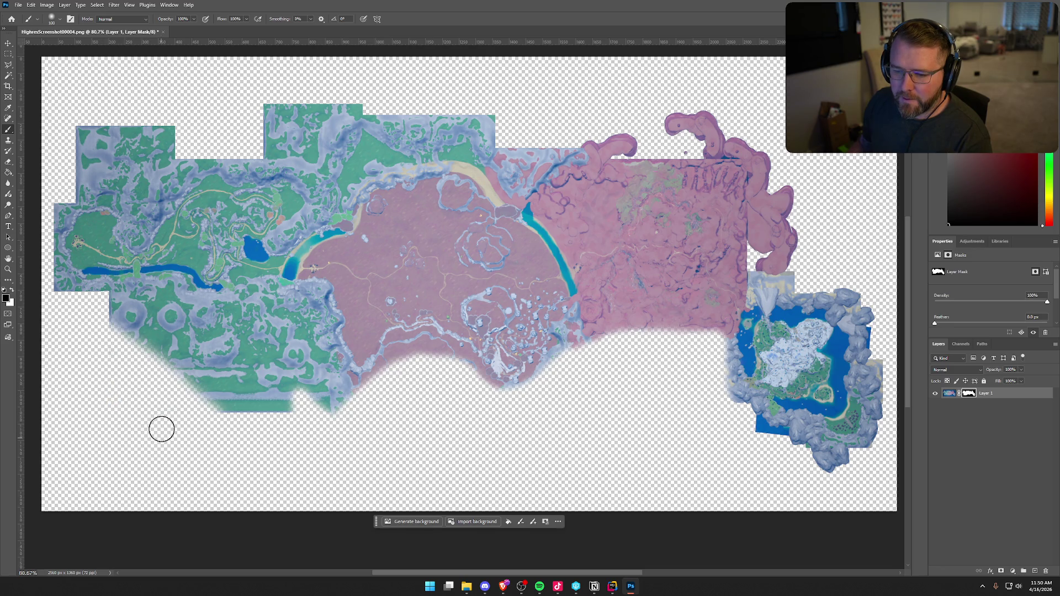
mouse_move(112, 312)
mouse_down()
mouse_move(94, 308)
mouse_move(101, 320)
mouse_move(142, 298)
mouse_move(235, 318)
mouse_move(292, 303)
mouse_move(341, 388)
mouse_up()
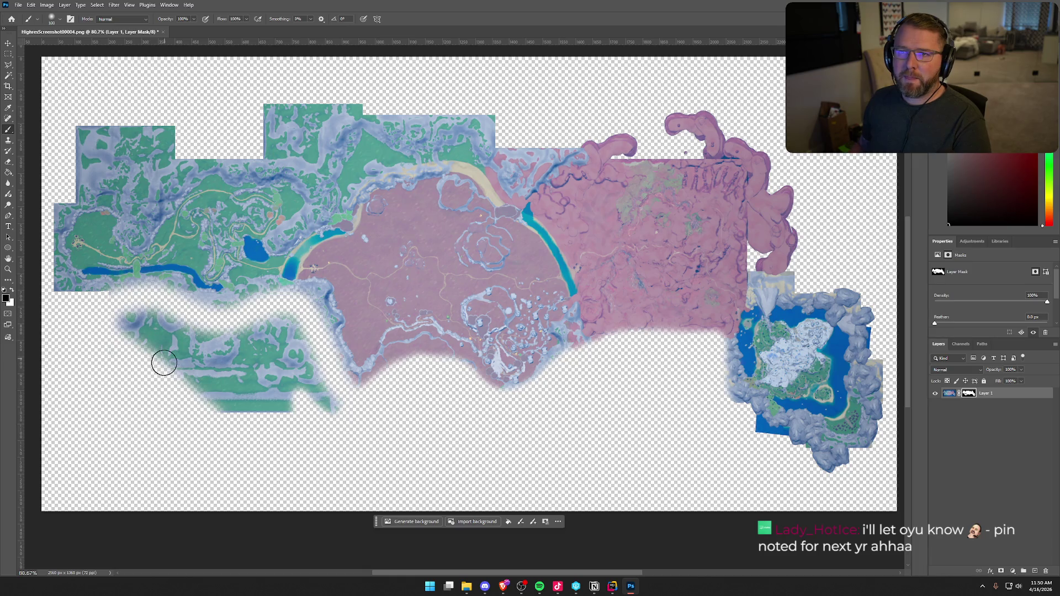
mouse_move(148, 338)
mouse_down()
mouse_move(116, 314)
mouse_move(152, 317)
mouse_move(163, 343)
mouse_move(165, 327)
mouse_up()
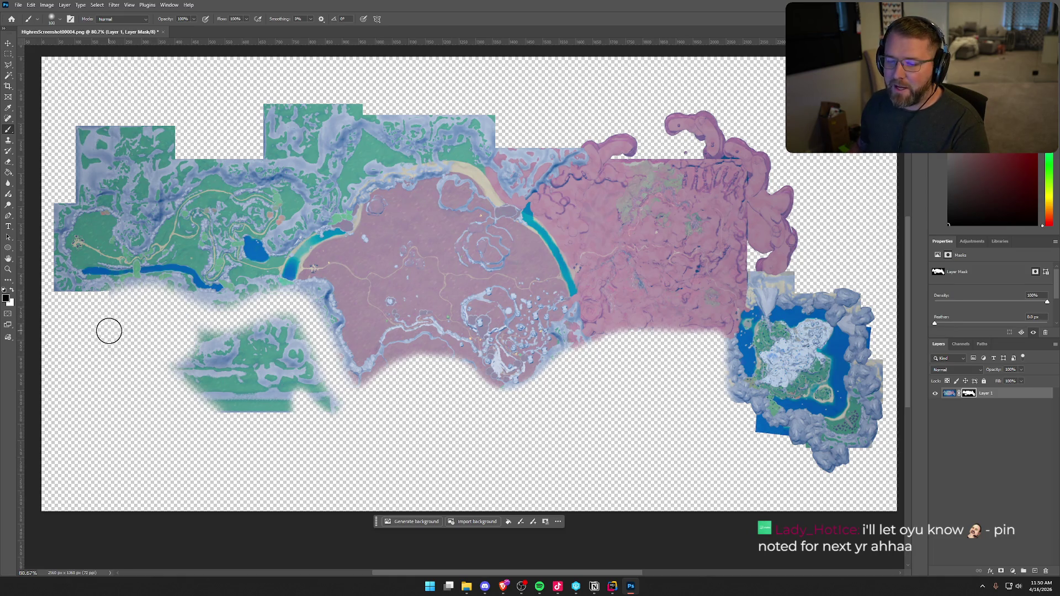
mouse_move(176, 364)
mouse_down()
mouse_move(217, 343)
mouse_move(197, 346)
mouse_move(187, 400)
mouse_move(244, 392)
mouse_move(259, 424)
mouse_move(314, 426)
mouse_move(315, 395)
mouse_move(304, 402)
mouse_move(314, 413)
mouse_move(253, 402)
mouse_move(234, 367)
mouse_move(218, 365)
mouse_move(247, 339)
mouse_move(274, 338)
mouse_move(315, 362)
mouse_move(270, 355)
mouse_move(244, 383)
mouse_move(317, 416)
mouse_move(308, 409)
mouse_move(339, 388)
mouse_up()
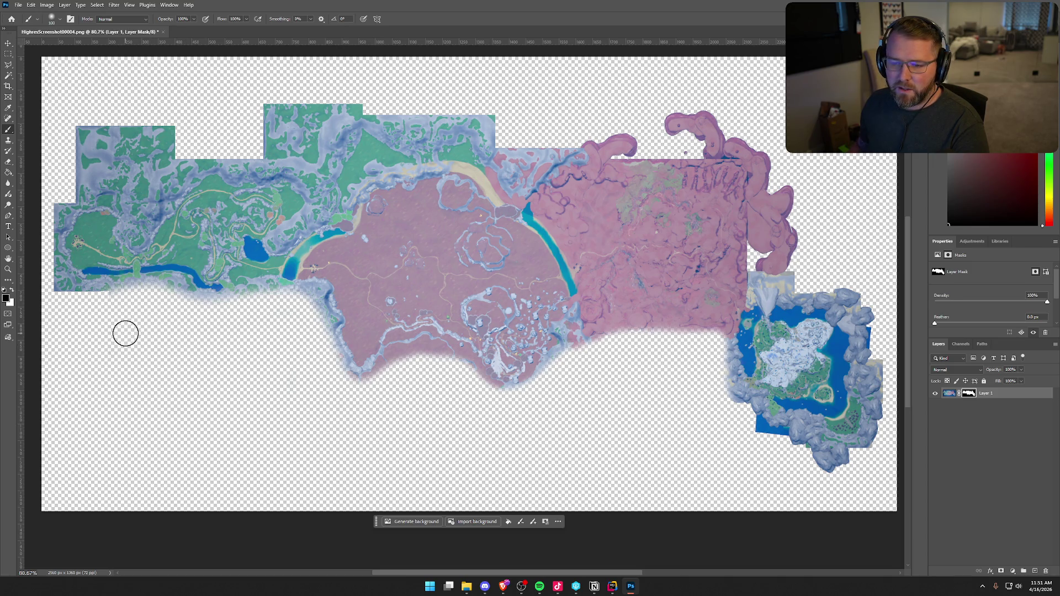
drag(104, 298, 39, 297)
Paint black on the mask along the top edge, hiding the green top-left region and upper band
mouse_move(414, 573)
mouse_down()
mouse_move(323, 572)
mouse_move(345, 572)
mouse_up()
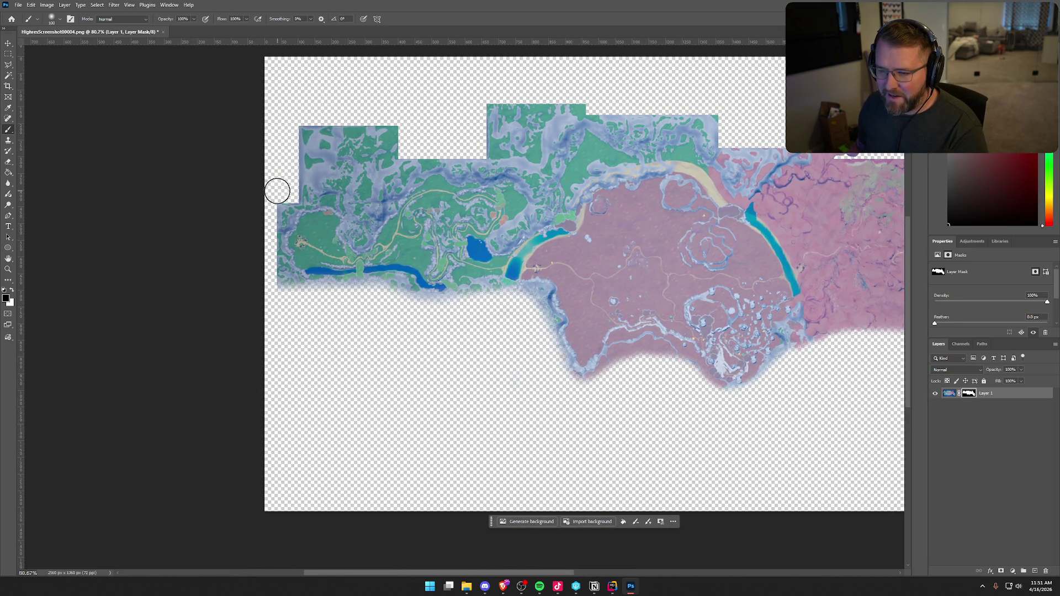
mouse_move(276, 190)
mouse_down()
mouse_move(265, 244)
mouse_move(274, 288)
mouse_move(268, 224)
mouse_move(287, 166)
mouse_move(280, 198)
mouse_move(293, 171)
mouse_move(277, 192)
mouse_move(322, 118)
mouse_move(363, 128)
mouse_move(305, 173)
mouse_move(414, 151)
mouse_move(372, 165)
mouse_move(397, 157)
mouse_up()
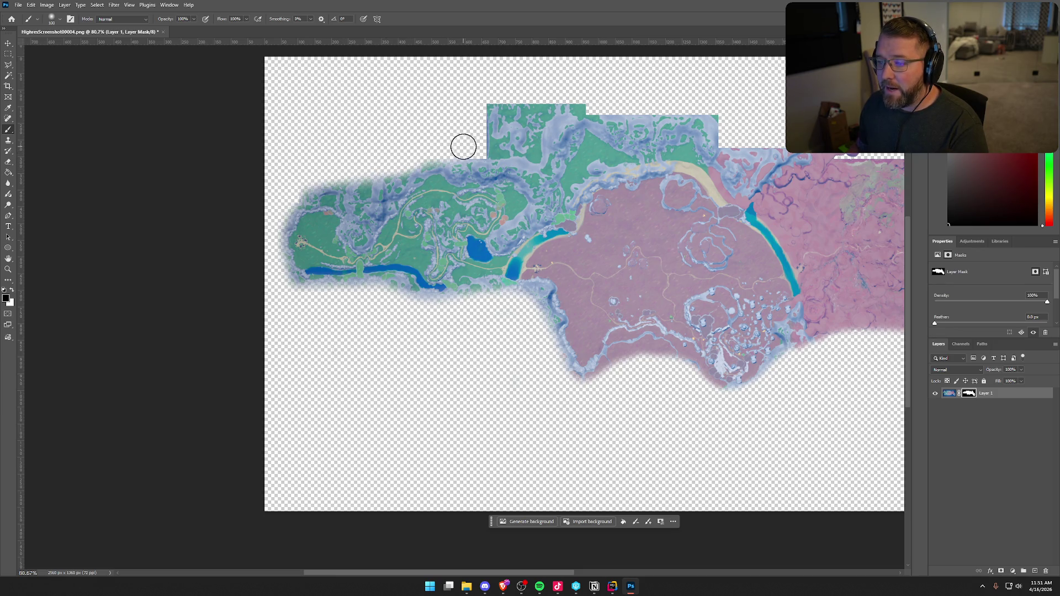
drag(436, 149, 480, 149)
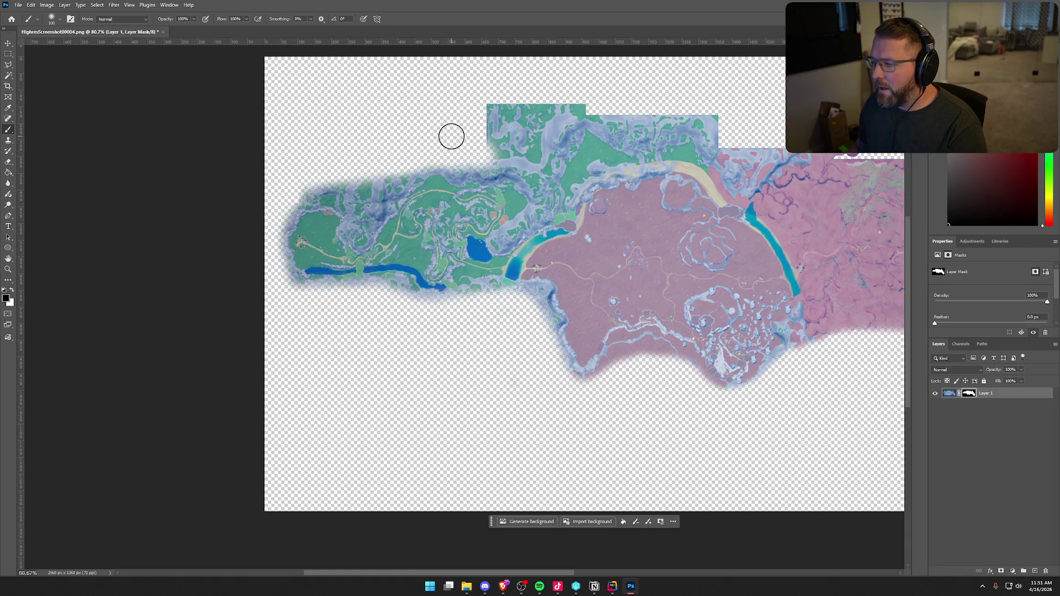
drag(477, 569, 562, 568)
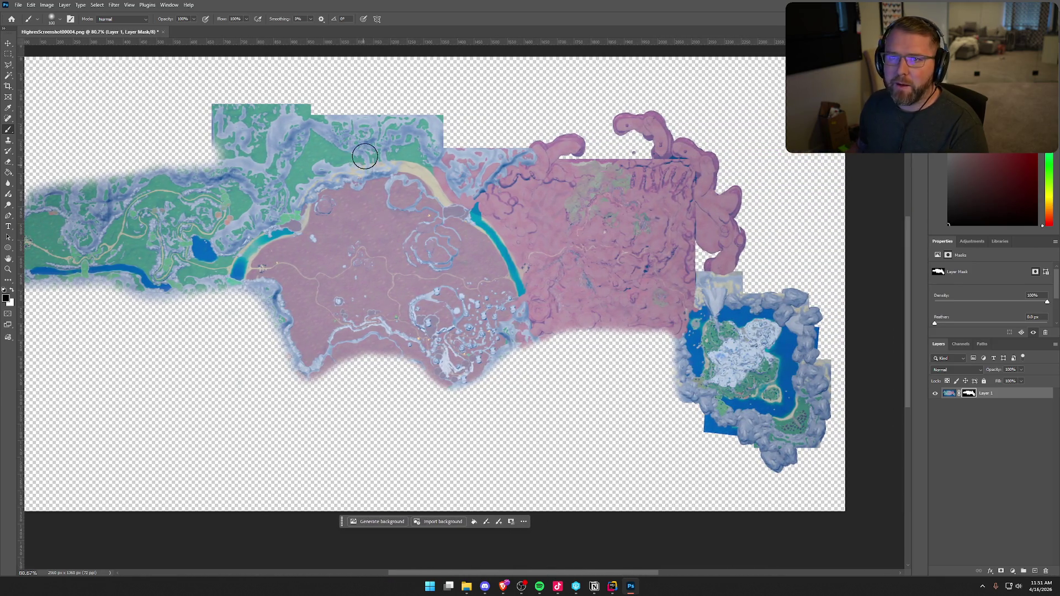
mouse_move(221, 105)
mouse_down()
mouse_move(273, 125)
mouse_move(244, 142)
mouse_move(466, 112)
mouse_move(407, 126)
mouse_move(445, 134)
mouse_move(426, 139)
mouse_move(251, 157)
mouse_move(208, 149)
mouse_up()
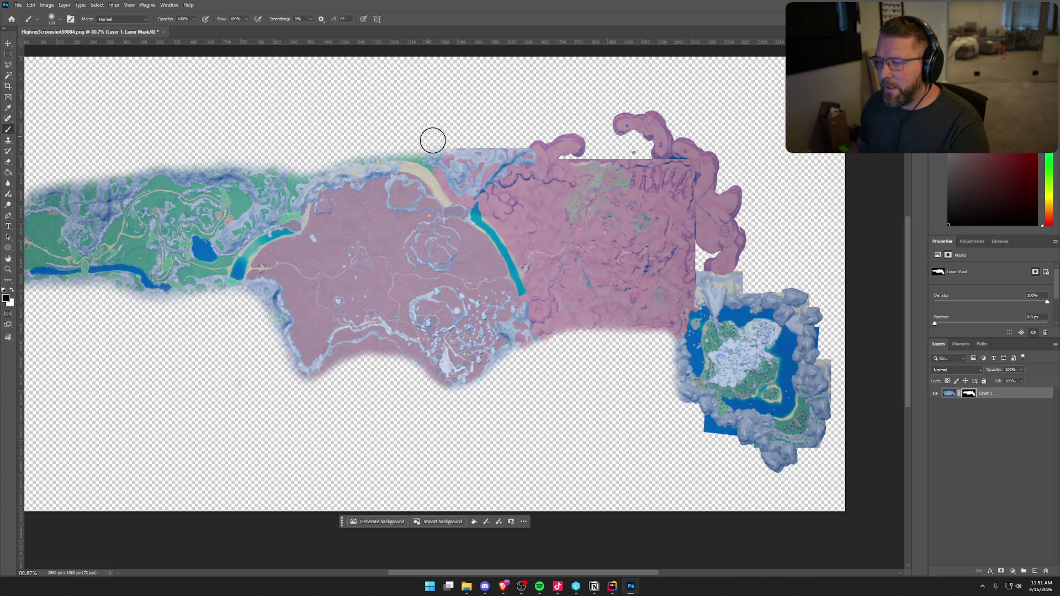
mouse_move(433, 141)
mouse_down()
mouse_move(507, 159)
mouse_move(582, 138)
mouse_move(569, 154)
mouse_move(601, 121)
mouse_move(714, 140)
mouse_move(579, 147)
mouse_move(641, 146)
mouse_up()
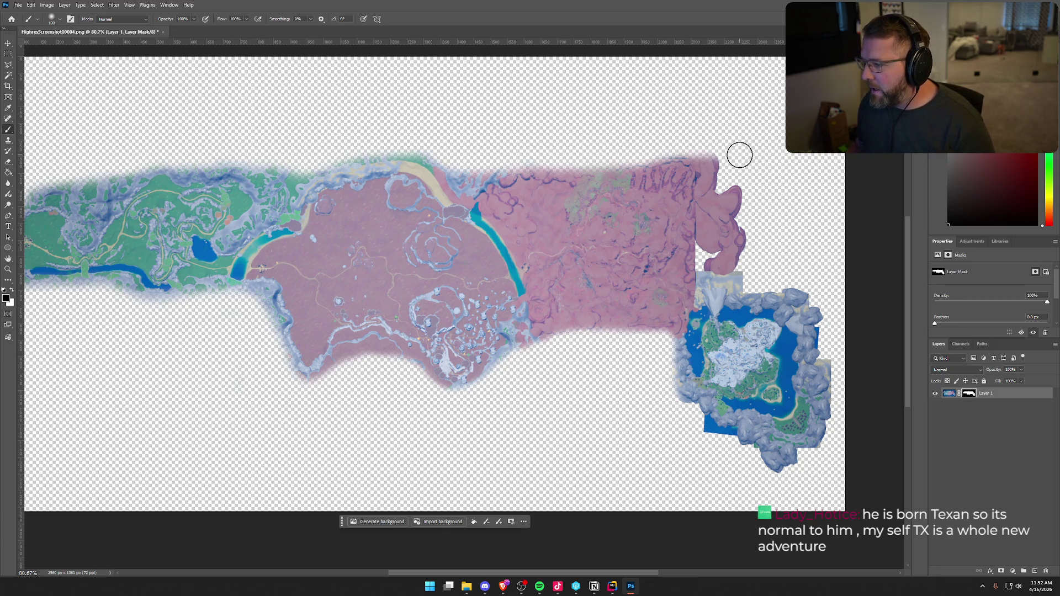
Feather the pink area's top-right edges, erase the pink bump, and trim the island's rocky border
mouse_move(670, 150)
mouse_down()
mouse_move(722, 156)
mouse_move(717, 176)
mouse_move(747, 223)
mouse_up()
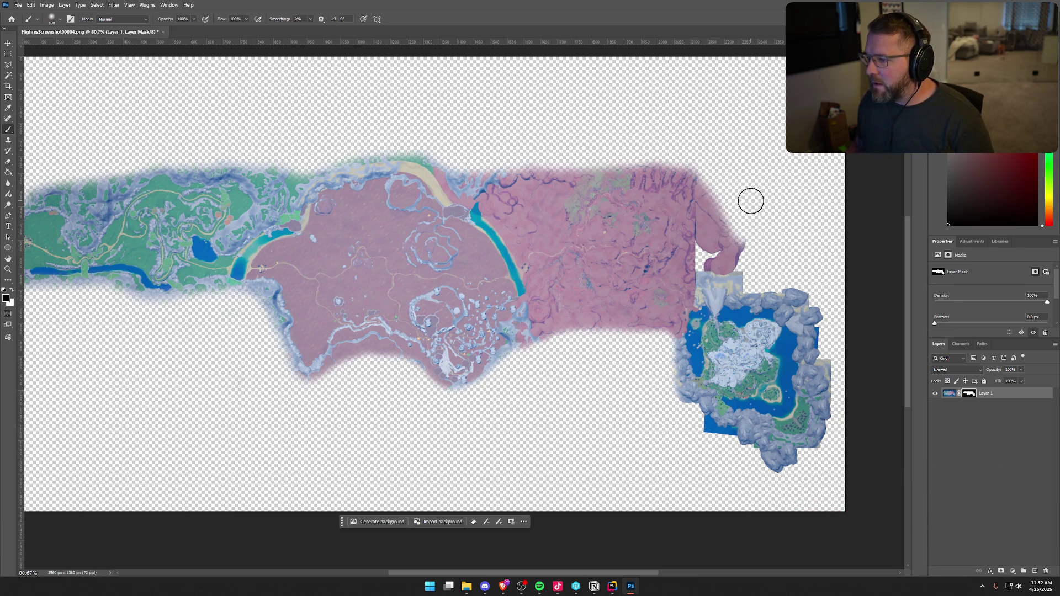
mouse_move(628, 161)
mouse_down()
mouse_move(703, 177)
mouse_move(758, 245)
mouse_move(729, 266)
mouse_up()
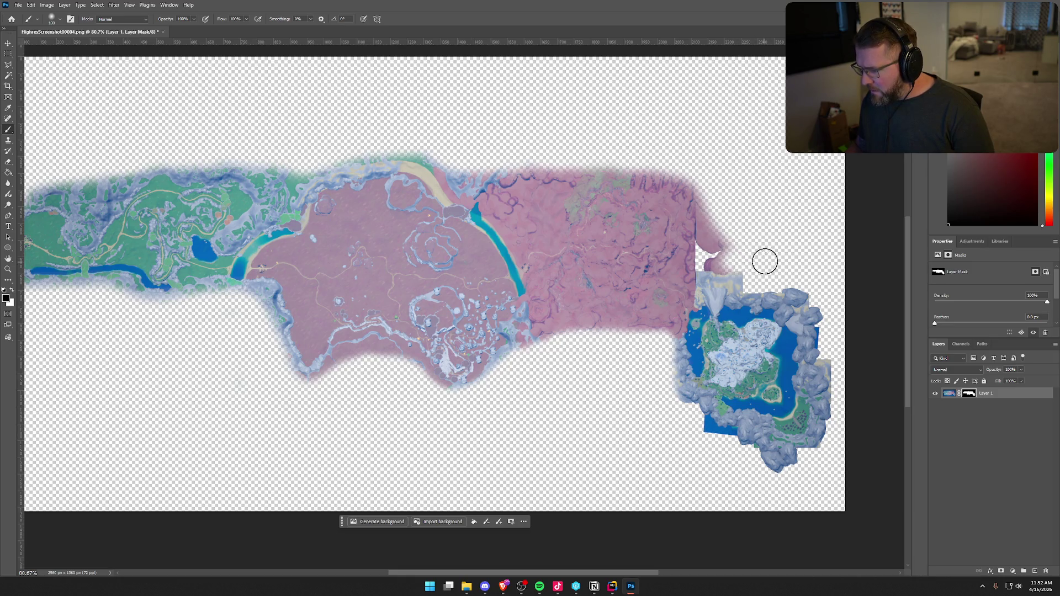
mouse_move(747, 274)
mouse_down()
mouse_move(703, 270)
mouse_move(693, 180)
mouse_move(719, 194)
mouse_move(734, 253)
mouse_move(722, 243)
mouse_up()
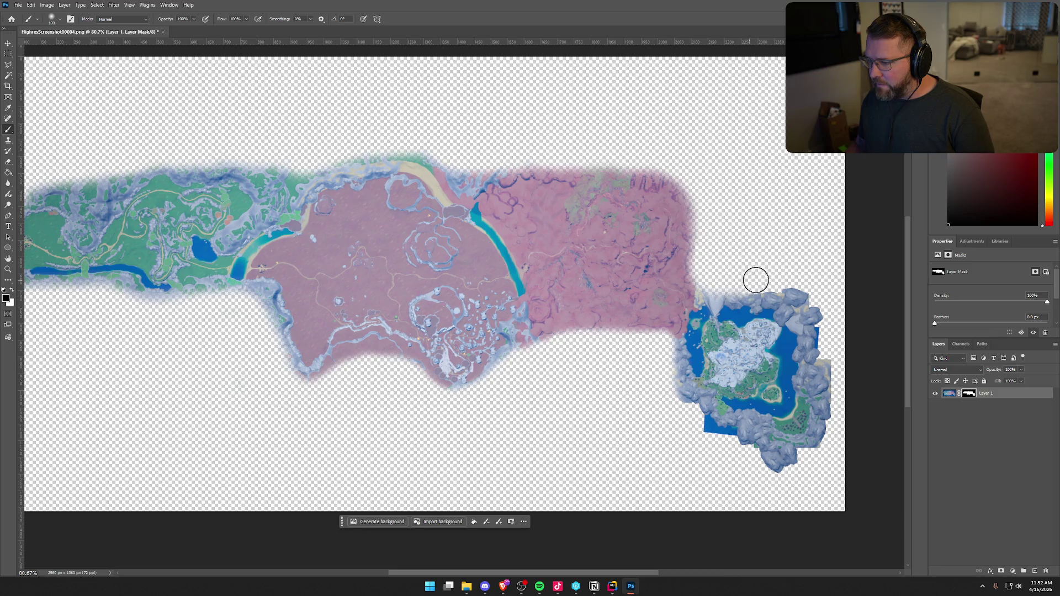
mouse_move(744, 281)
mouse_down()
mouse_move(800, 281)
mouse_move(827, 303)
mouse_up()
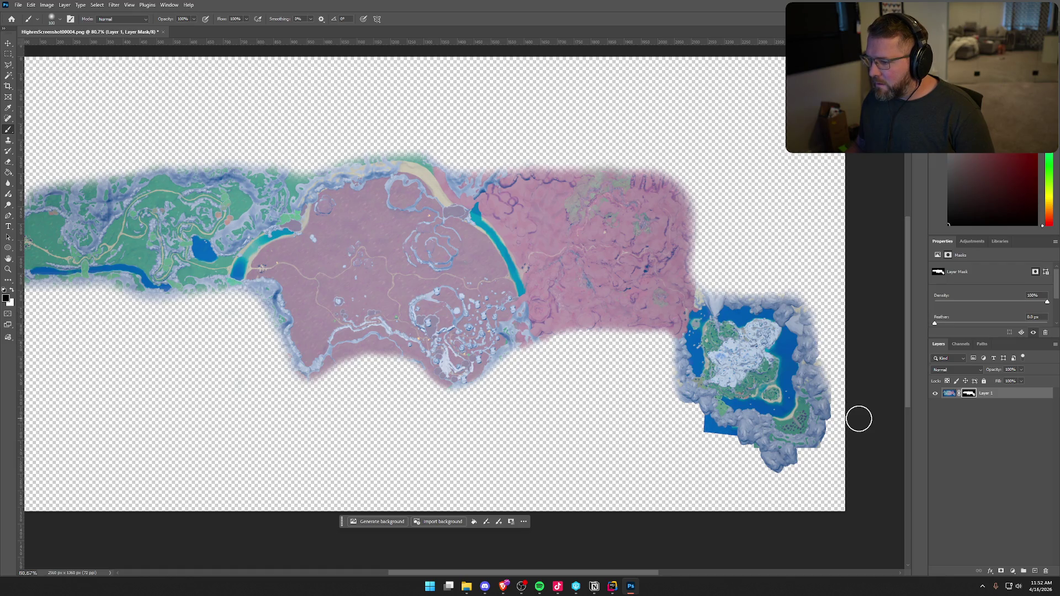
mouse_move(827, 355)
mouse_down()
mouse_move(841, 438)
mouse_move(813, 469)
mouse_move(829, 461)
mouse_move(733, 458)
mouse_move(788, 464)
mouse_move(682, 425)
mouse_move(760, 457)
mouse_up()
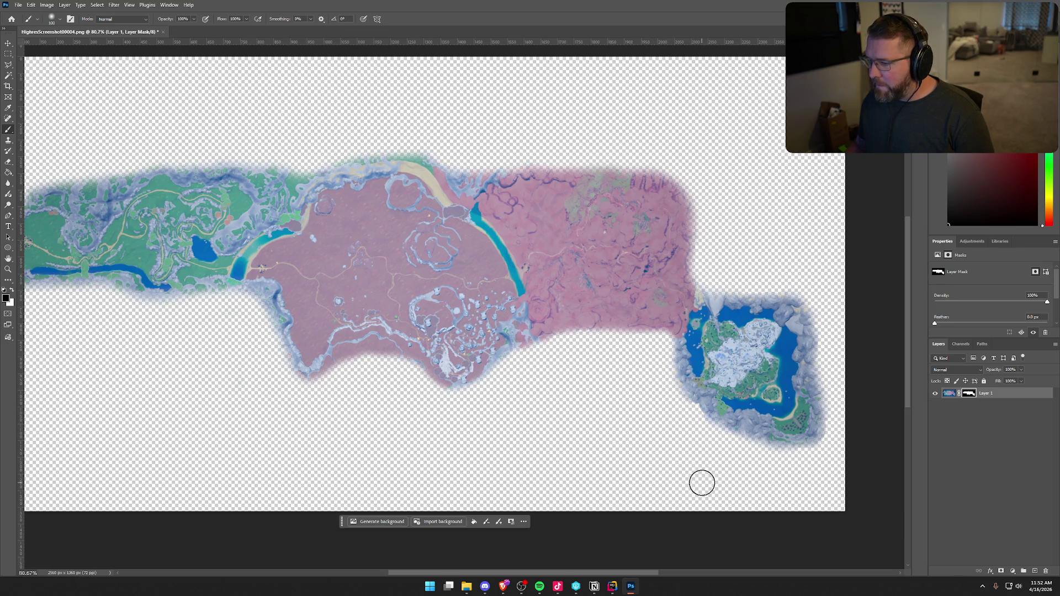
drag(514, 577, 499, 577)
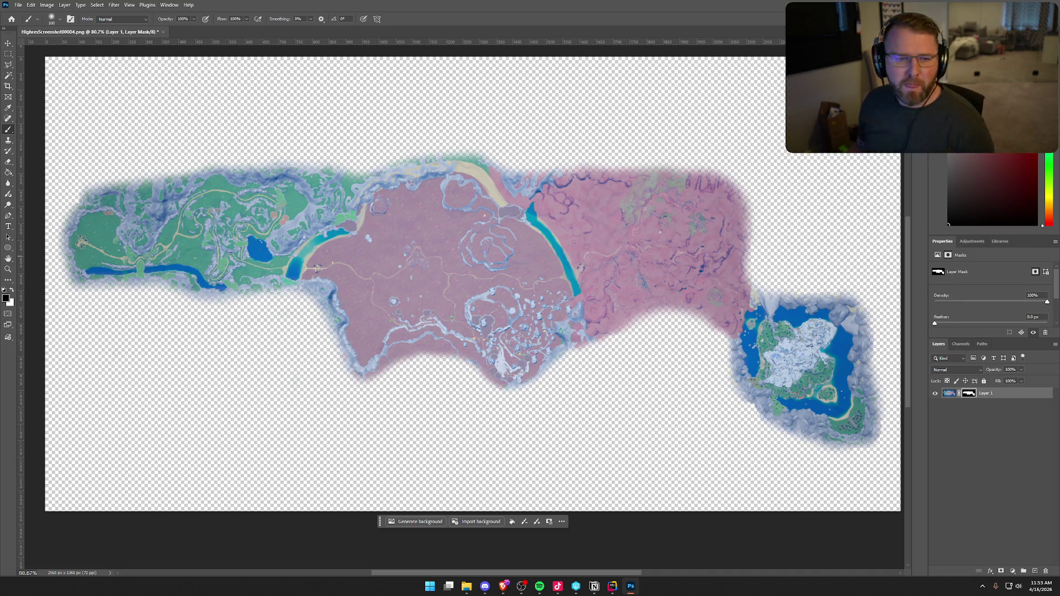
Switch to the Brave browser and bring its window over Photoshop
key(alt+Tab)
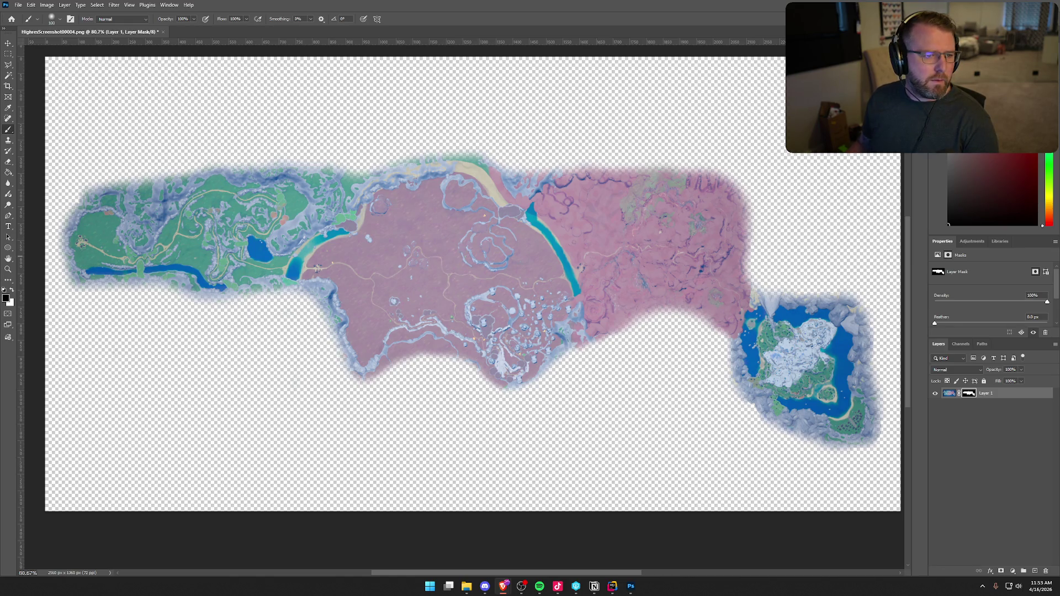
mouse_move(0, 331)
mouse_down()
mouse_move(272, 319)
mouse_move(660, 260)
mouse_up()
Maximize the browser and search Unsplash for 'old map texture', scrolling through the results
key(super+Up)
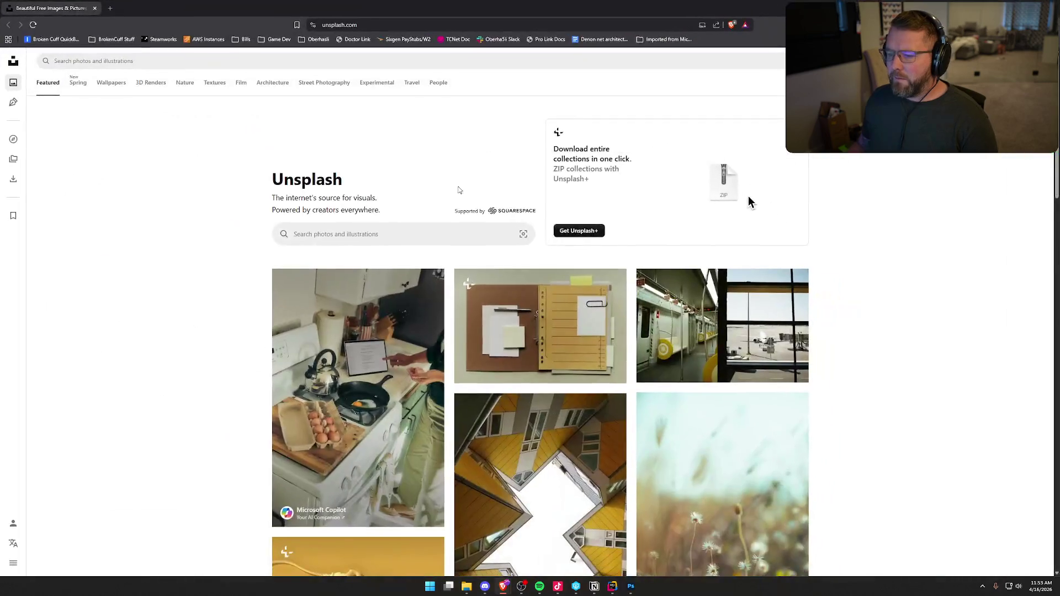
click(294, 253)
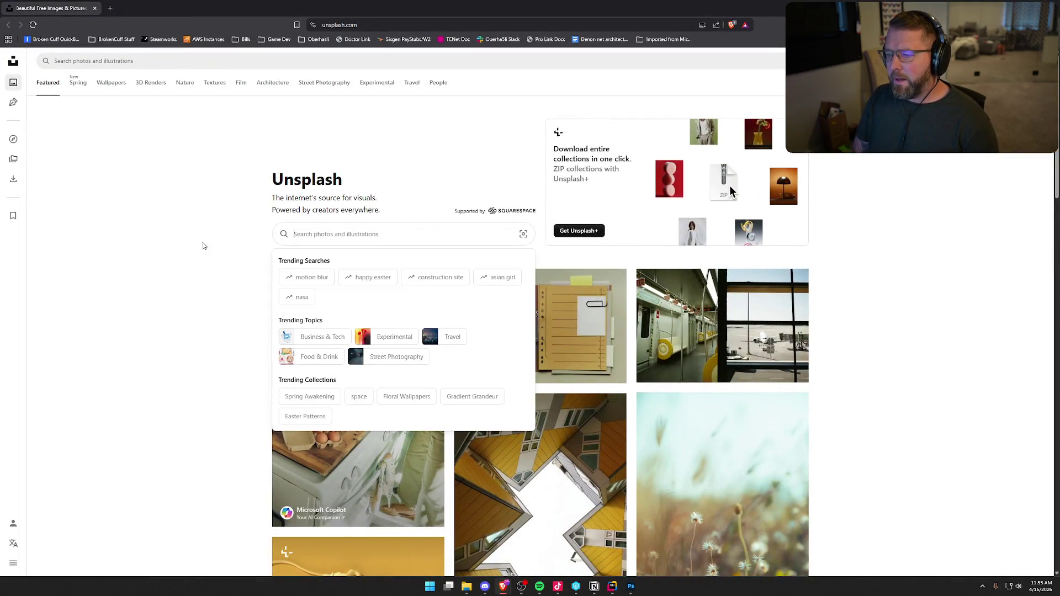
text(old map text)
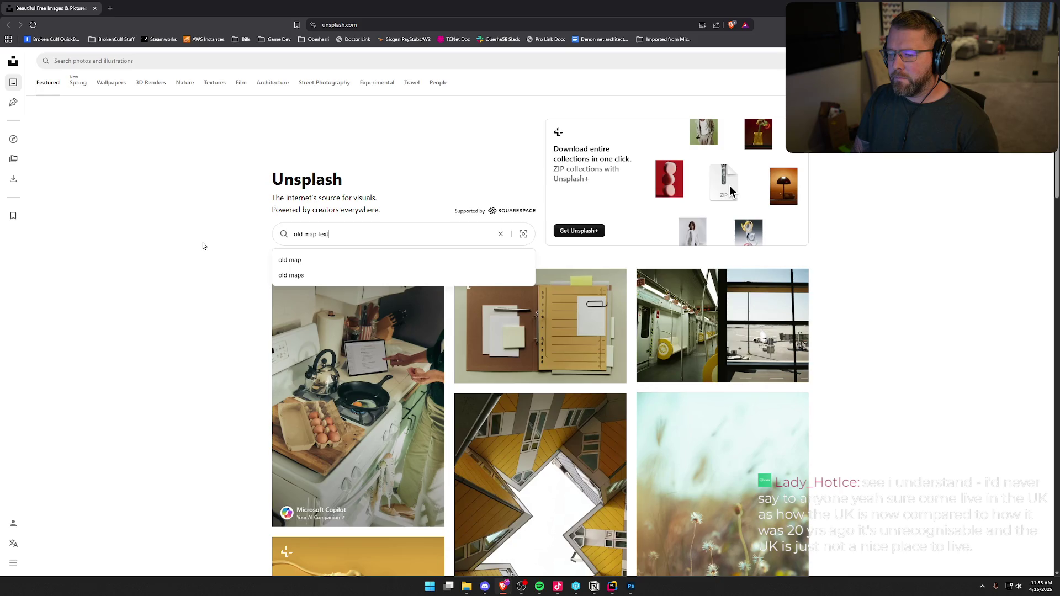
text(ure)
key(Return)
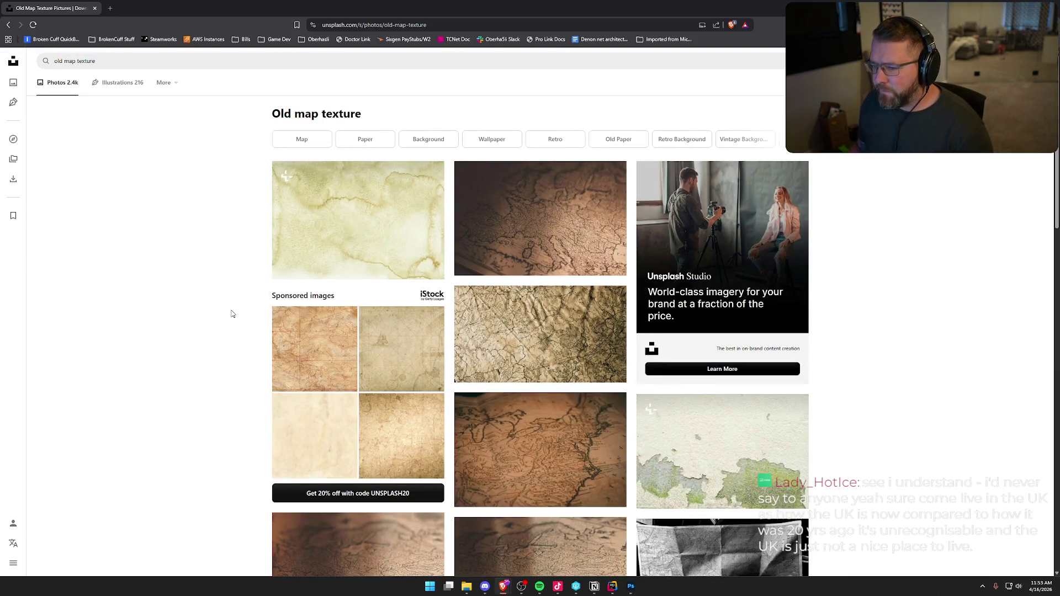
scroll(232, 313, down, 3)
scroll(232, 314, down, 7)
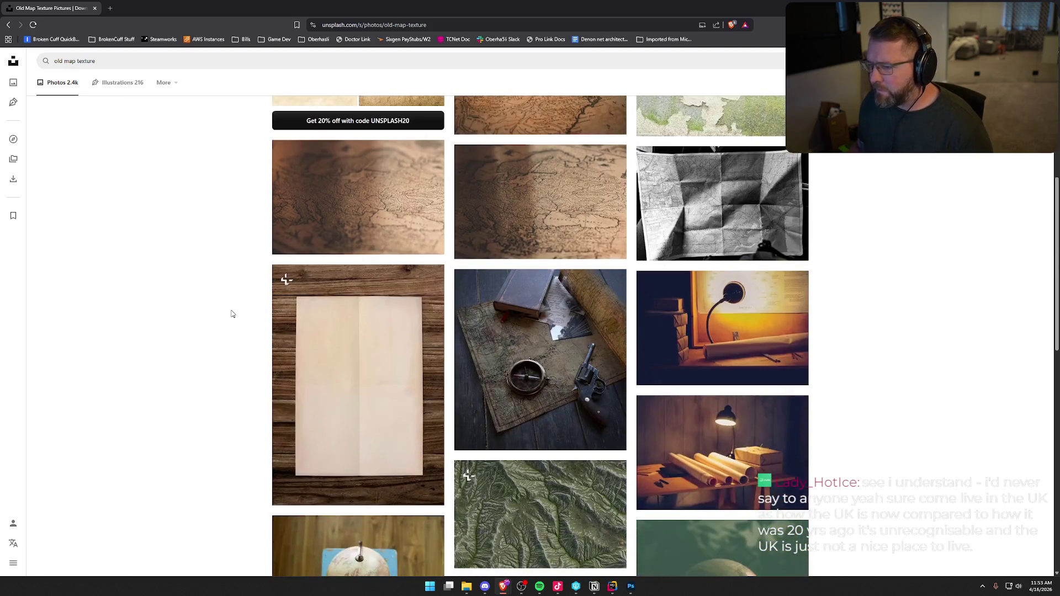
scroll(232, 313, down, 4)
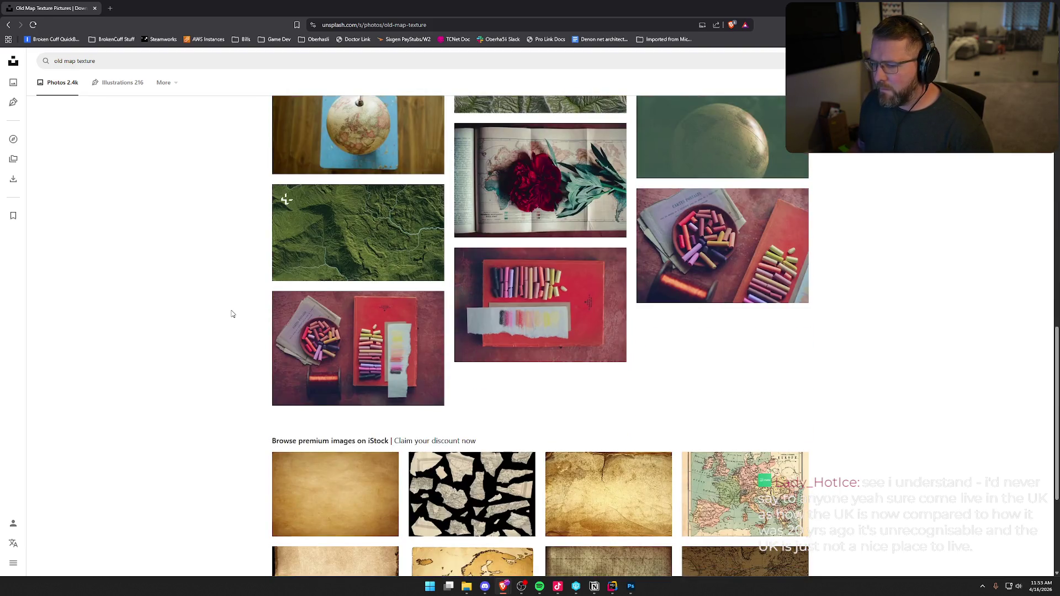
scroll(232, 314, down, 4)
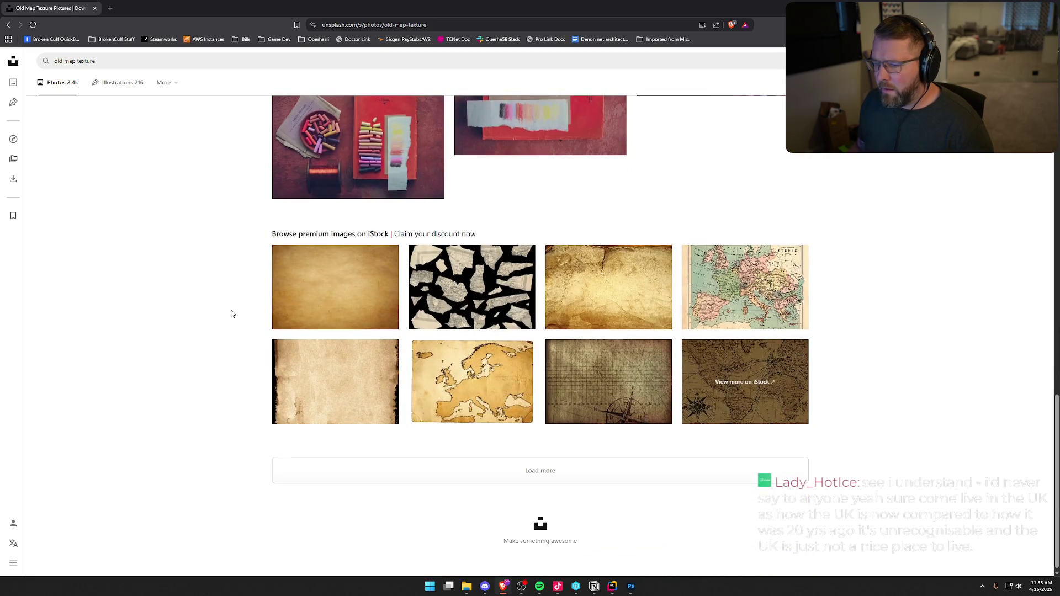
Look over the first premium iStock paper texture, then close its page
click(335, 286)
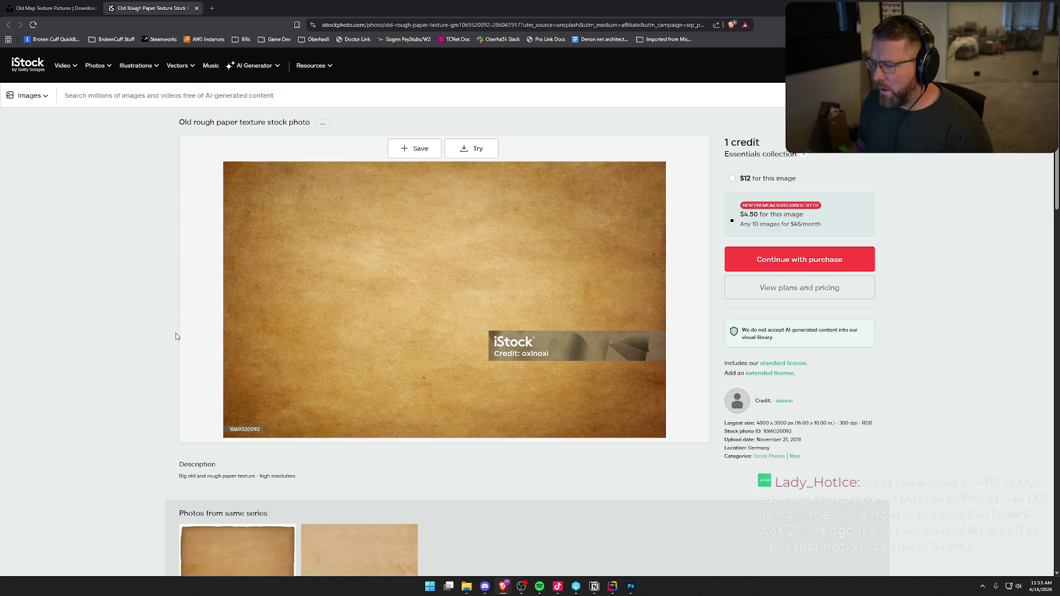
scroll(142, 385, down, 7)
scroll(142, 385, down, 2)
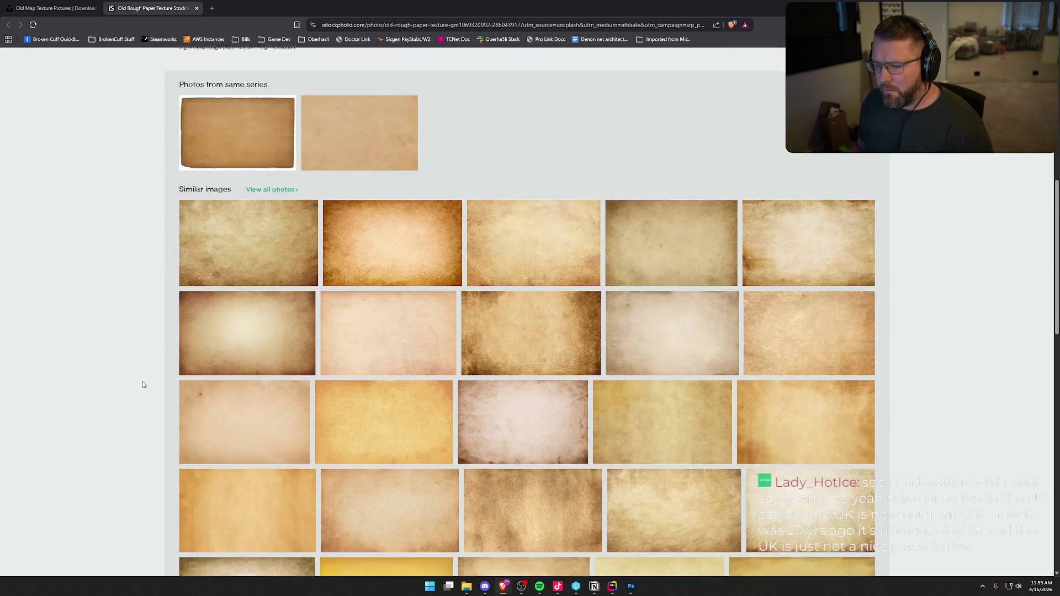
scroll(143, 384, down, 3)
scroll(143, 385, up, 12)
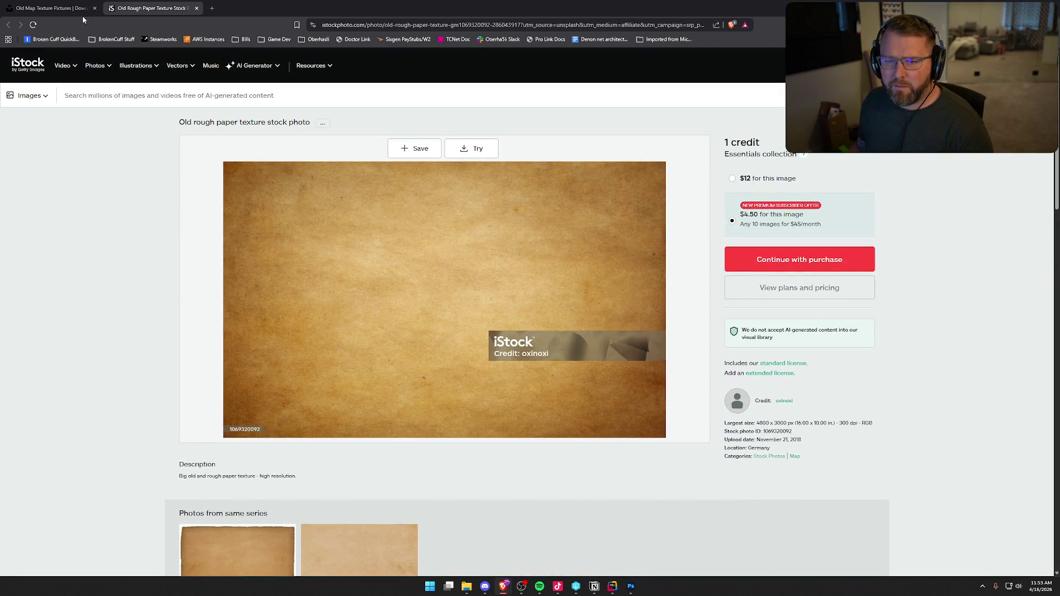
key(ctrl+w)
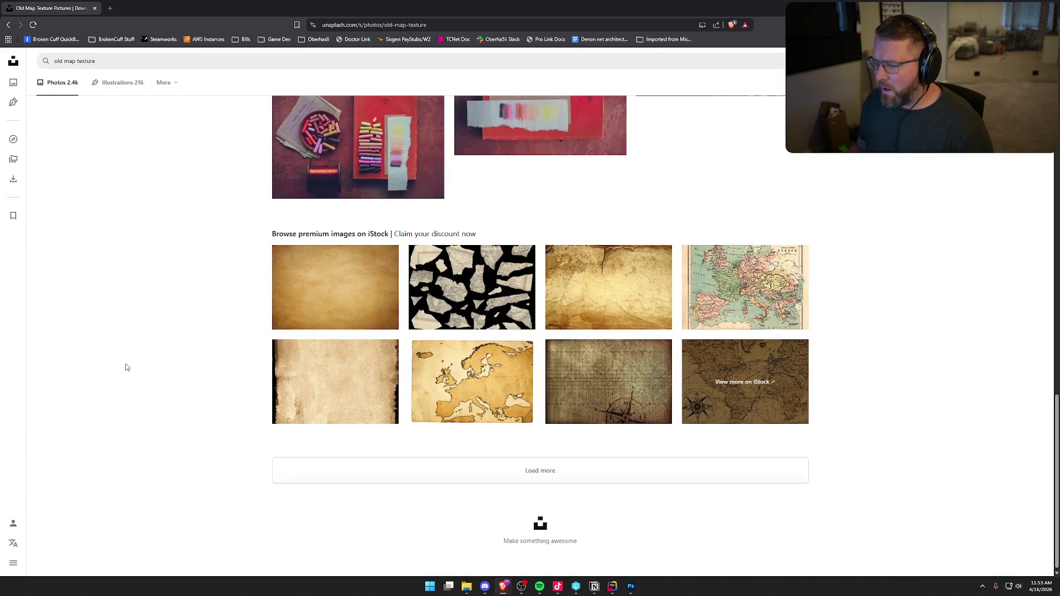
Browse the Unsplash photo results for Map
scroll(127, 368, up, 20)
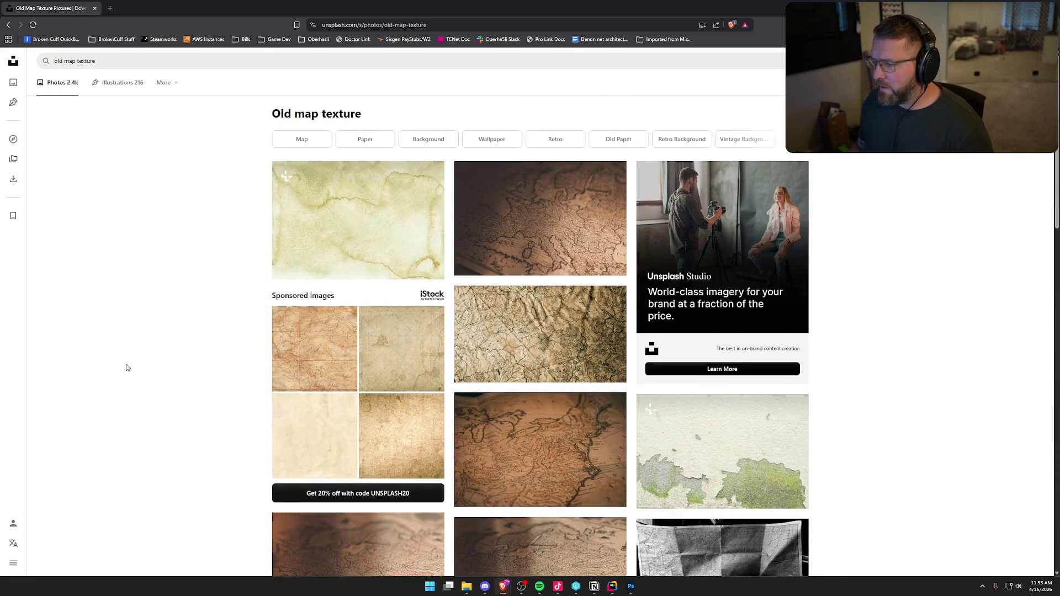
click(301, 139)
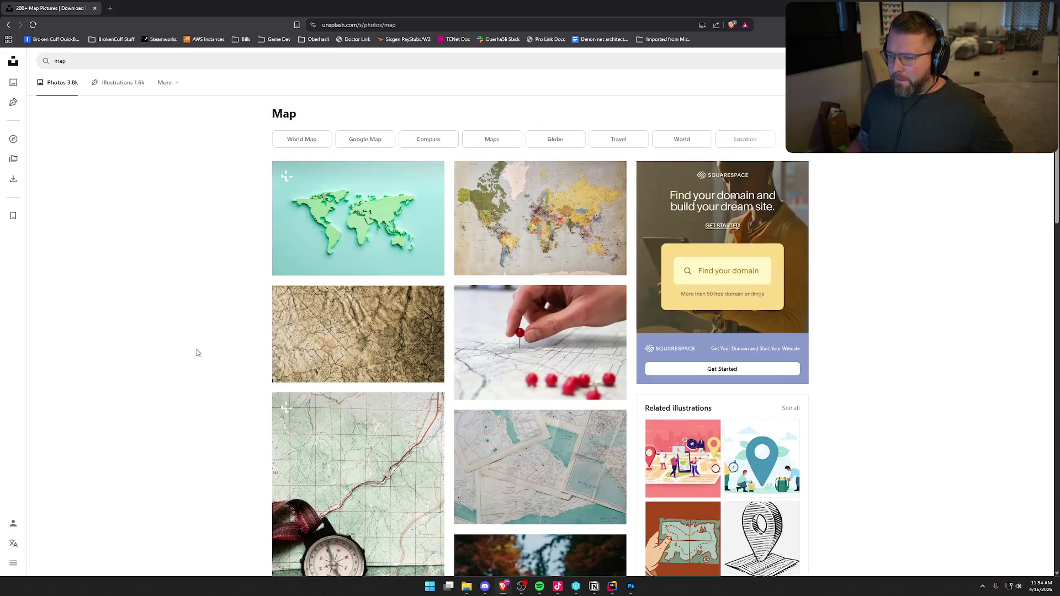
scroll(217, 365, down, 12)
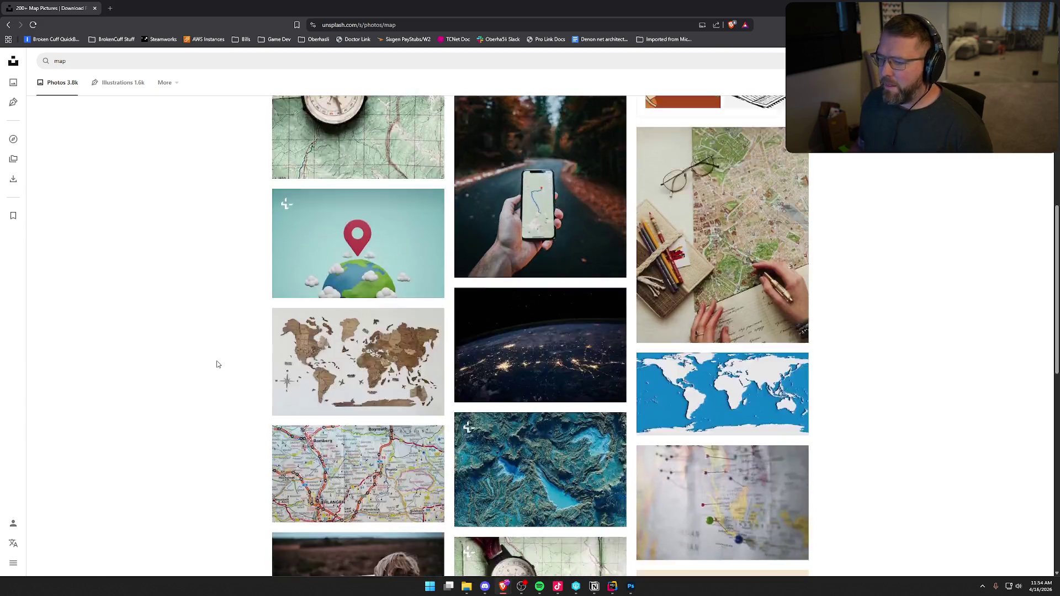
scroll(217, 365, down, 5)
scroll(216, 363, up, 15)
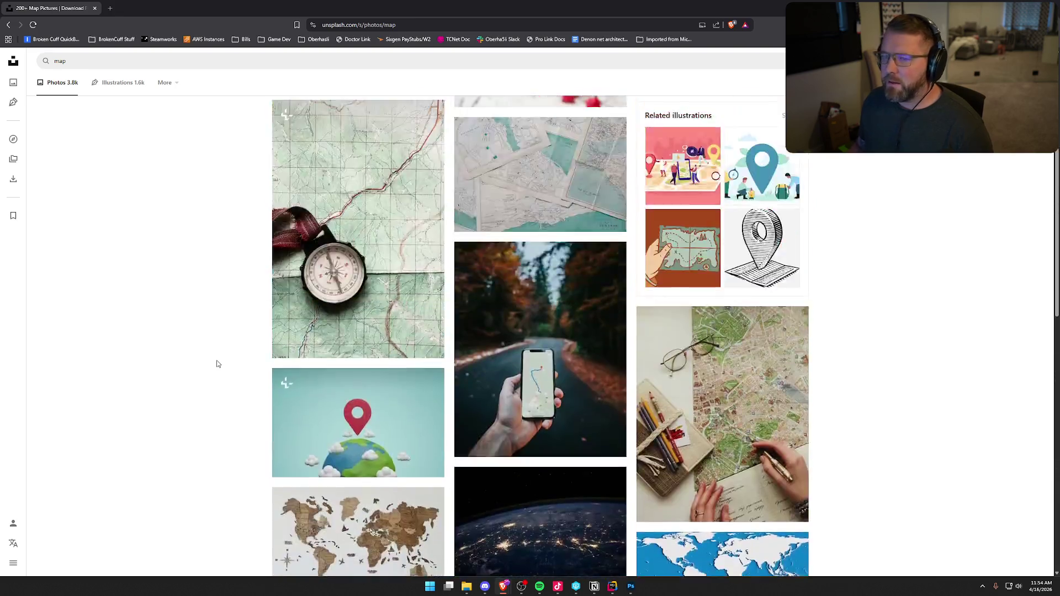
click(333, 24)
Run a Brave web search for 'old map texture' and scroll the image results
text(goo)
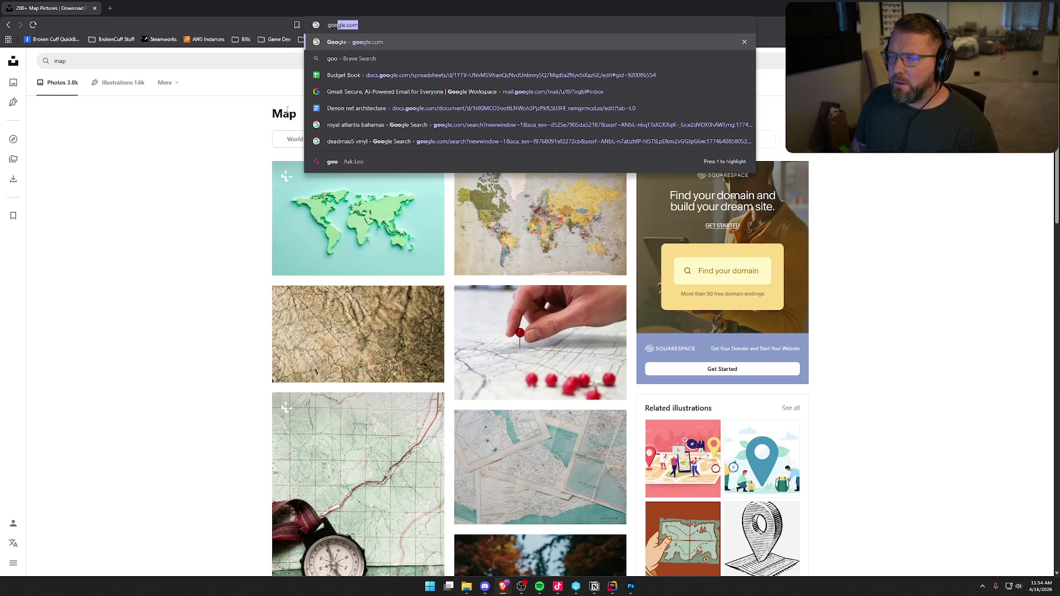
key(BackSpace)
key(BackSpace)
key(BackSpace)
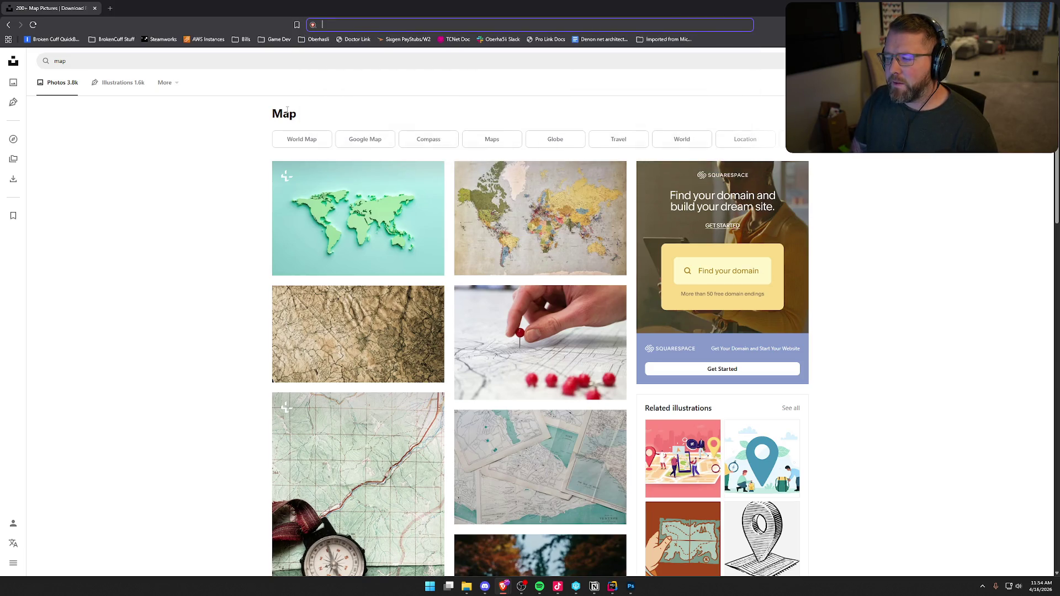
text(old)
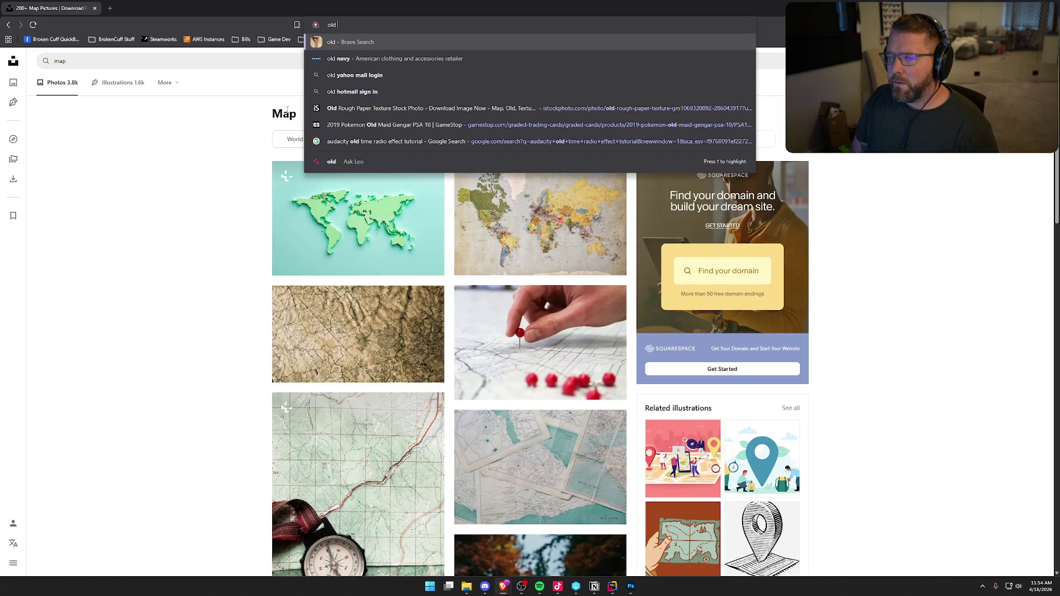
text( map )
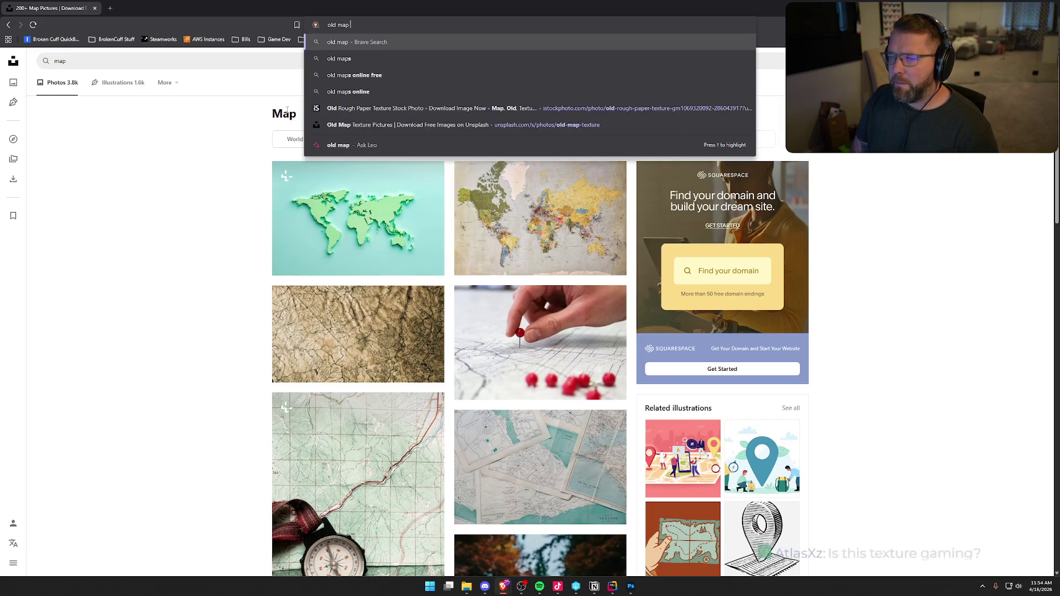
text(texture)
key(Return)
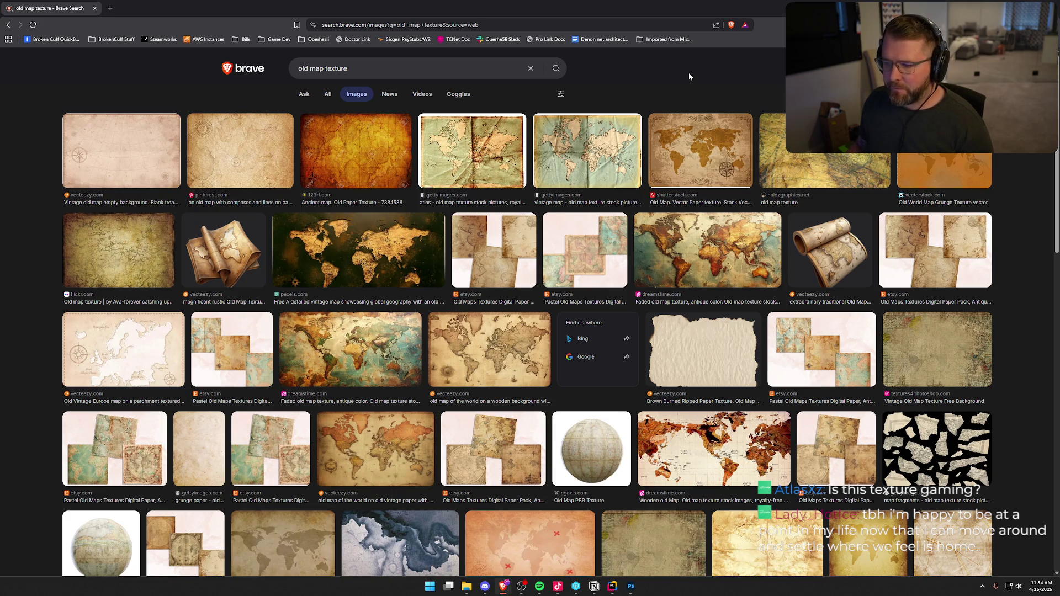
scroll(690, 77, down, 3)
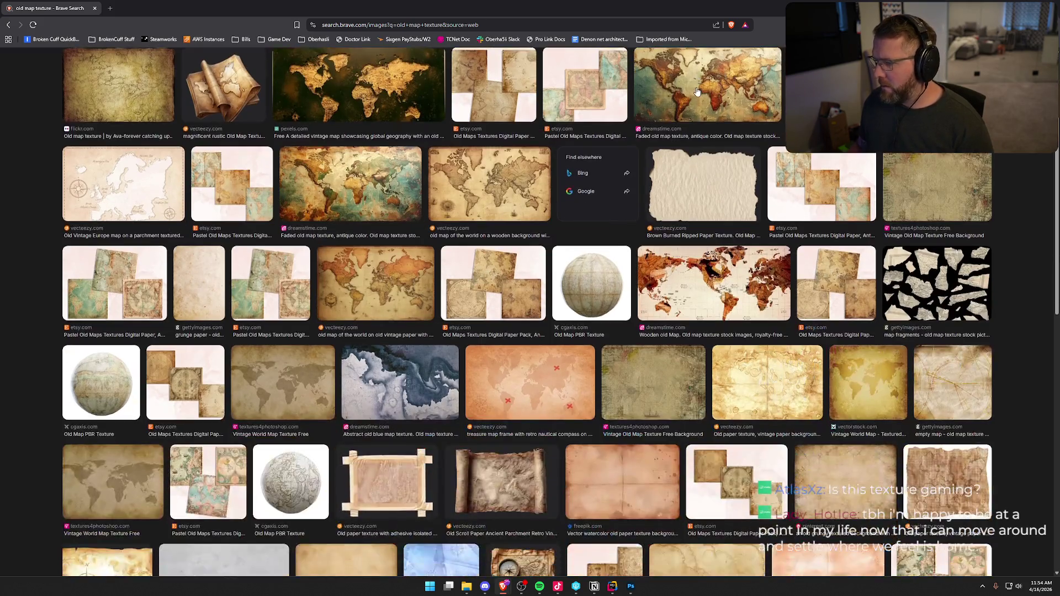
scroll(695, 105, down, 3)
scroll(673, 166, down, 3)
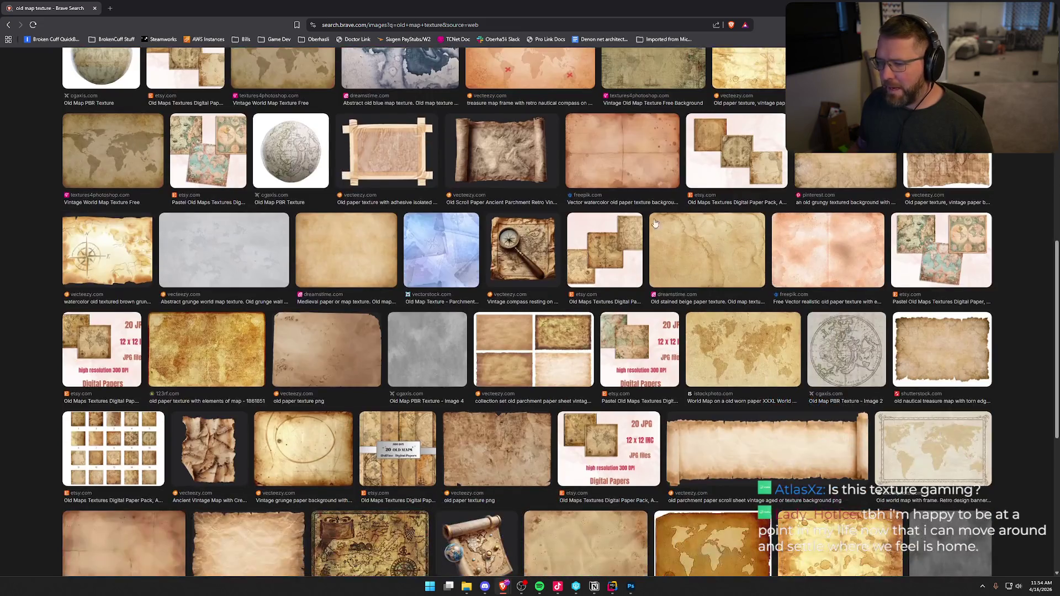
Preview the Medieval paper or map texture result, comparing it with the grunge old paper variant
click(381, 265)
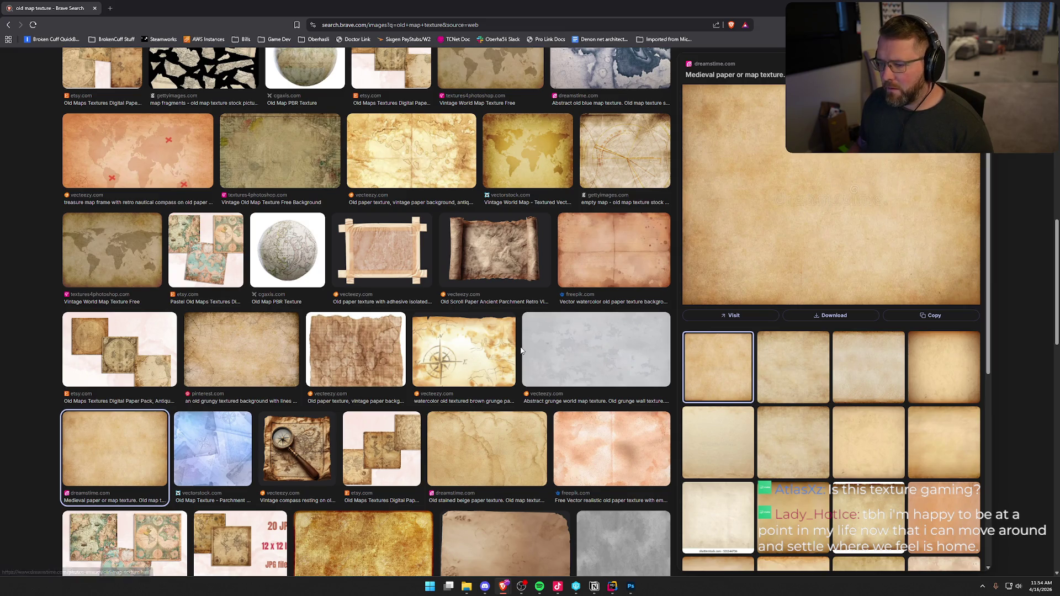
click(792, 380)
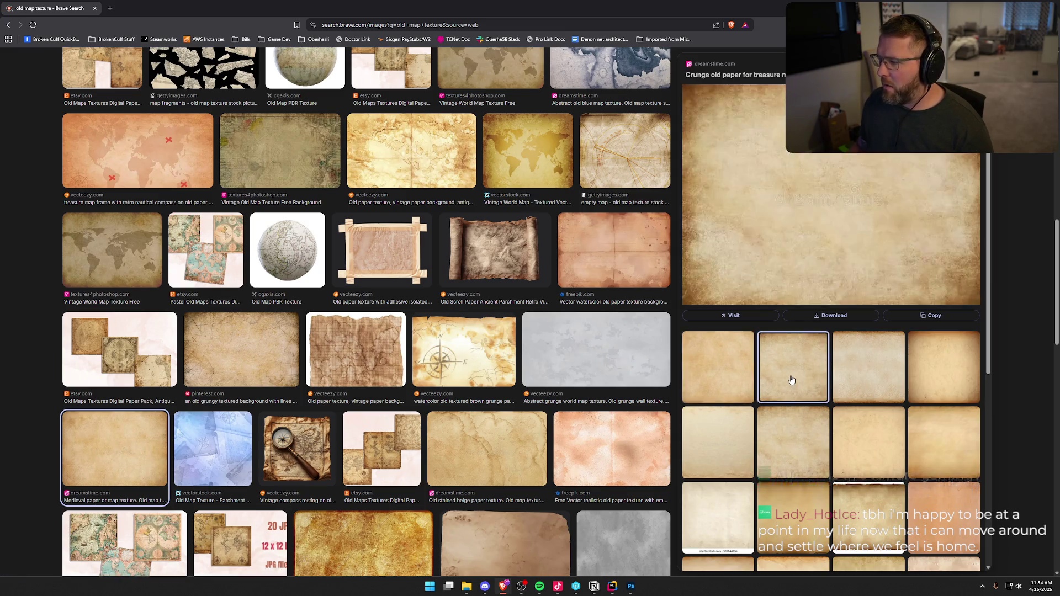
click(717, 380)
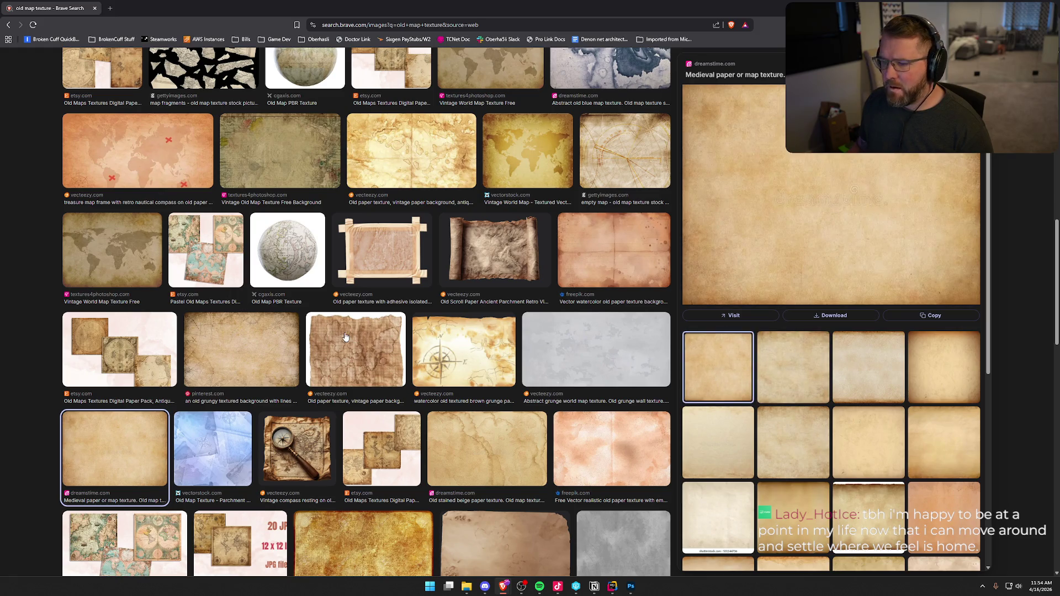
scroll(345, 336, down, 4)
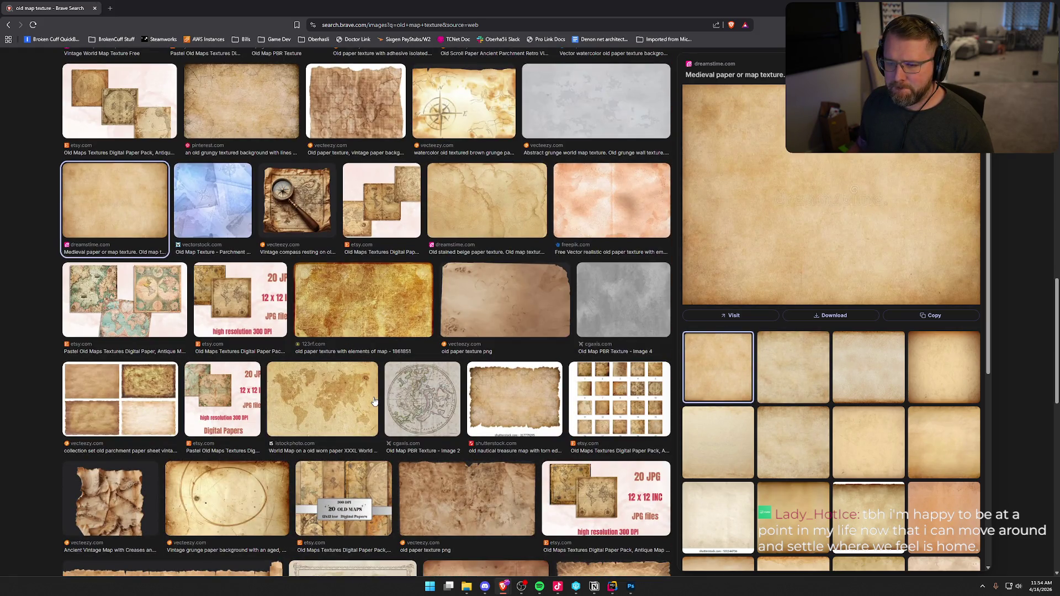
scroll(374, 402, down, 3)
scroll(117, 108, up, 1)
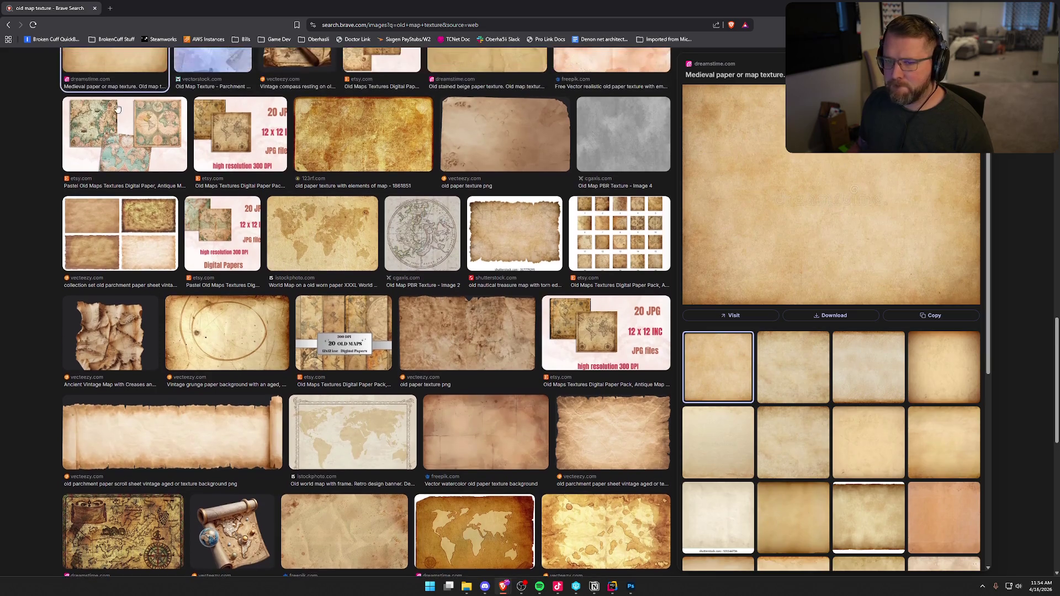
Open a new tab and go to the Gemini chat app
click(109, 9)
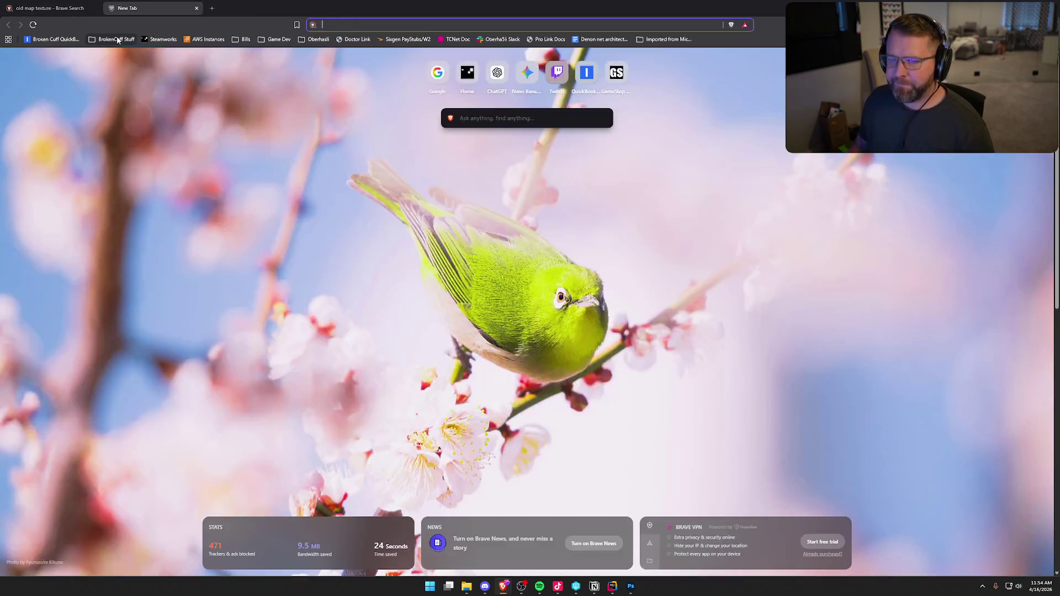
text(gem)
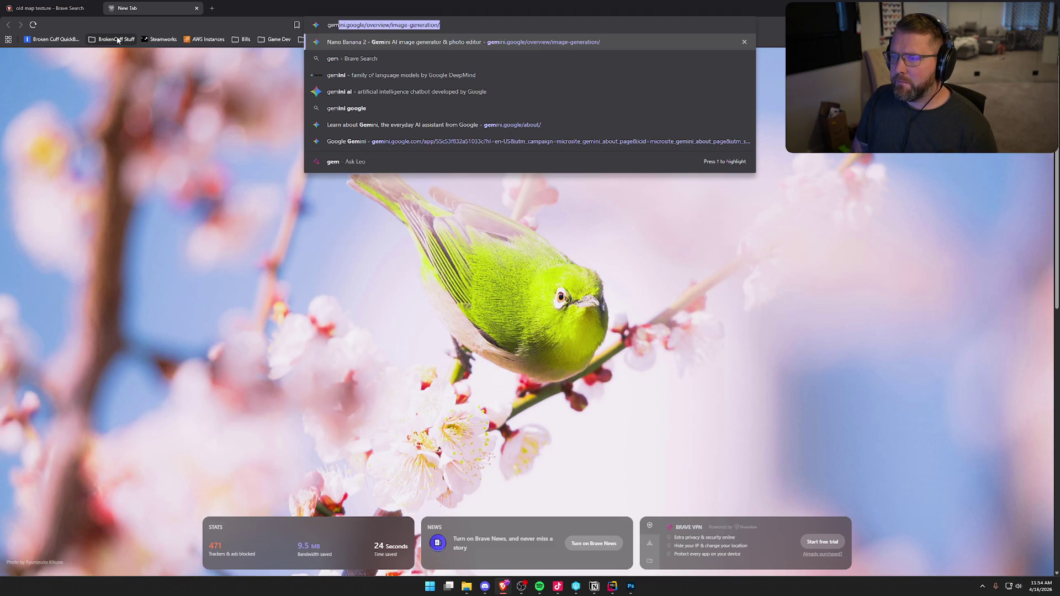
key(Return)
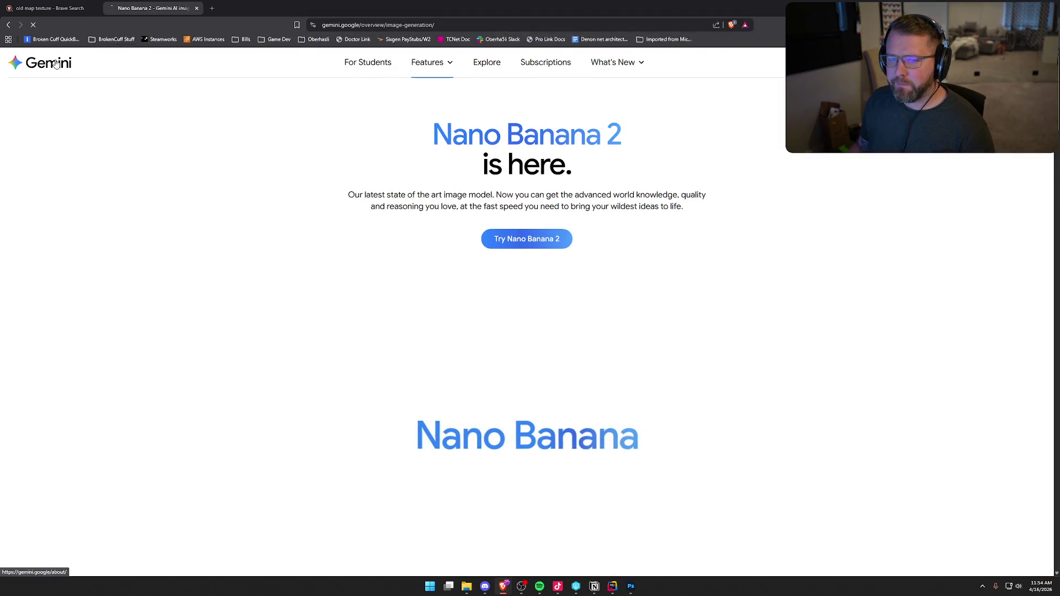
click(55, 64)
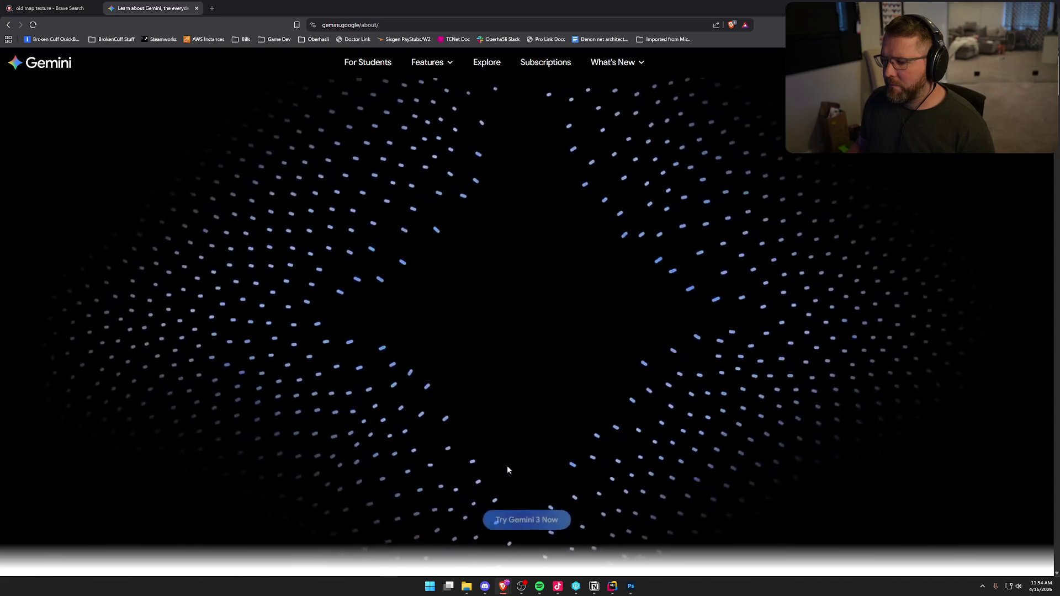
click(526, 519)
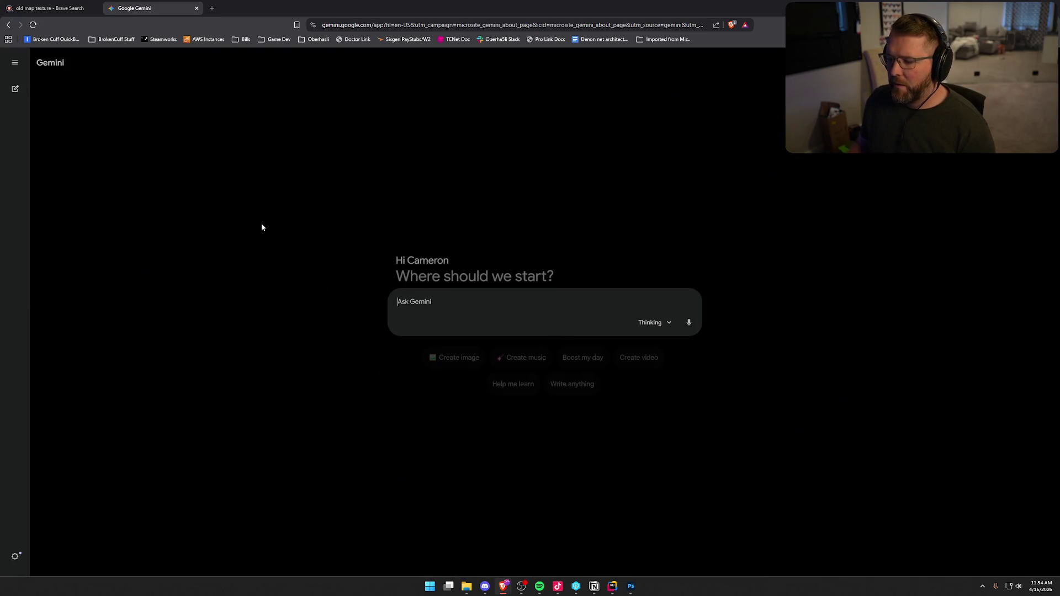
Ask Gemini for a text-free old map texture to use as a map background
text(can you make me an old map texture with no text on it)
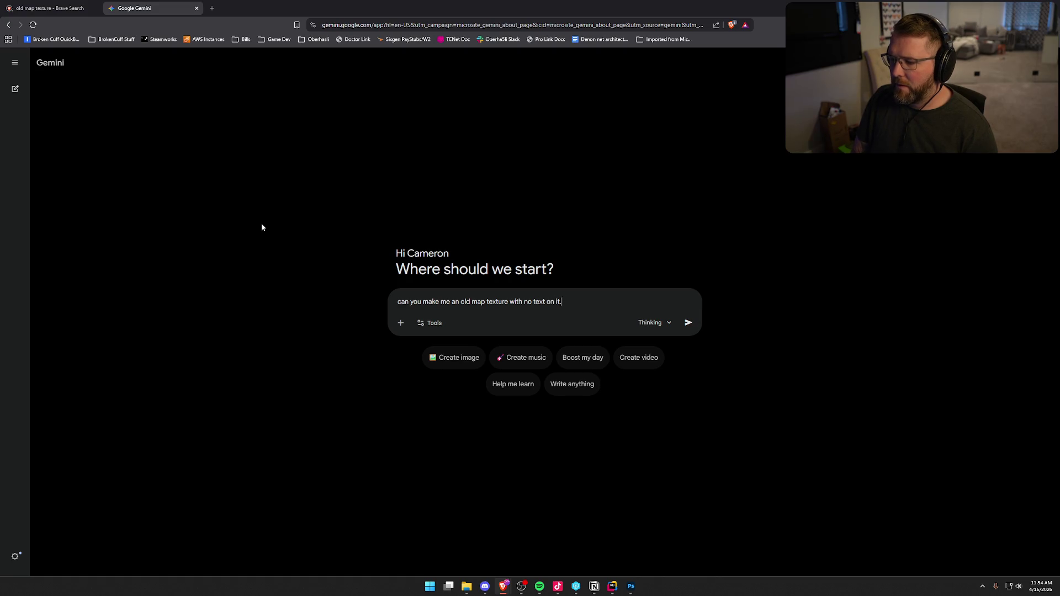
text(..something i can use as a bac)
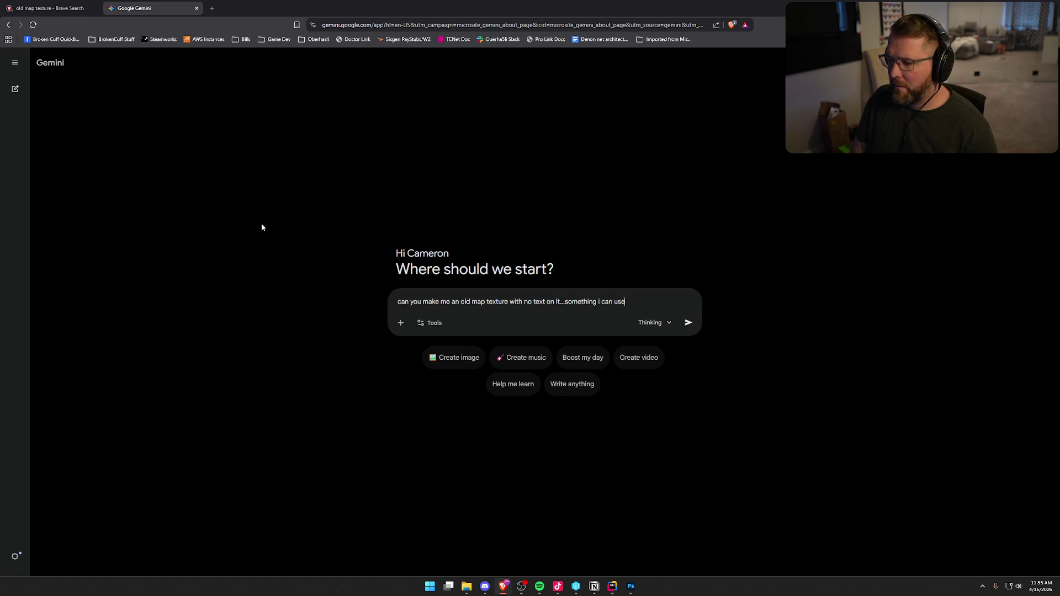
text(kground to my)
text( ma)
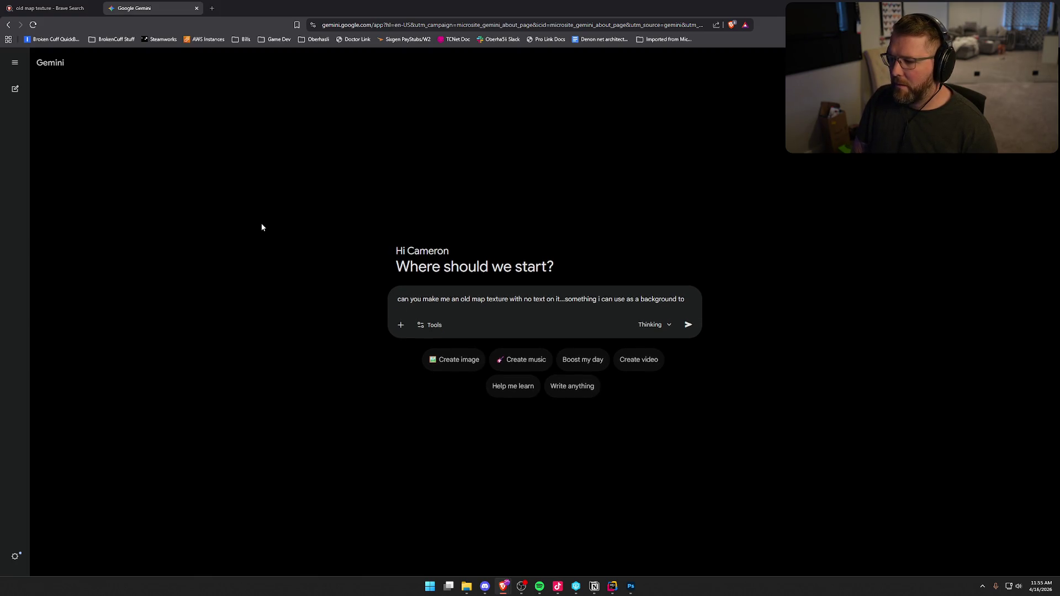
text(p)
key(Return)
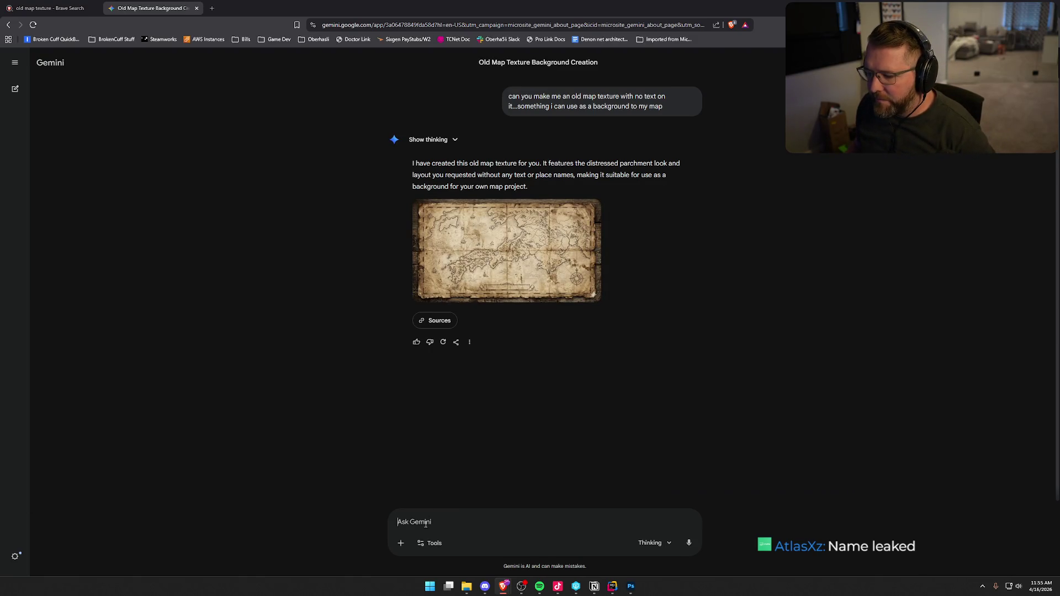
Ask Gemini for plain old textured paper instead of a map and view the result
text(i dont want a )
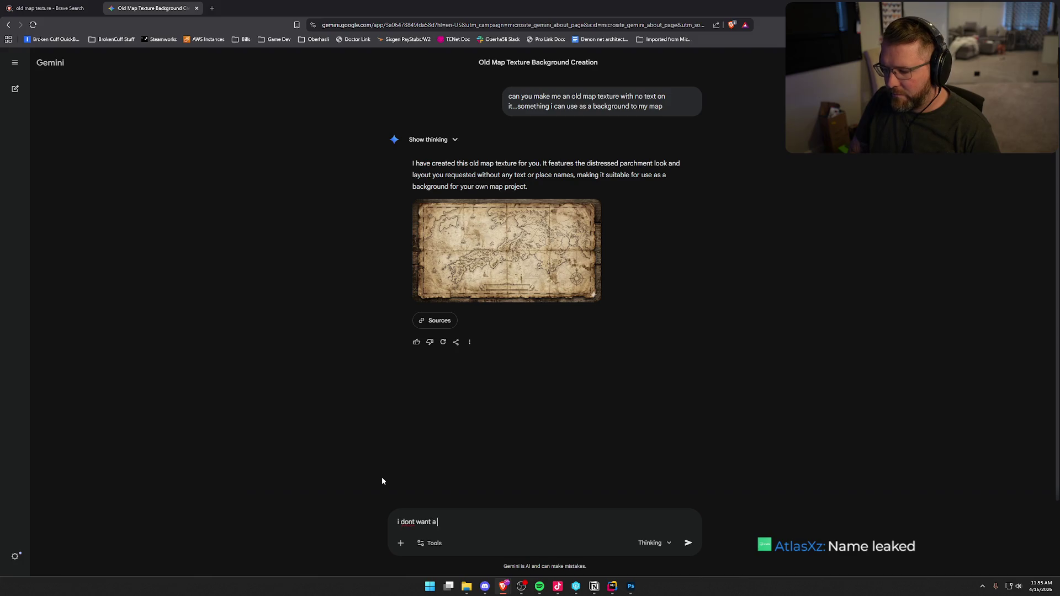
text(map...i just wan)
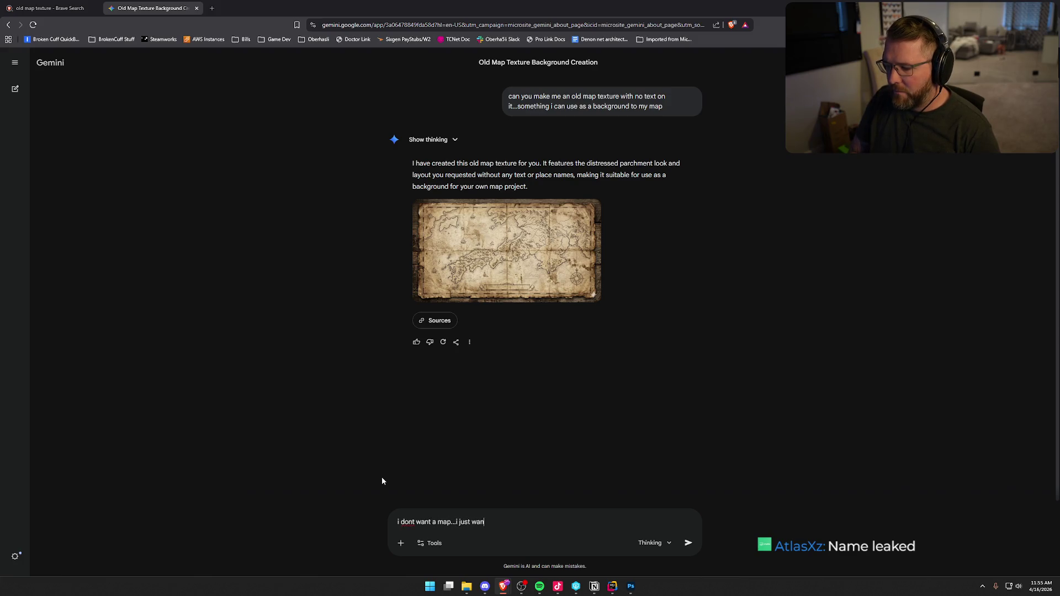
text(t old texture)
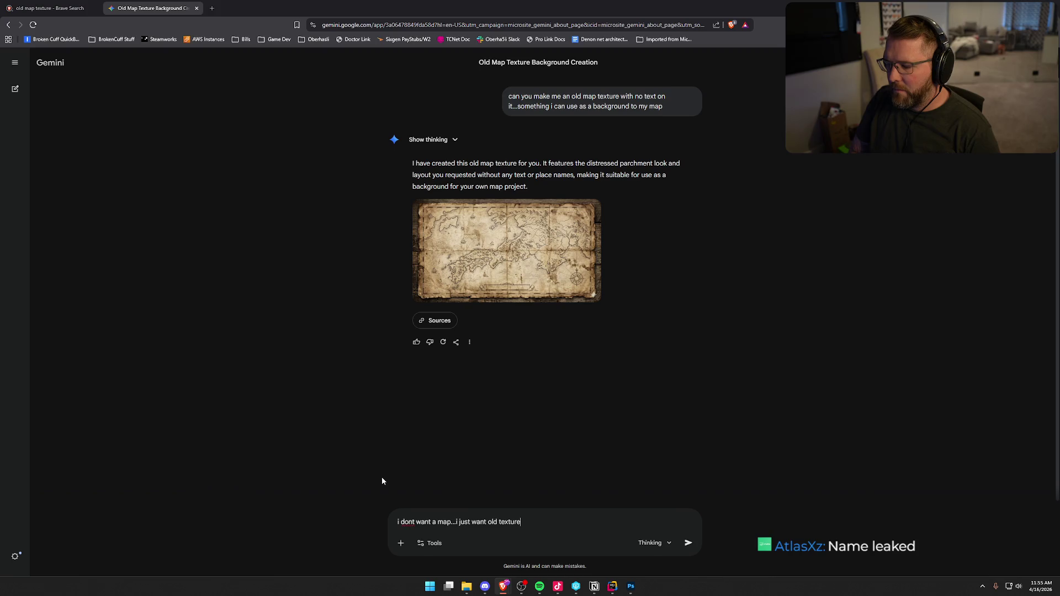
text(d paper)
key(Return)
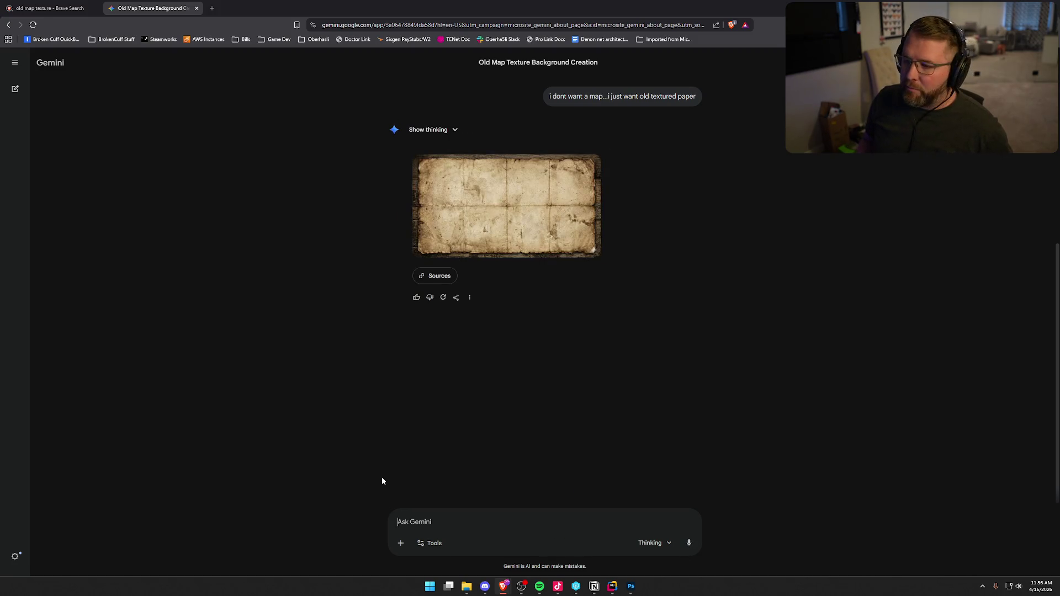
click(557, 243)
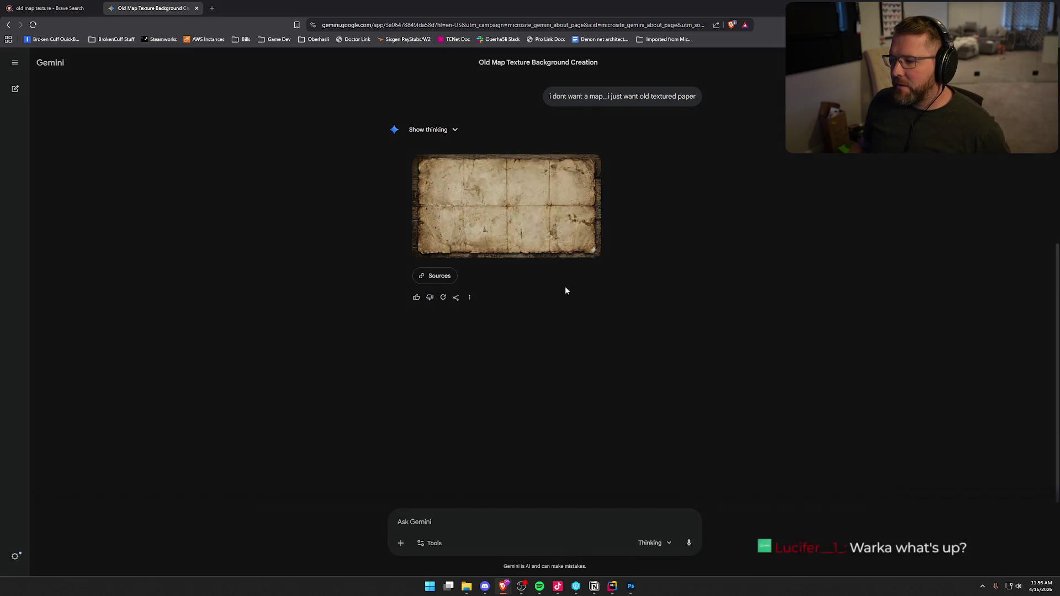
Request a more cartoony, hand-drawn version of the new paper image
click(301, 341)
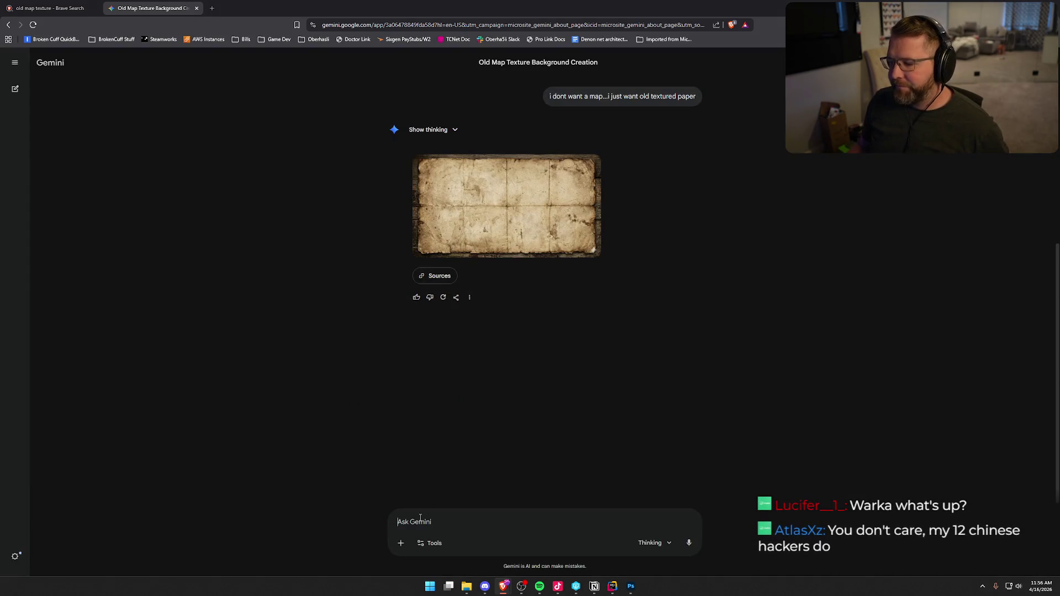
text(may)
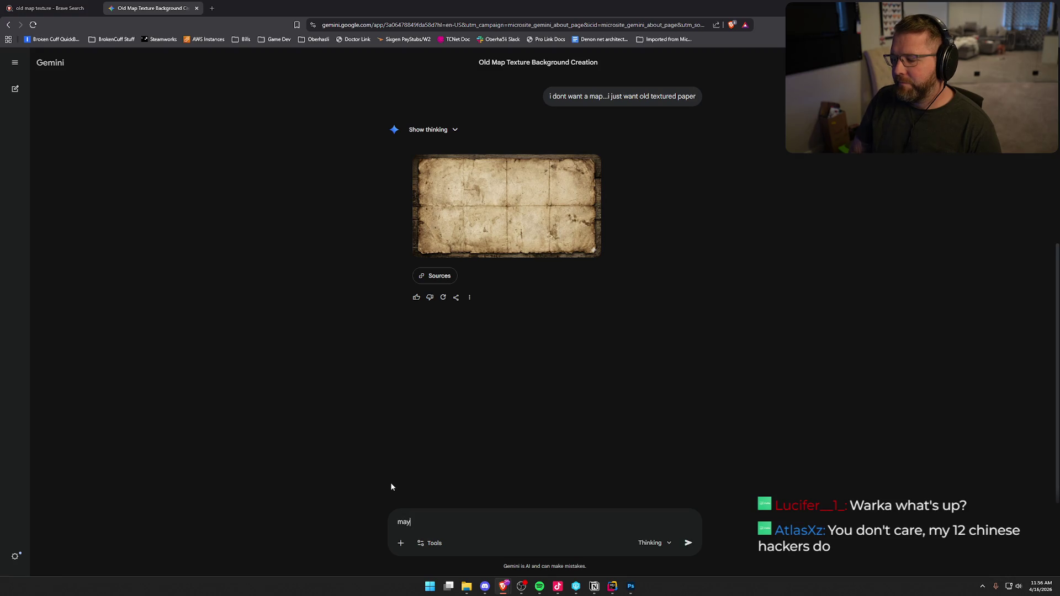
text(be make that )
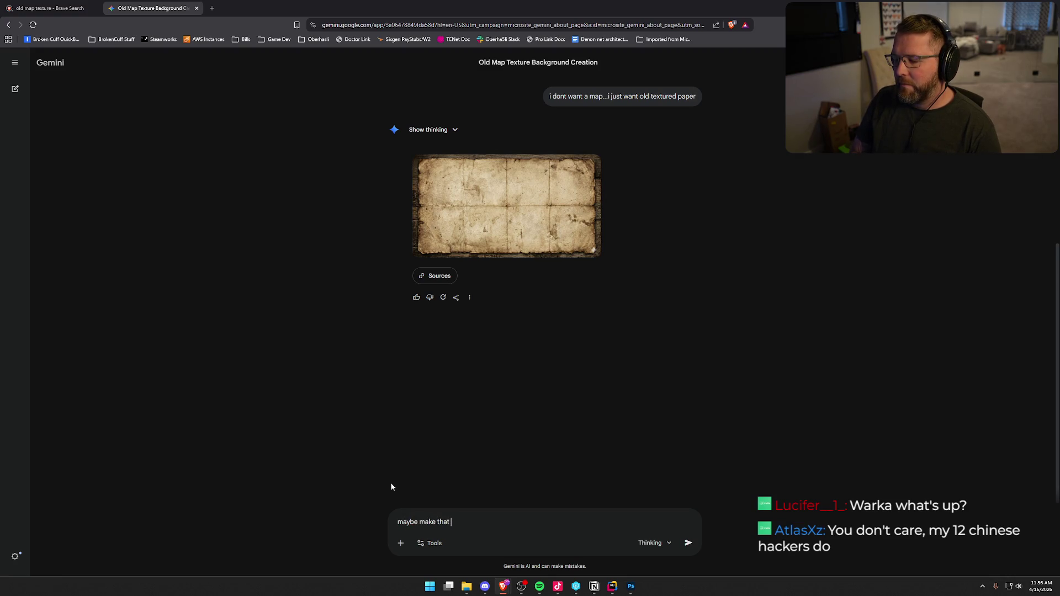
text(new one a bit mo)
text(re cartoo)
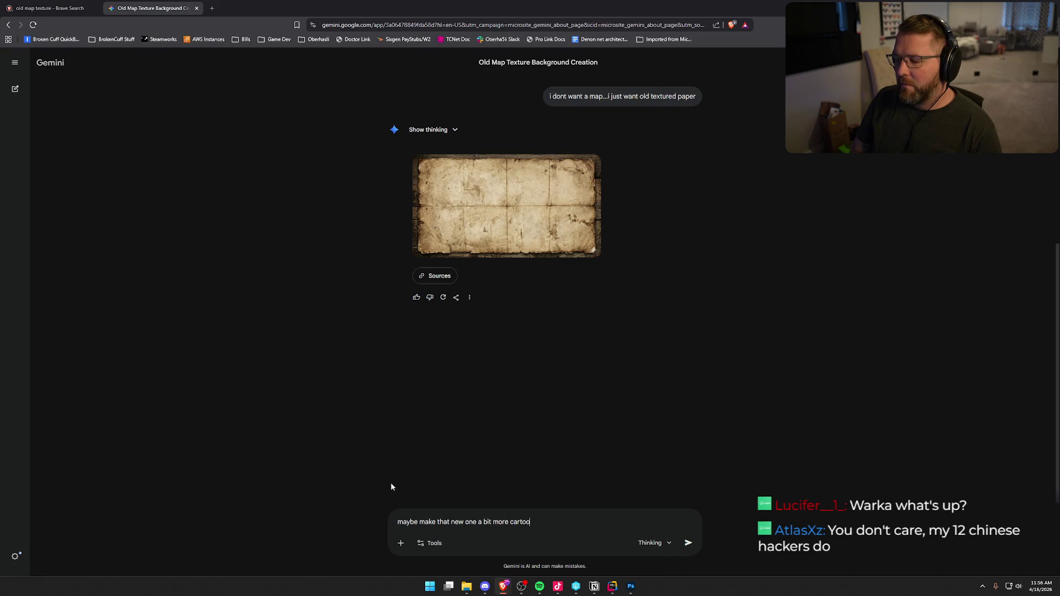
text(ny or hand drawn)
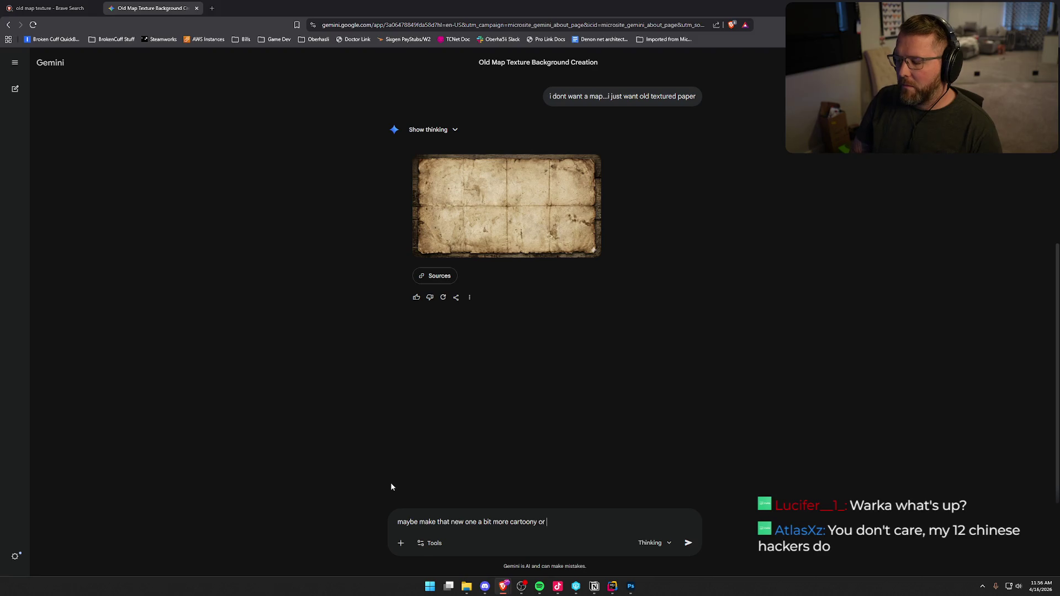
key(Return)
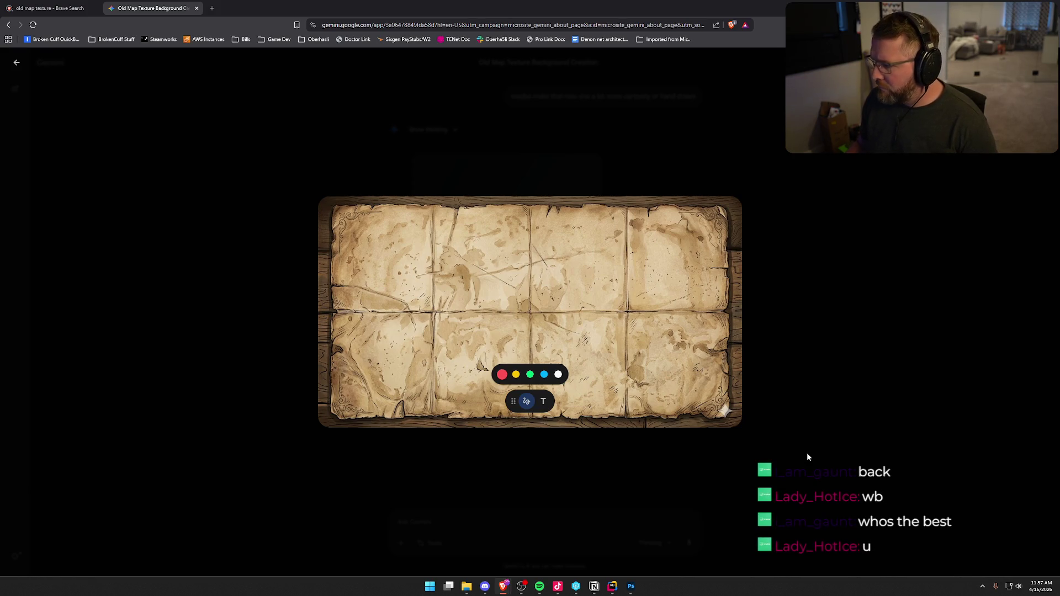
Paste the parchment image into the map document as Layer 2 and zoom out to see the canvas
key(alt+Tab)
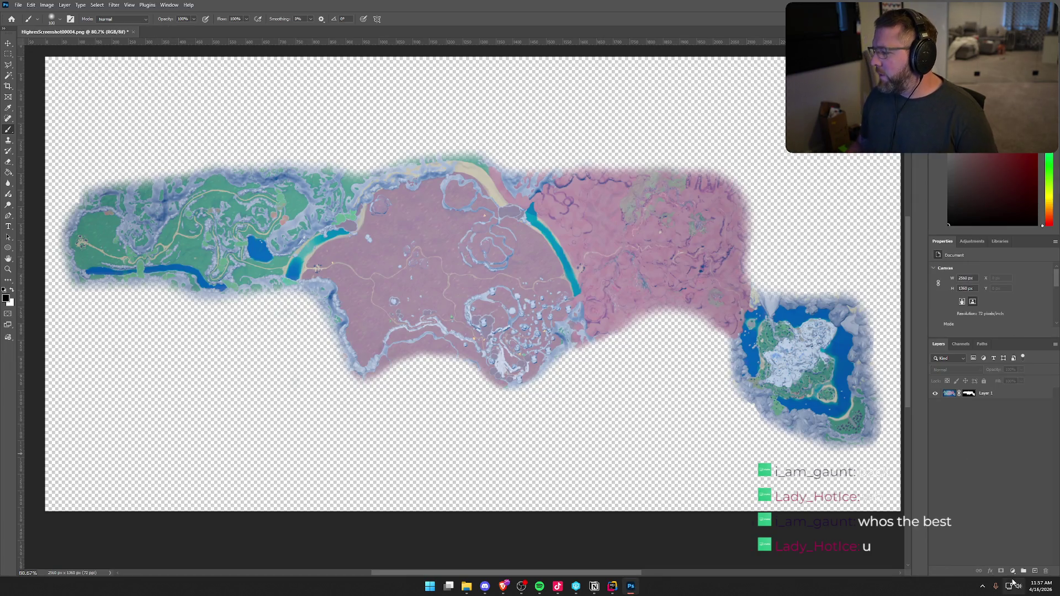
key(ctrl+v)
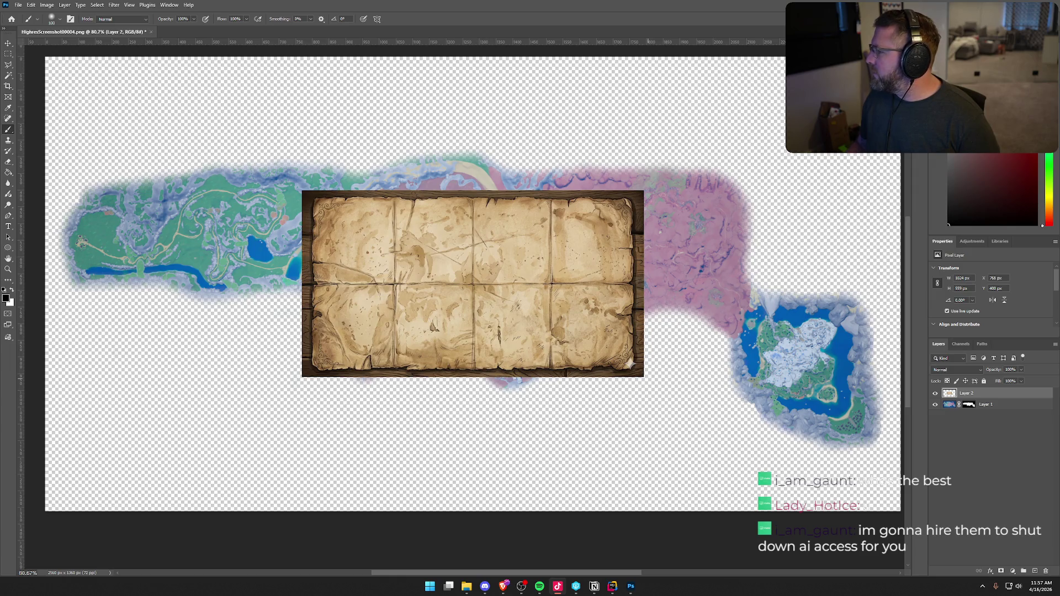
click(956, 515)
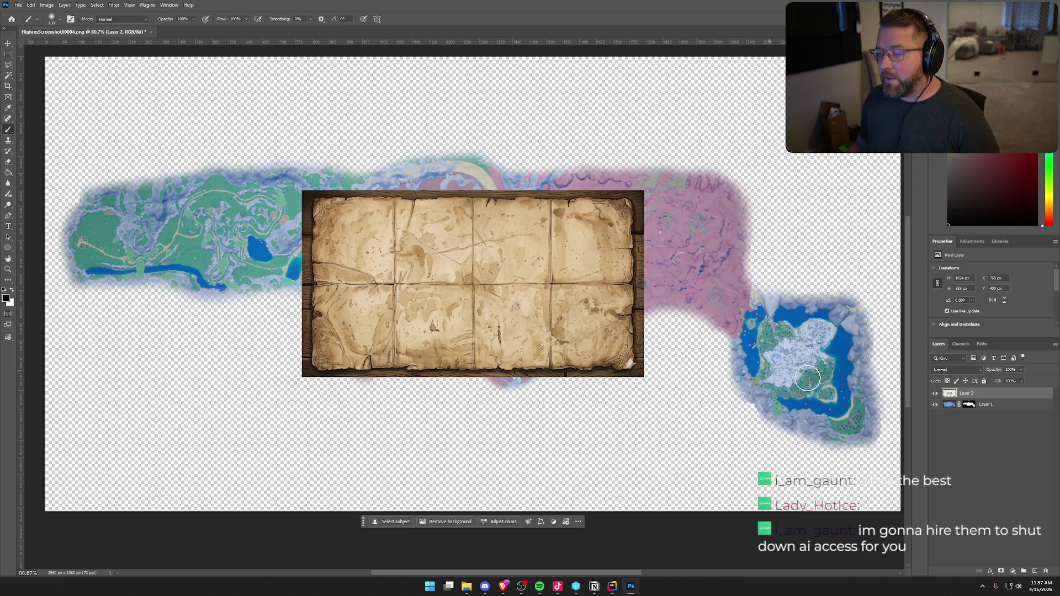
key(v)
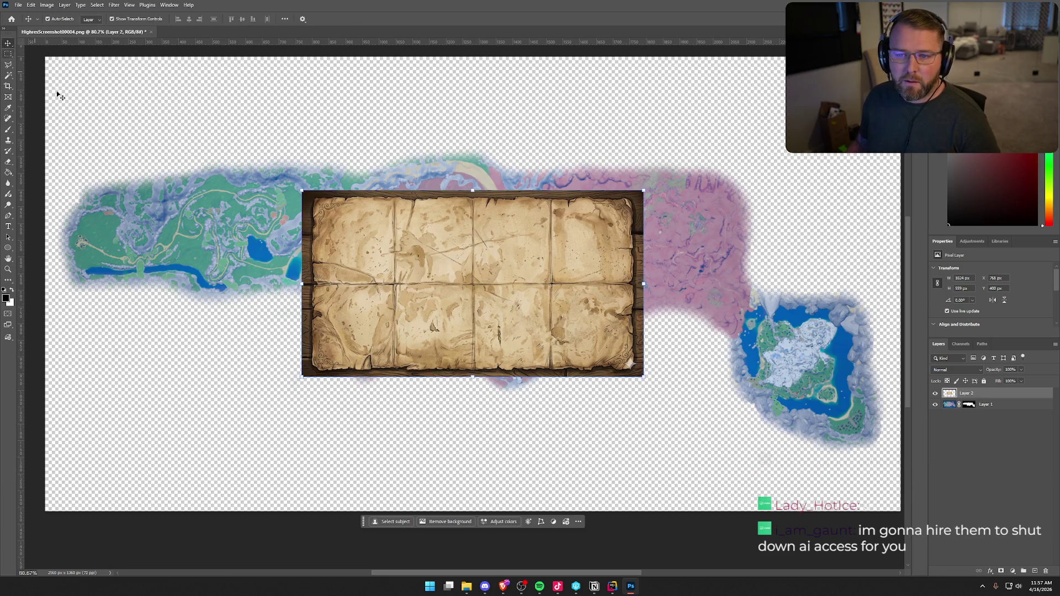
key(ctrl+minus)
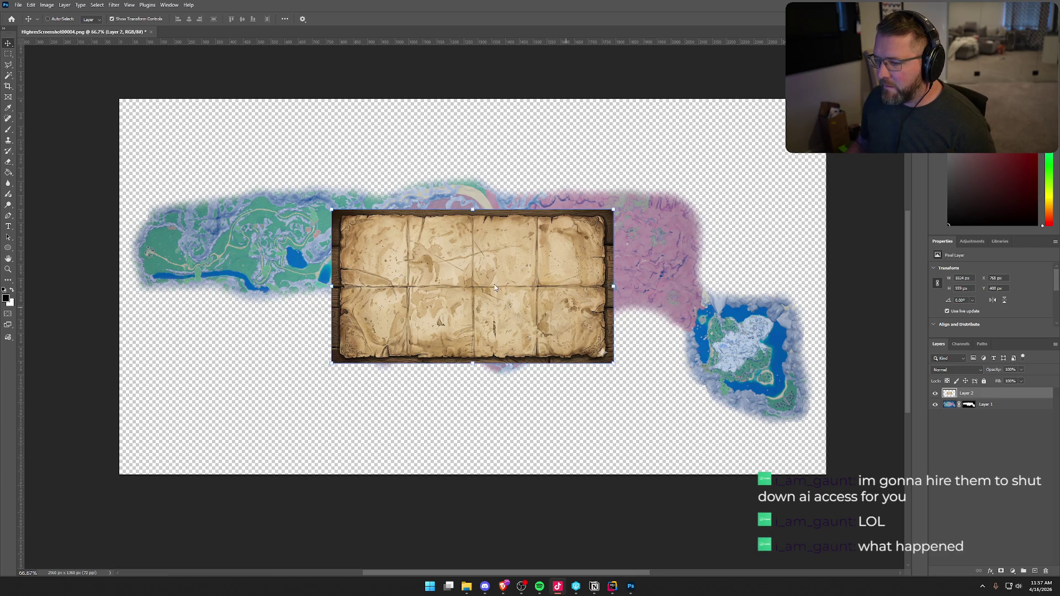
Scale the Layer 2 parchment up to fill the canvas and move it below map Layer 1
click(523, 267)
mouse_move(613, 363)
mouse_down()
mouse_move(828, 492)
mouse_move(838, 486)
mouse_up()
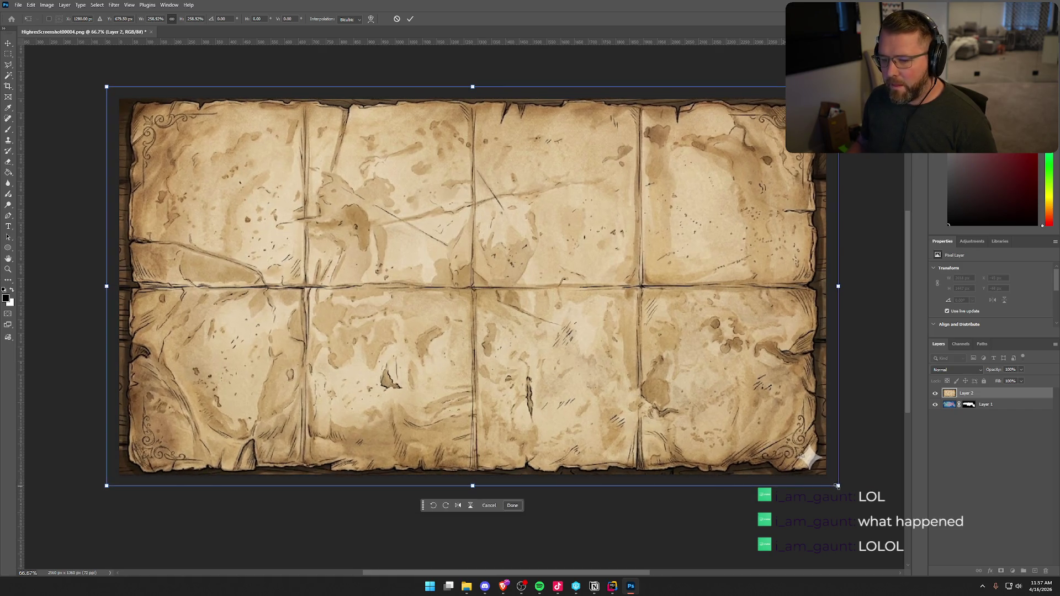
key(Return)
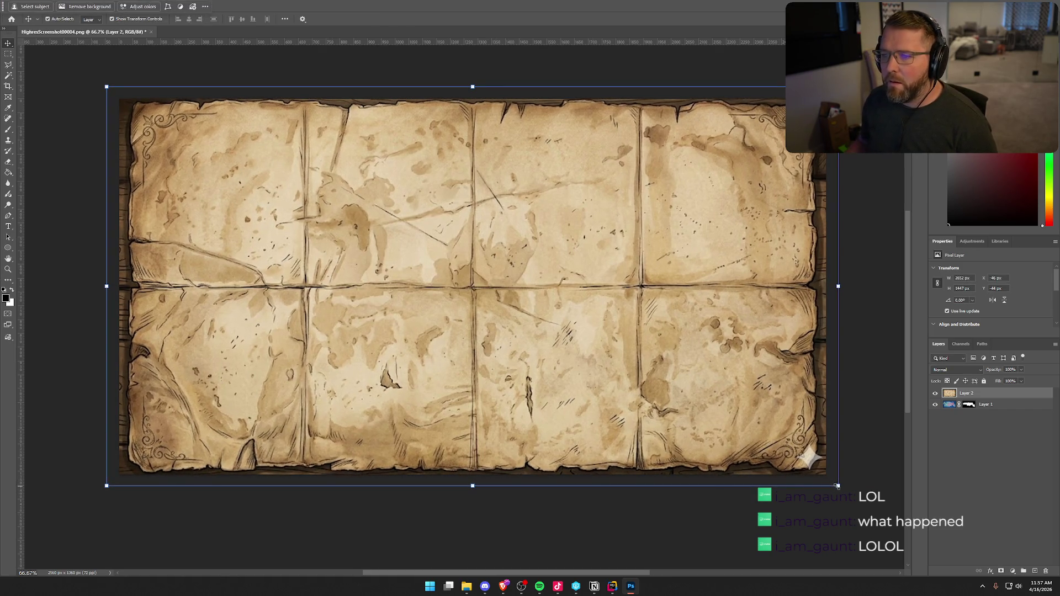
drag(1001, 399, 1000, 409)
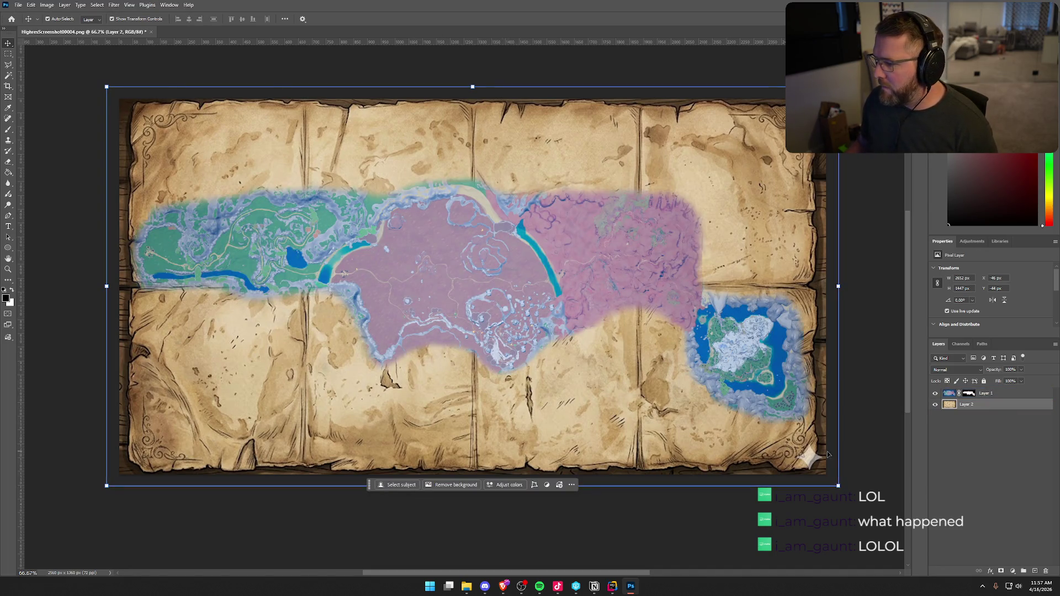
click(994, 393)
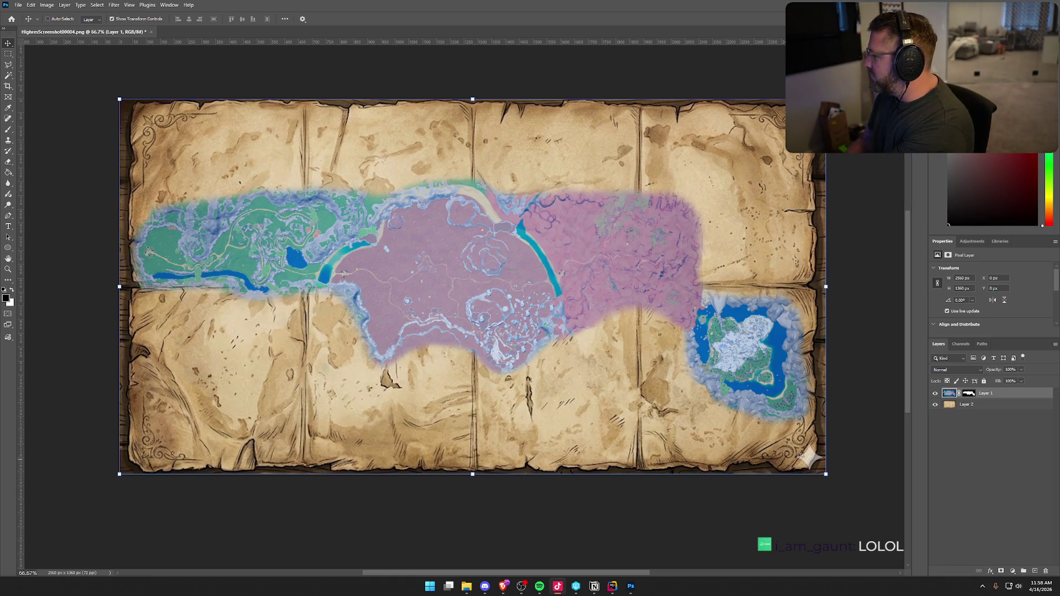
Scale the map montage layer down to about 96.8% inside the parchment's edges, then deselect
click(970, 462)
click(781, 417)
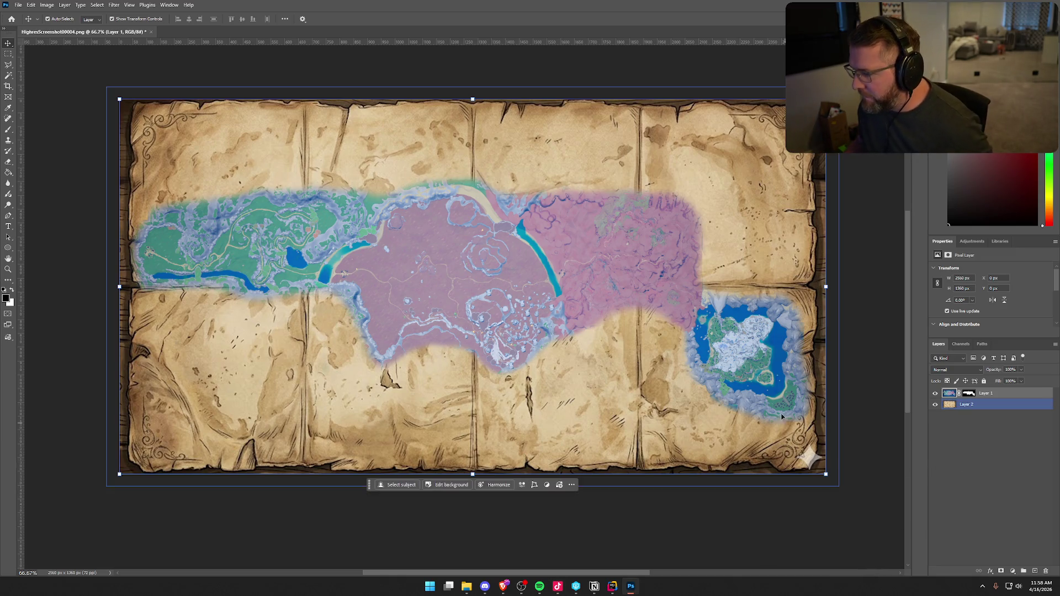
click(980, 396)
click(709, 439)
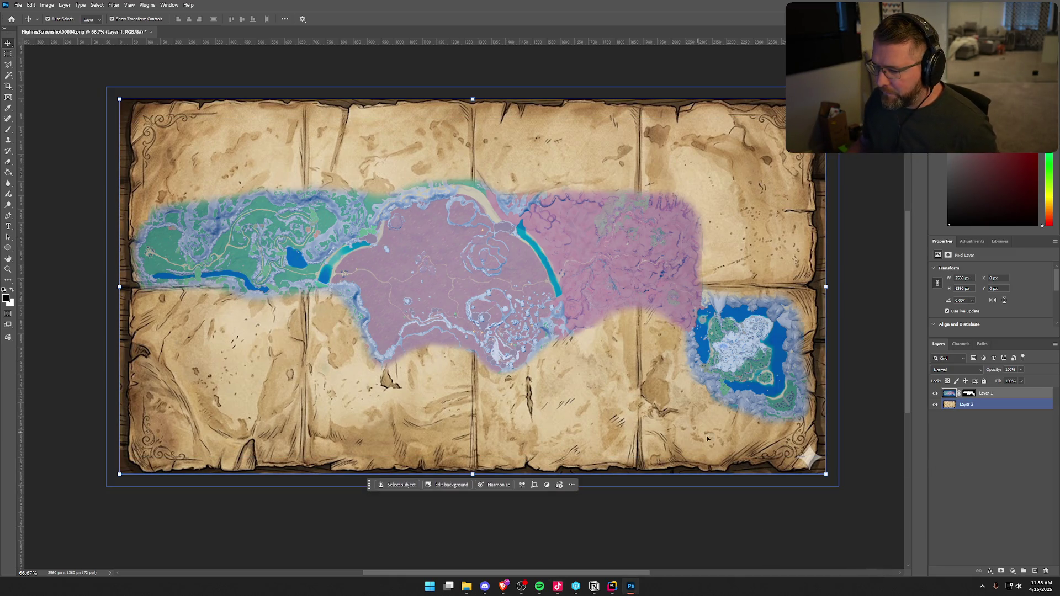
drag(827, 474, 815, 467)
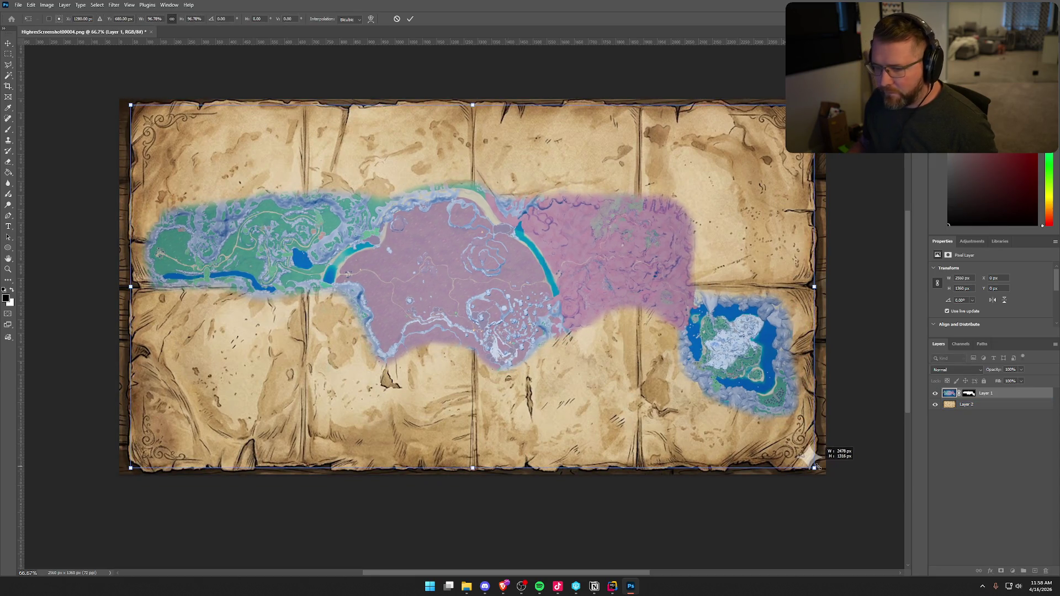
click(817, 468)
click(982, 445)
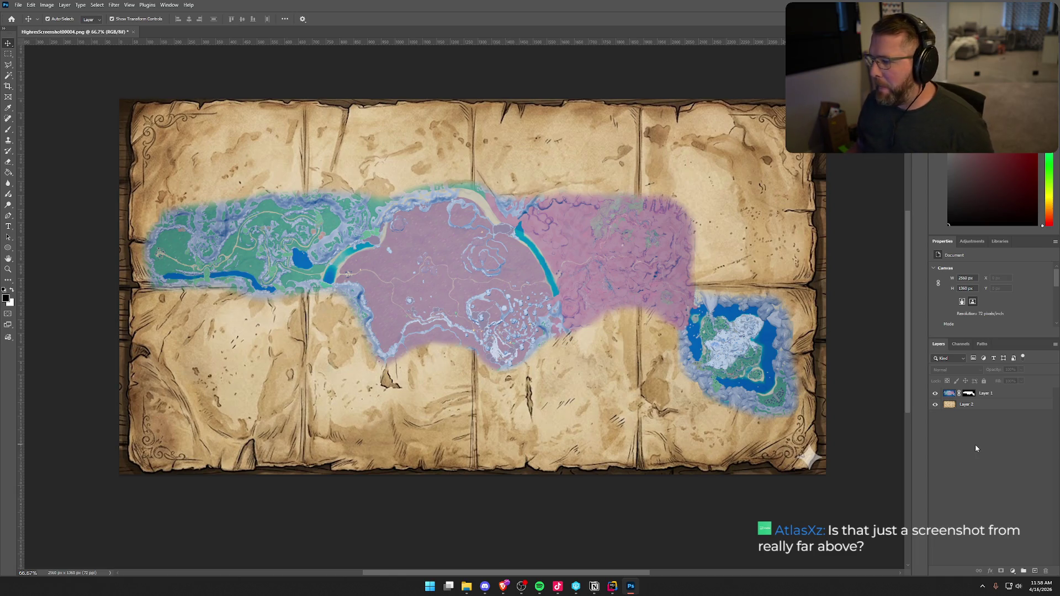
click(1011, 393)
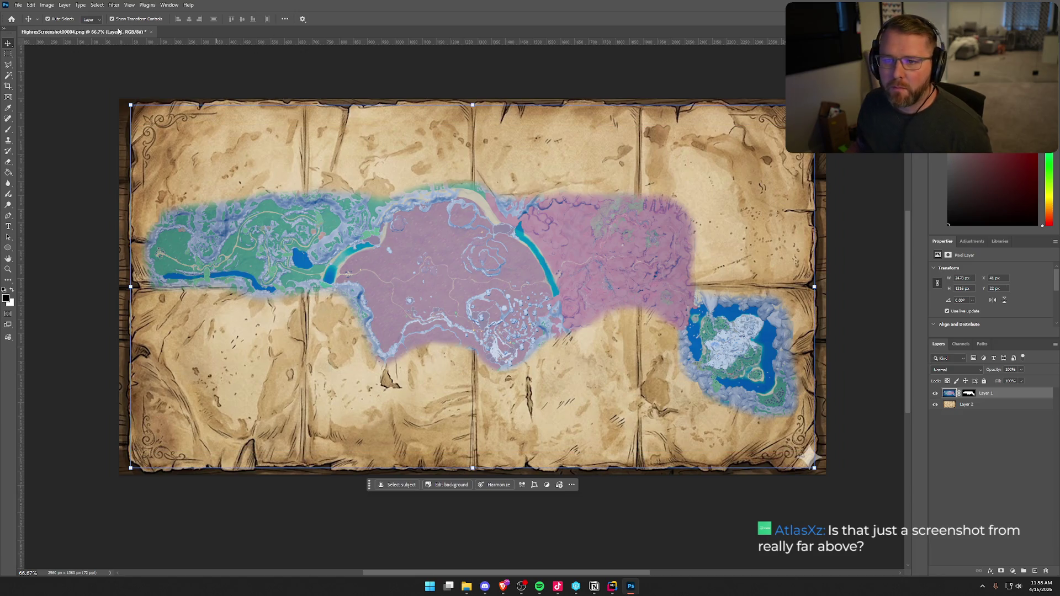
click(95, 5)
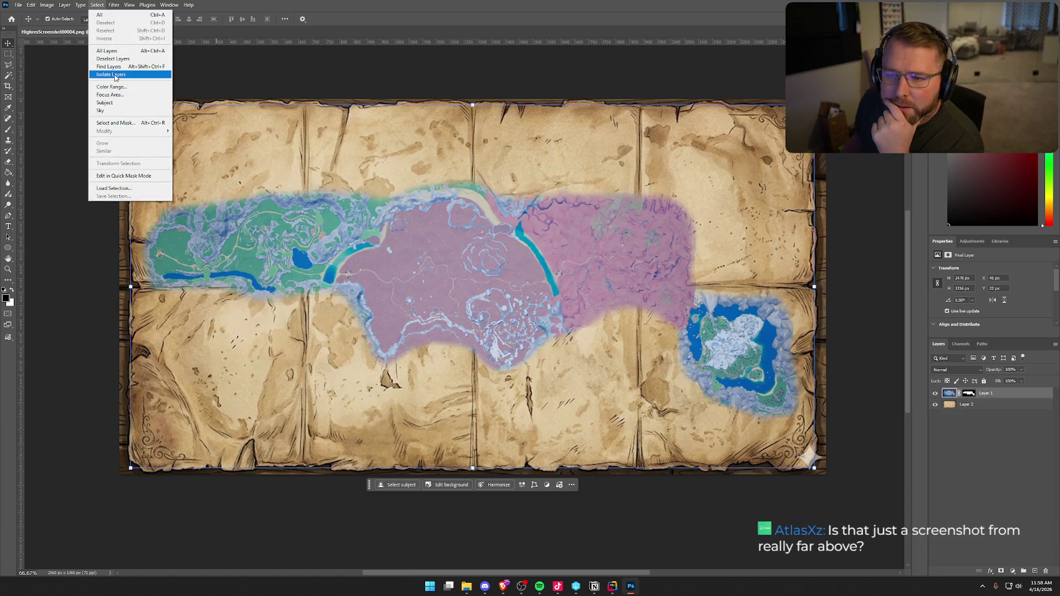
mouse_move(47, 5)
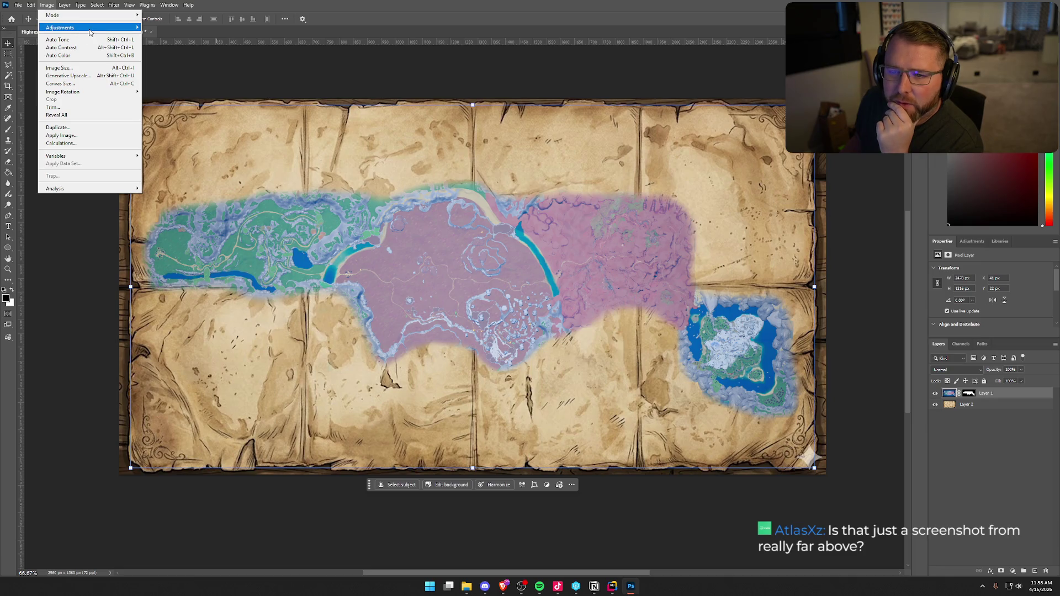
mouse_move(90, 29)
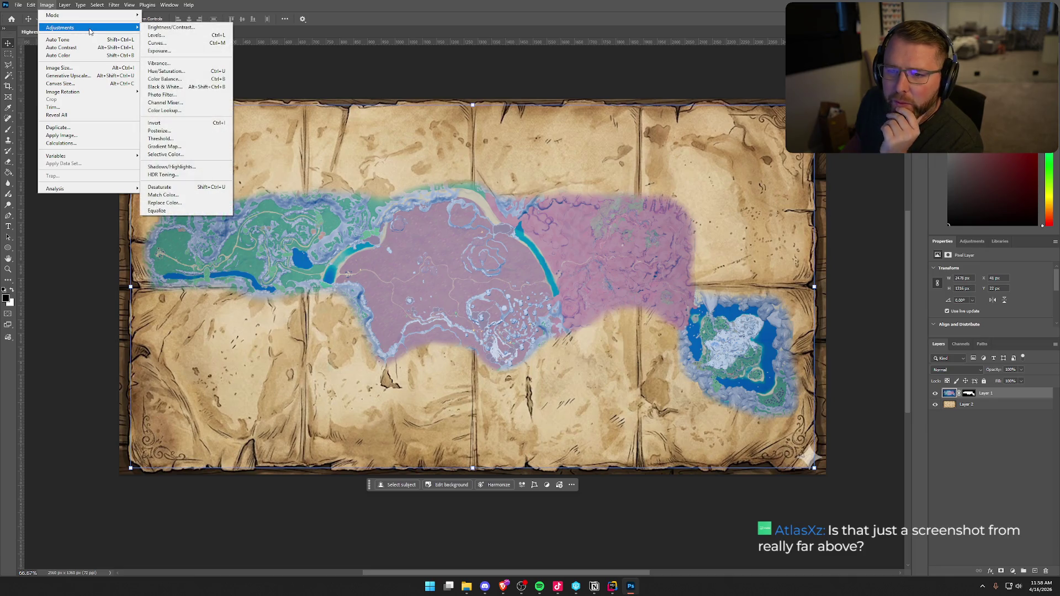
click(163, 195)
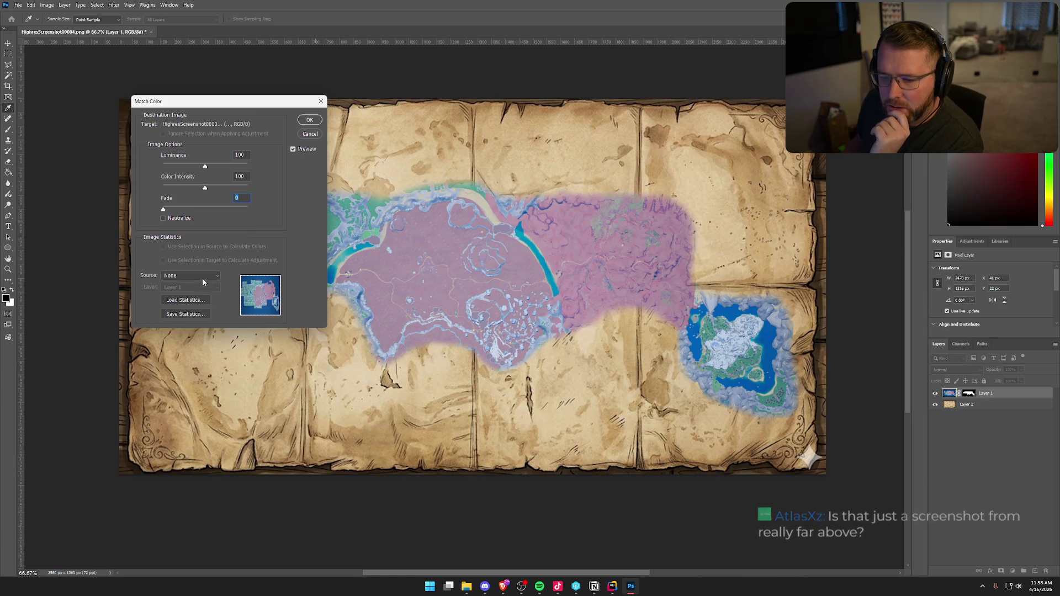
click(201, 275)
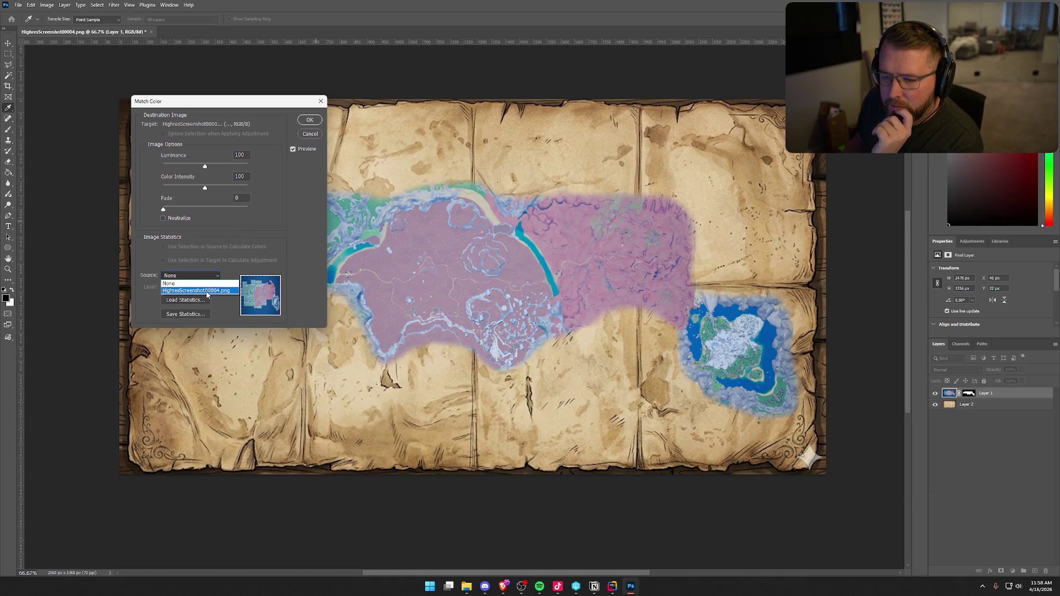
click(207, 291)
click(208, 289)
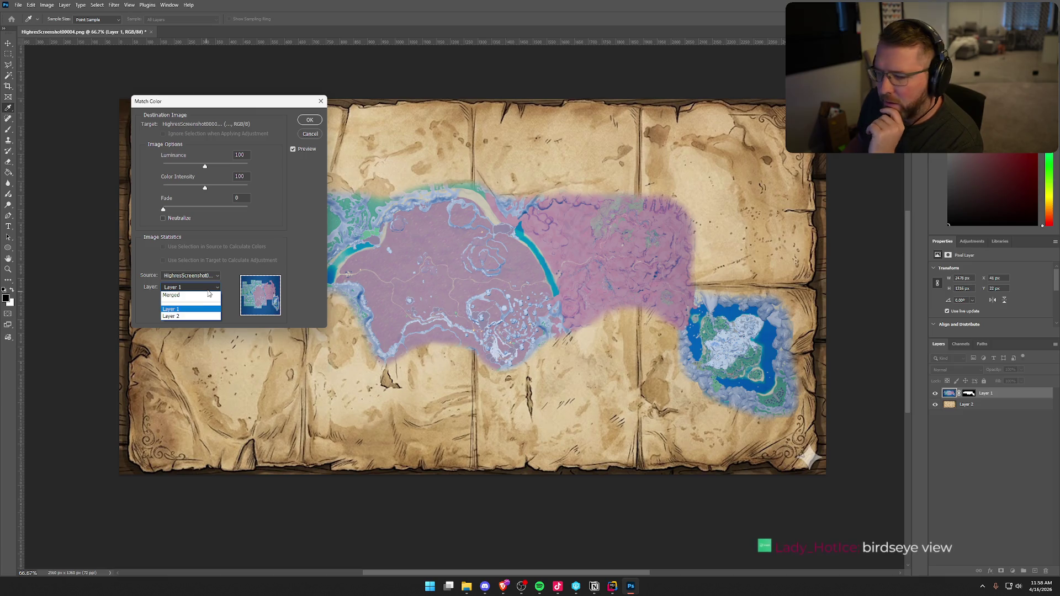
click(182, 315)
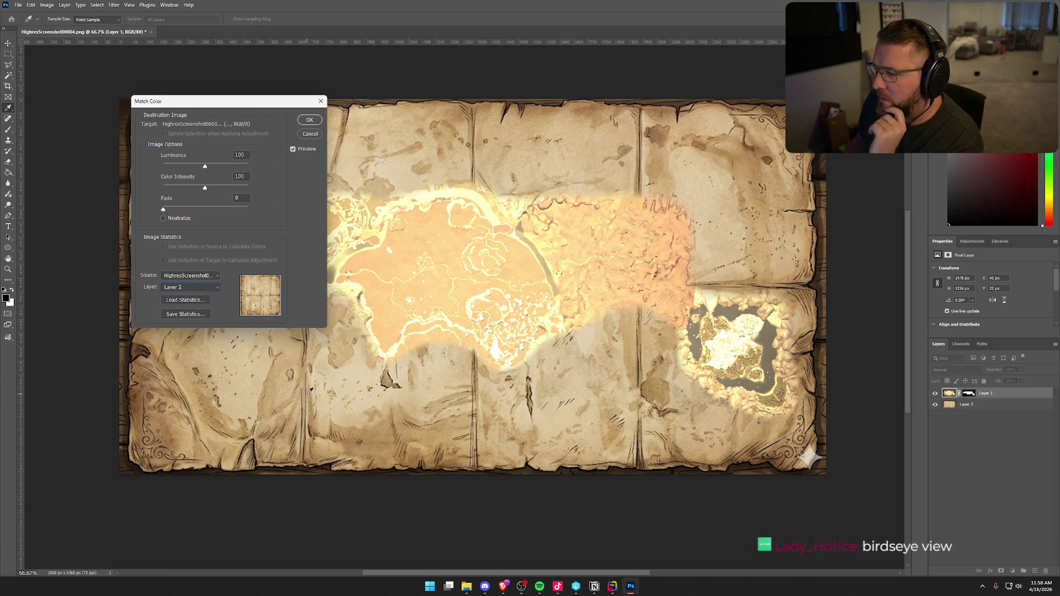
mouse_move(257, 105)
mouse_down()
mouse_move(211, 350)
mouse_move(204, 332)
mouse_up()
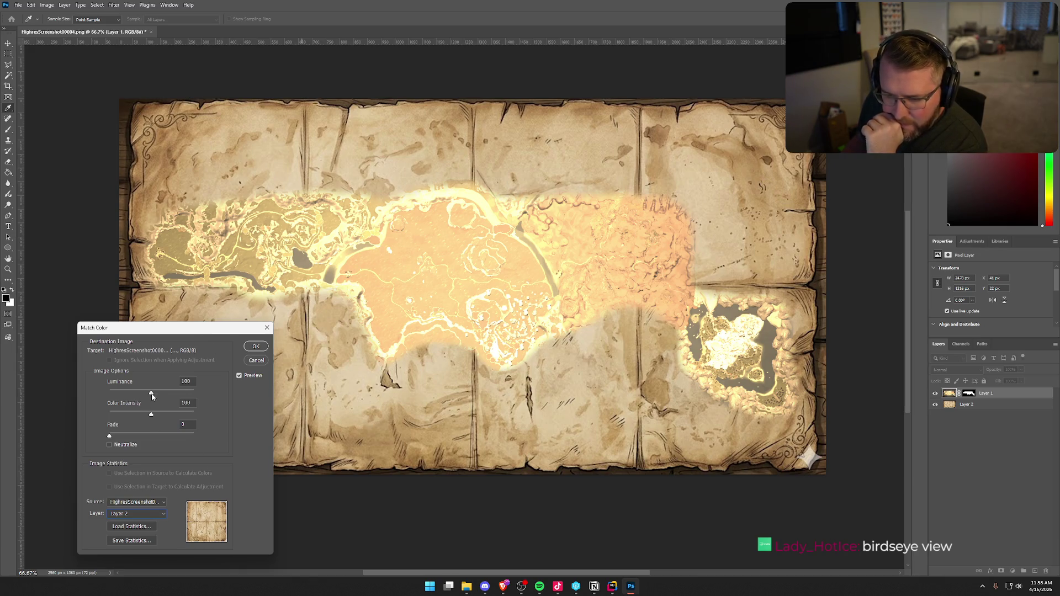
drag(152, 396, 122, 396)
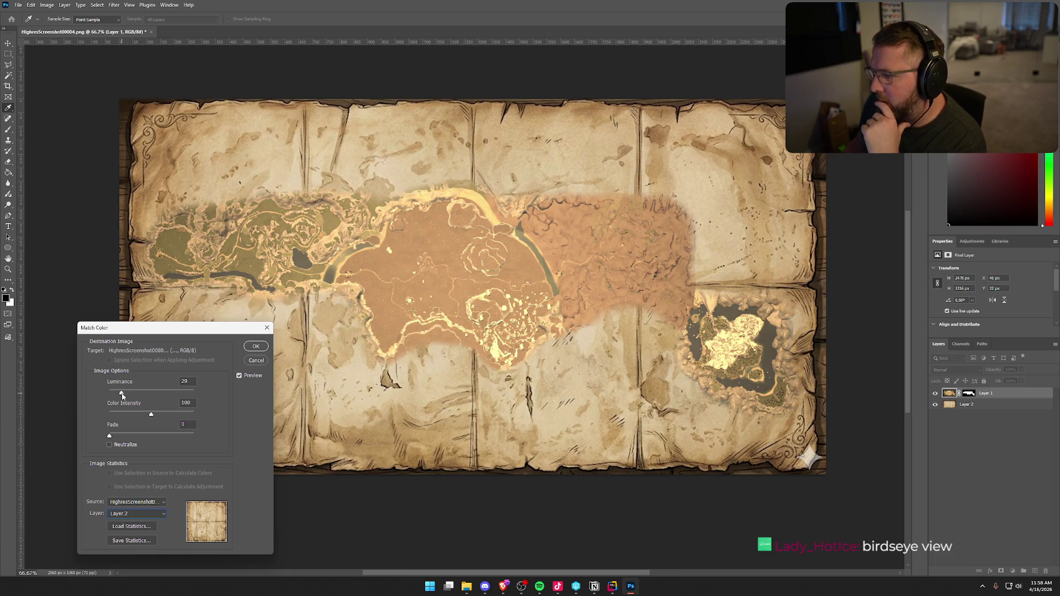
drag(123, 396, 117, 397)
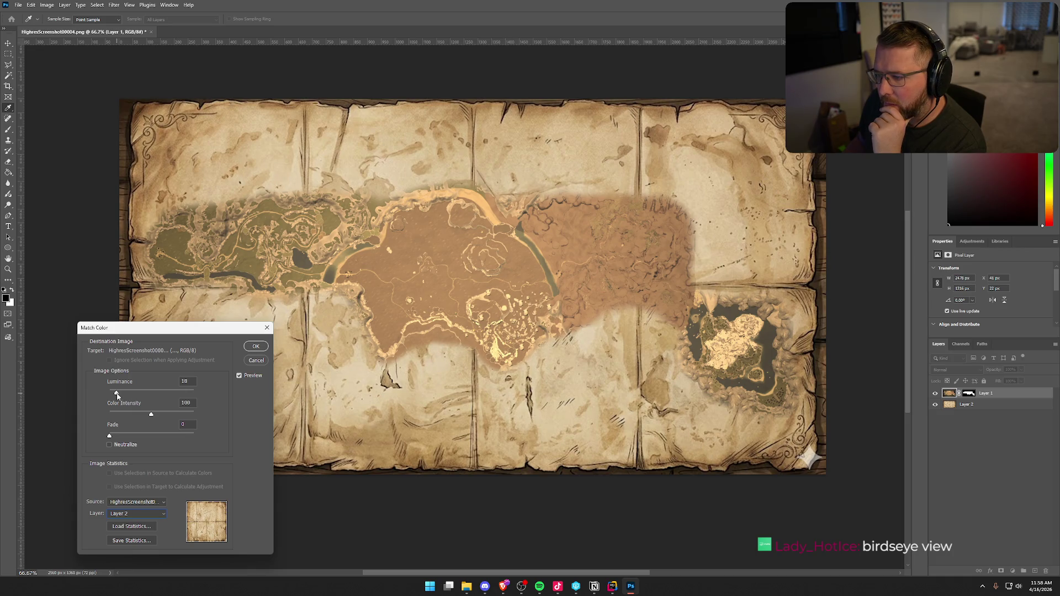
mouse_move(151, 414)
mouse_down()
mouse_move(133, 416)
mouse_move(190, 413)
mouse_move(166, 419)
mouse_up()
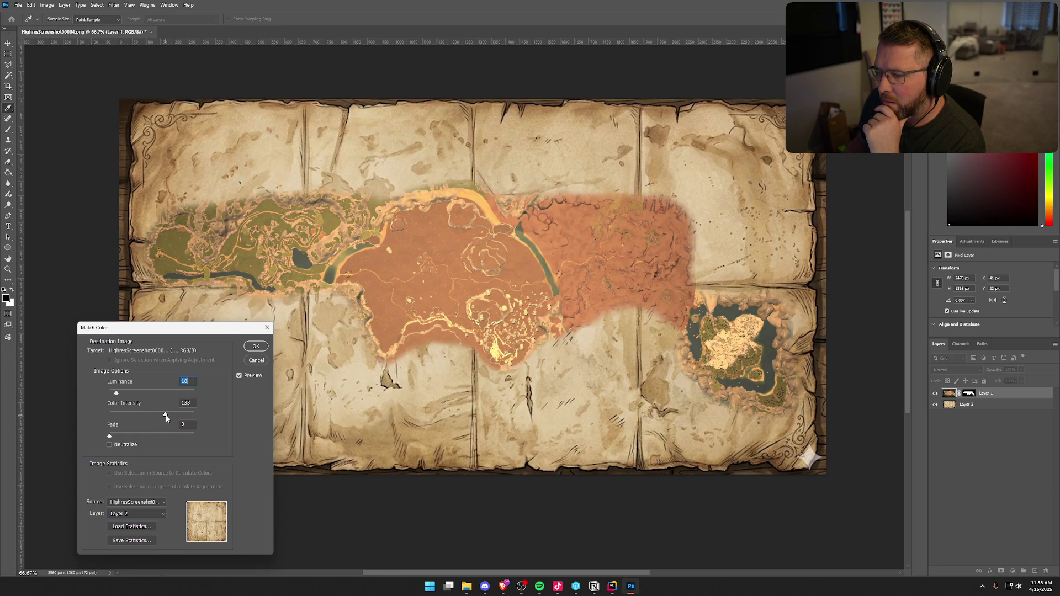
Discard the colour matching and try Hue/Saturation's Sepia preset with more saturation and darker lightness
click(256, 360)
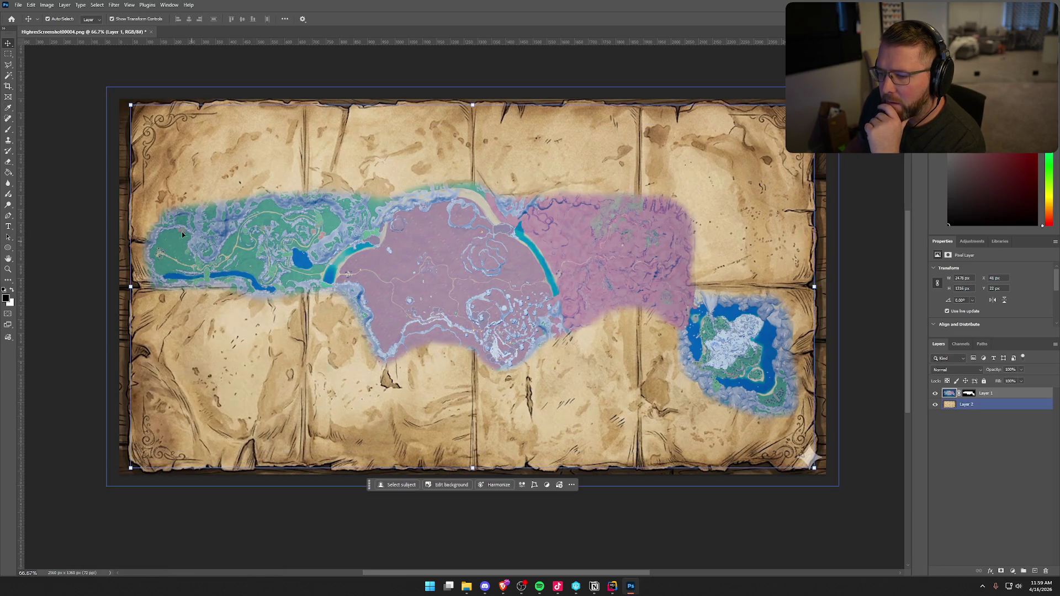
click(53, 5)
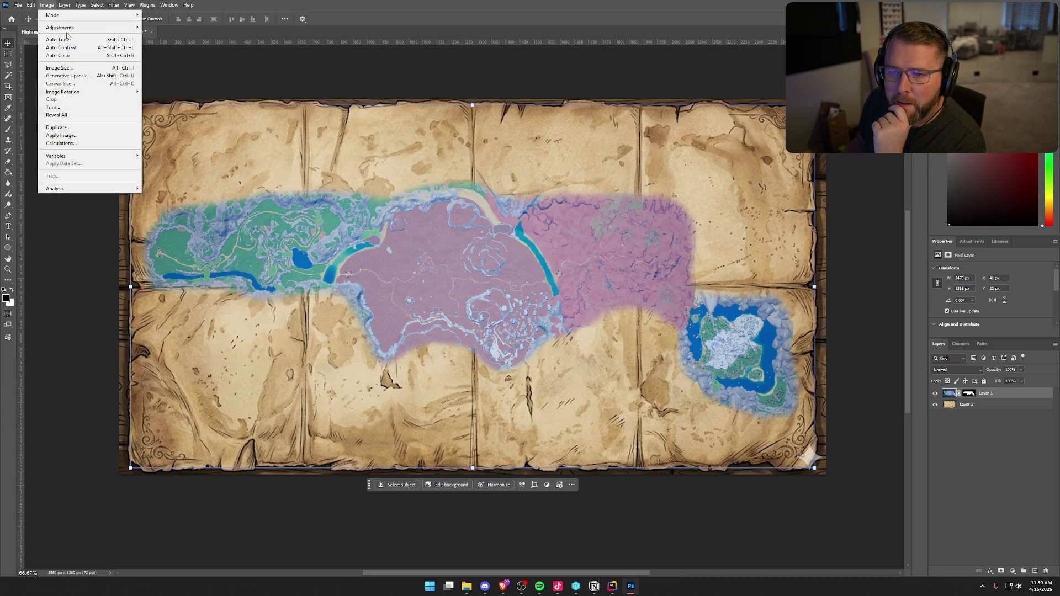
mouse_move(82, 27)
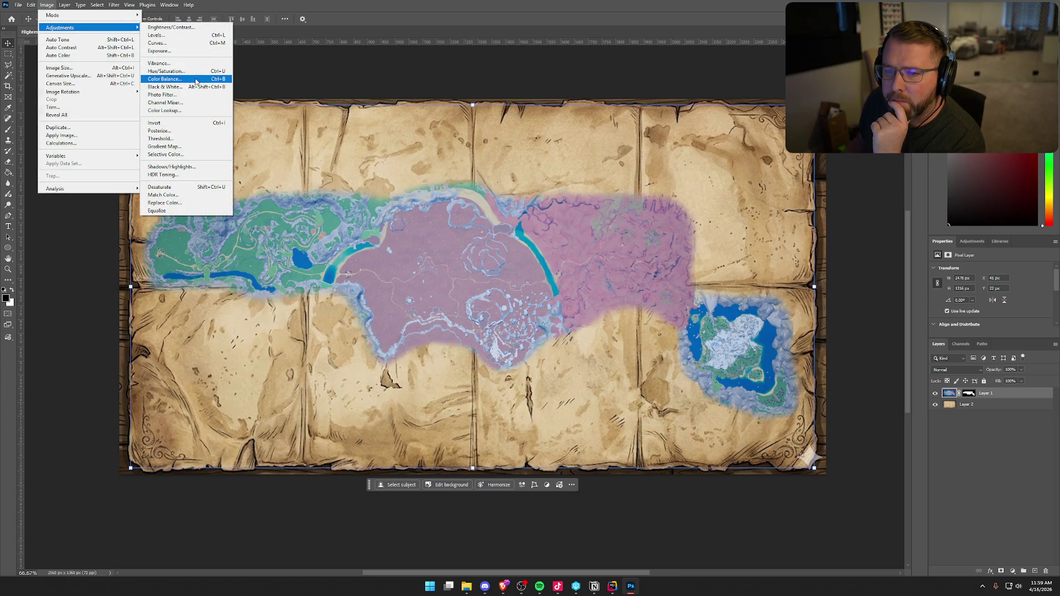
click(188, 72)
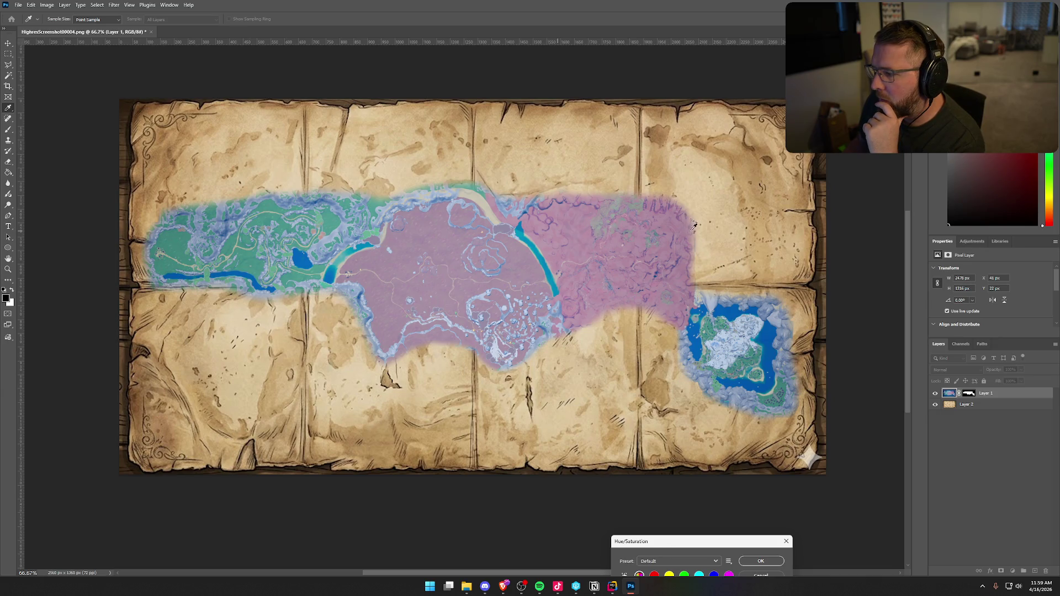
drag(699, 545, 280, 354)
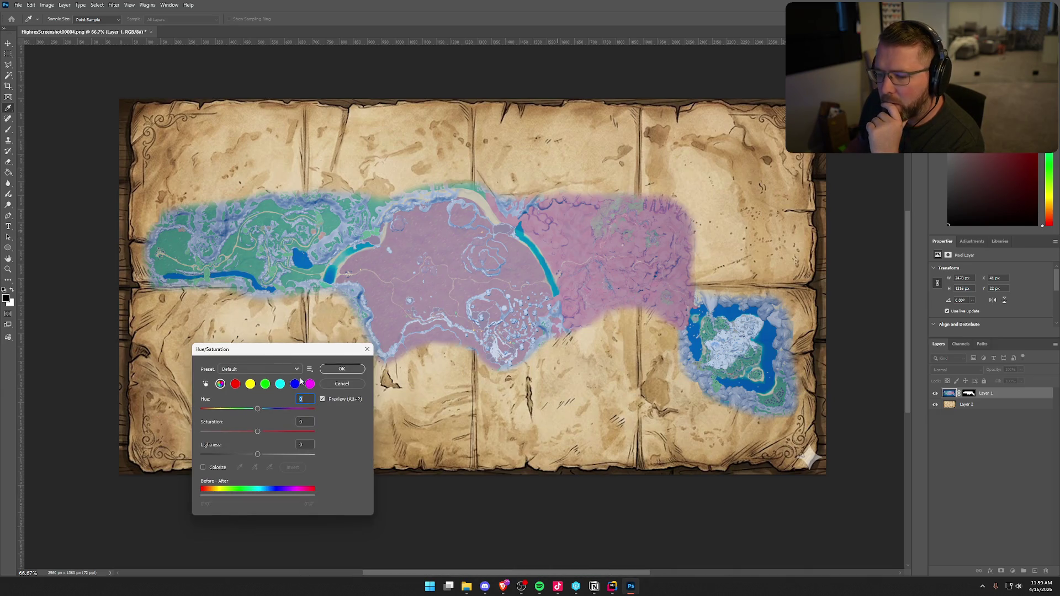
click(259, 369)
click(254, 452)
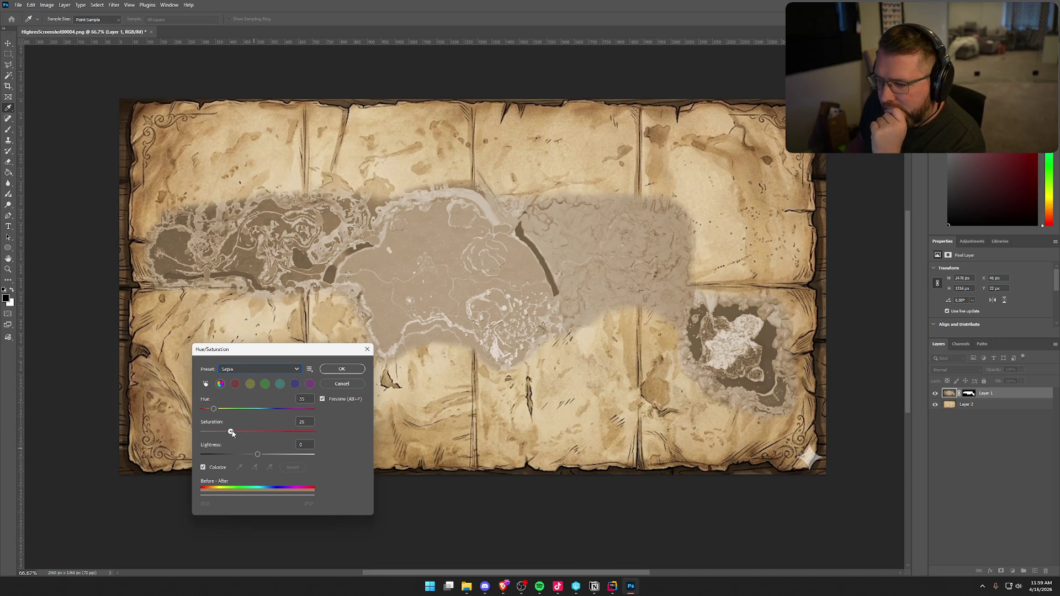
mouse_move(231, 432)
mouse_down()
mouse_move(261, 455)
mouse_move(249, 431)
mouse_up()
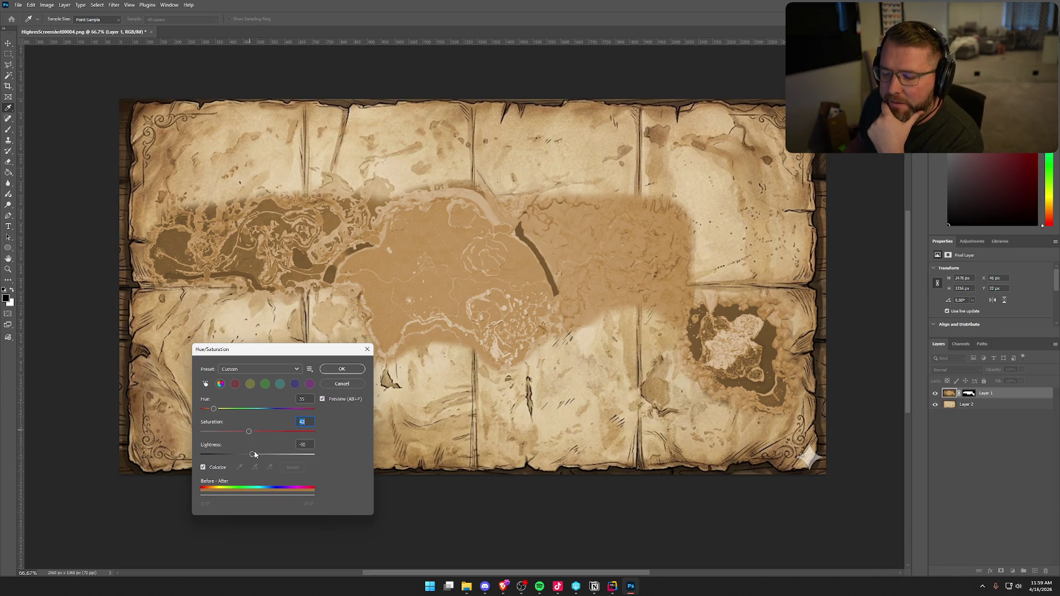
drag(252, 455, 252, 457)
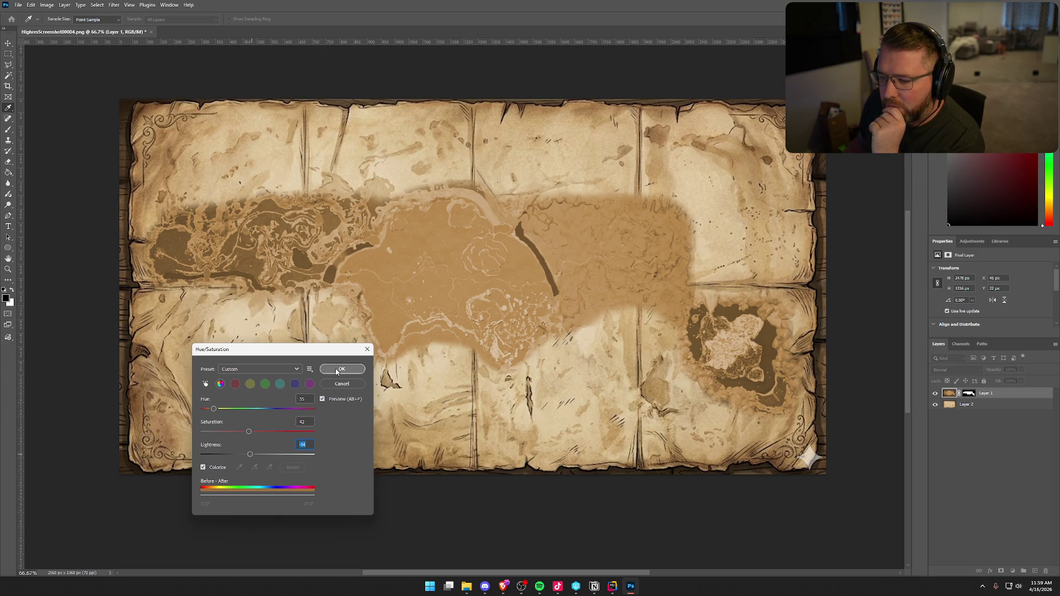
Try the Old Style and Strong Saturation presets, then apply Increase Saturation
click(241, 373)
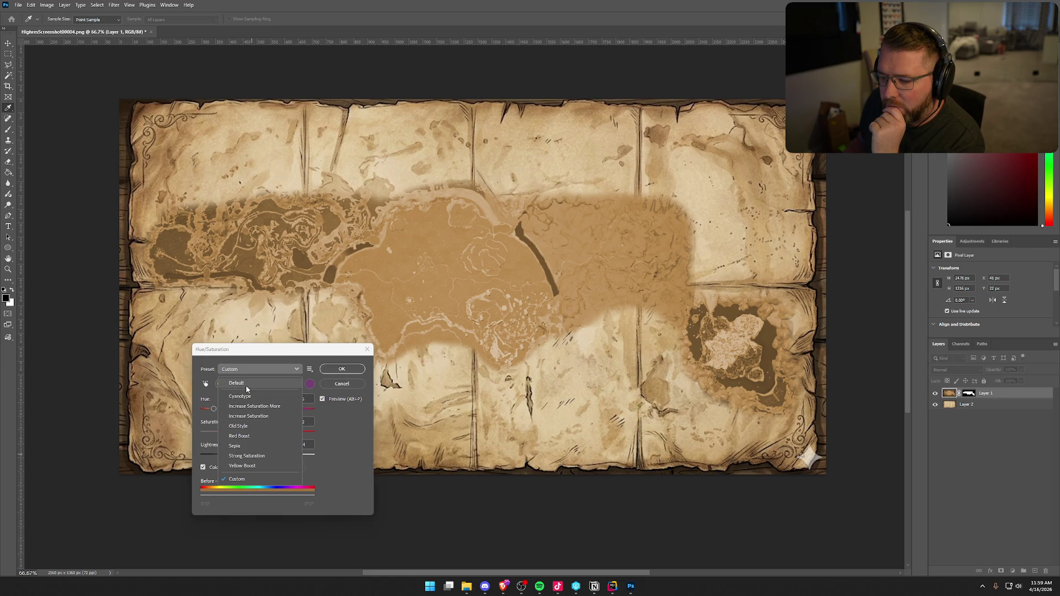
click(254, 427)
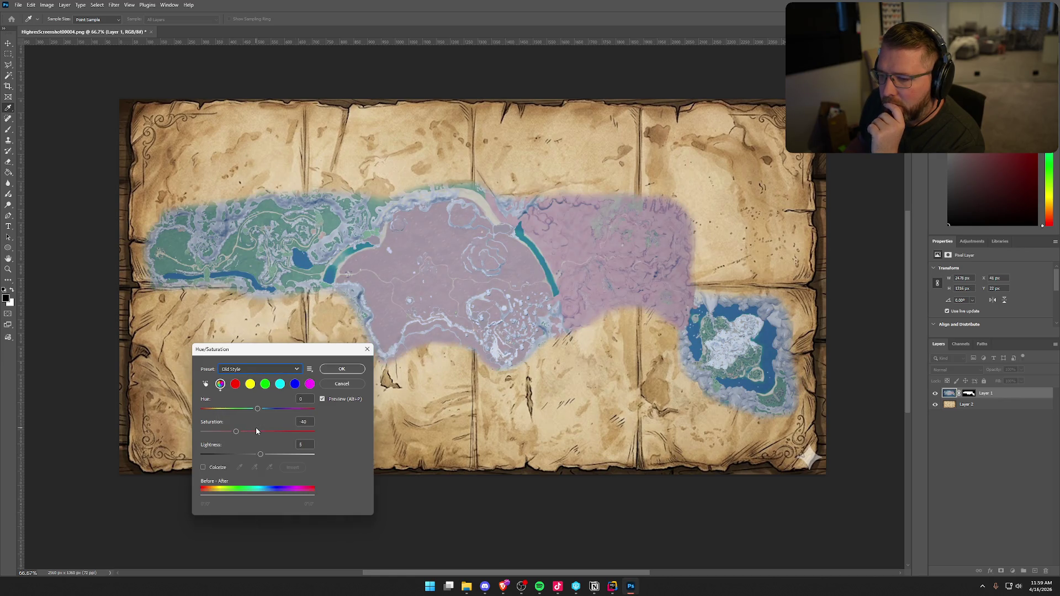
click(252, 455)
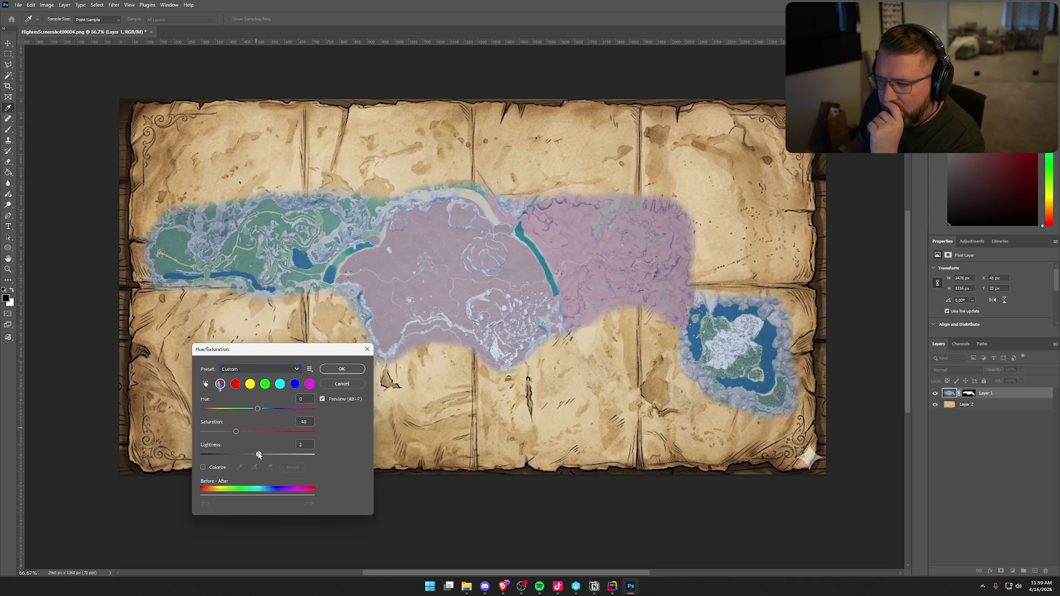
mouse_move(251, 455)
mouse_down()
mouse_move(234, 433)
mouse_move(202, 434)
mouse_move(238, 434)
mouse_up()
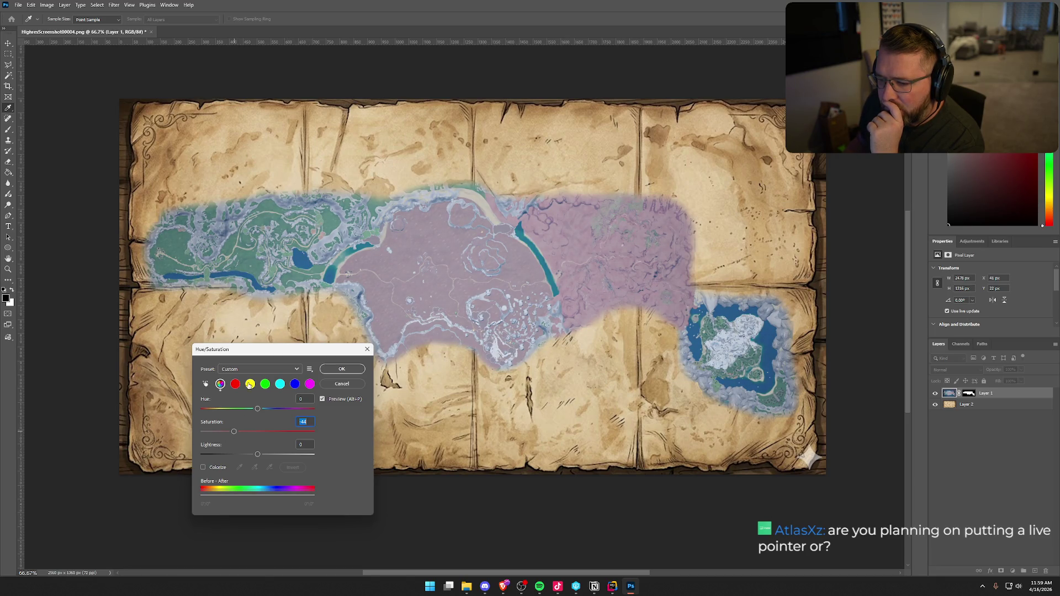
click(249, 367)
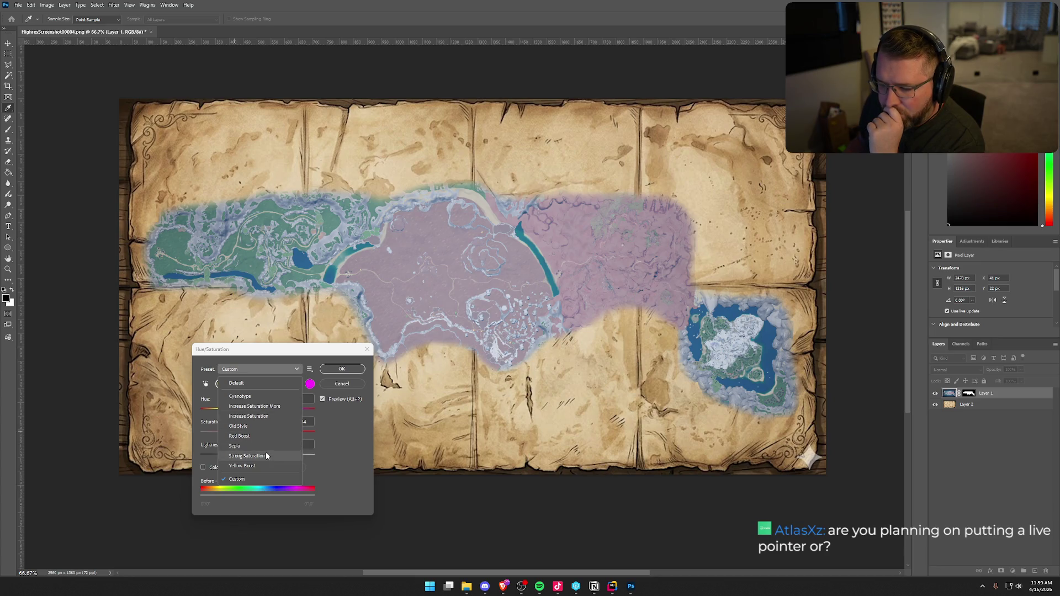
click(266, 453)
click(260, 369)
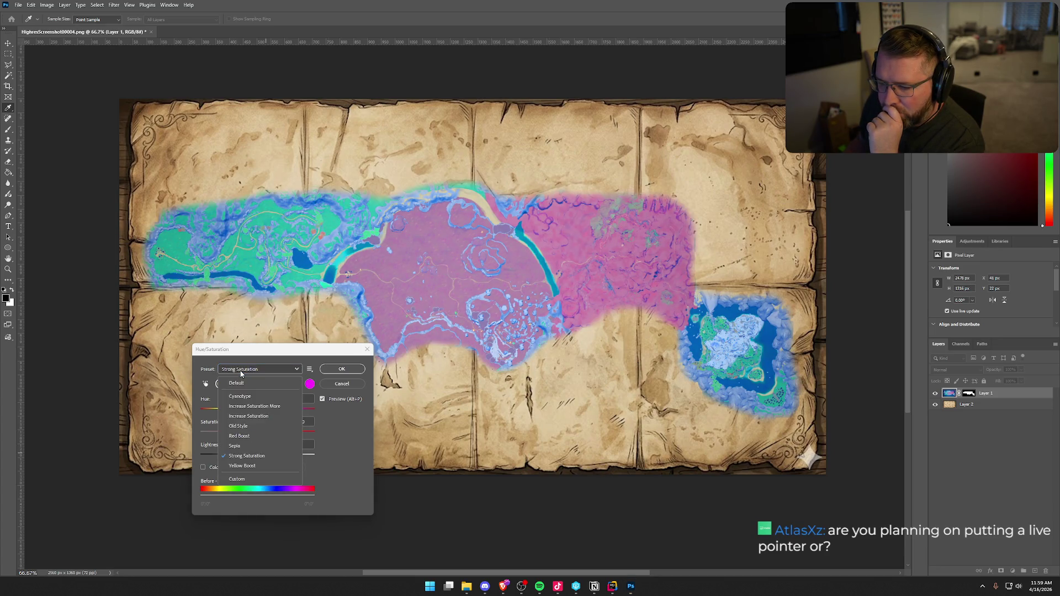
click(247, 417)
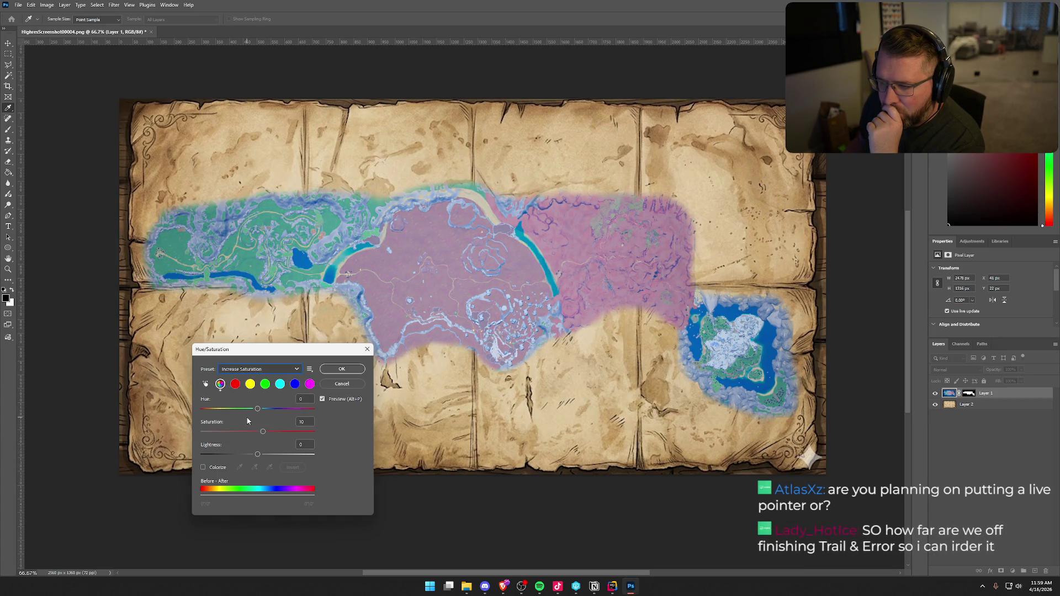
click(341, 384)
click(342, 385)
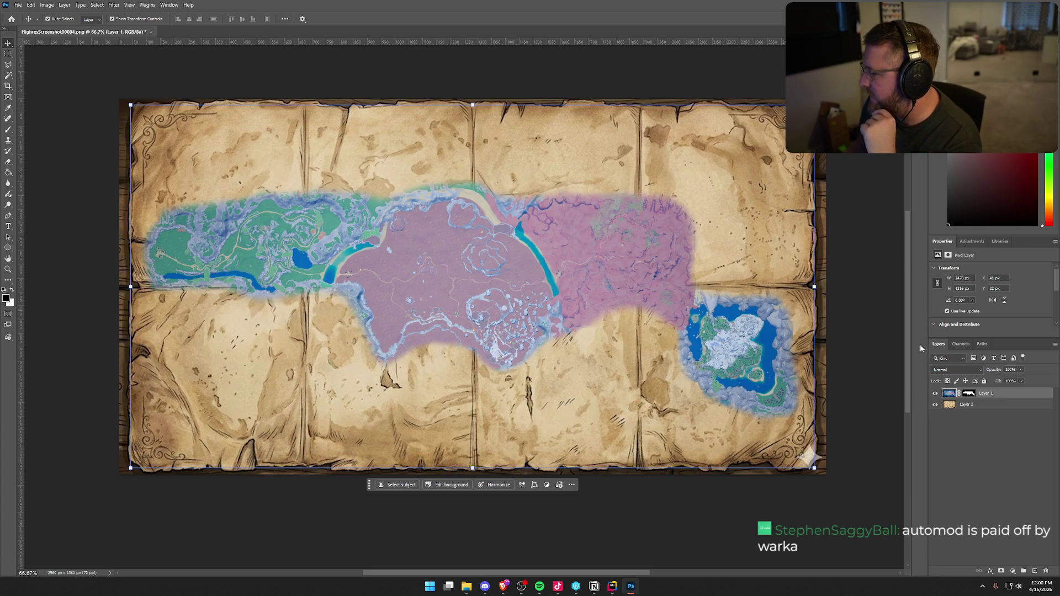
Select Layer 1's mask thumbnail in the Layers panel
click(969, 393)
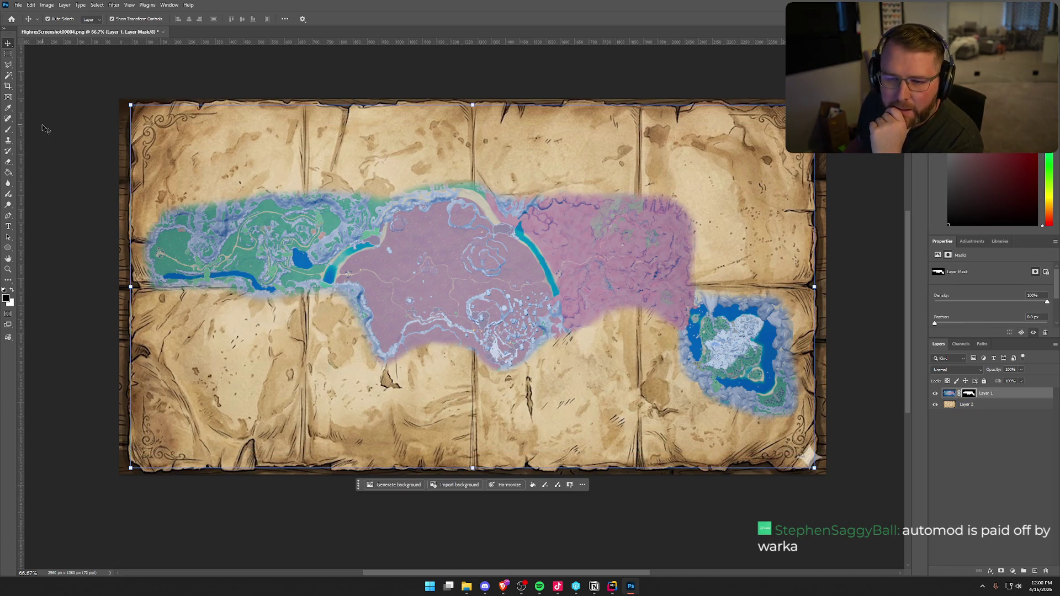
Choose the Brush tool from the toolbar
click(9, 130)
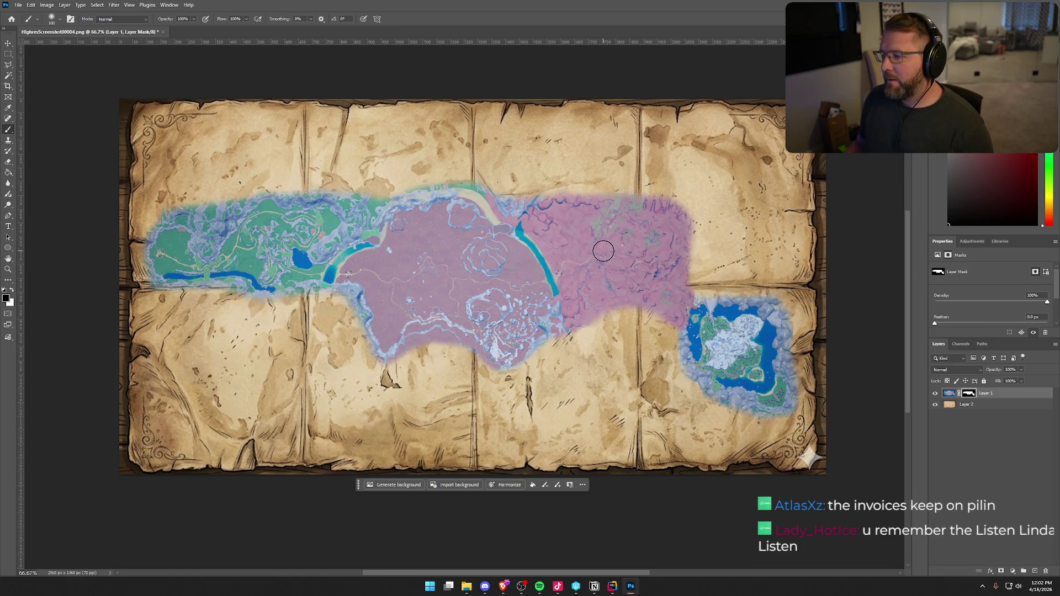
Set map Layer 1's blend mode to Luminosity
click(949, 406)
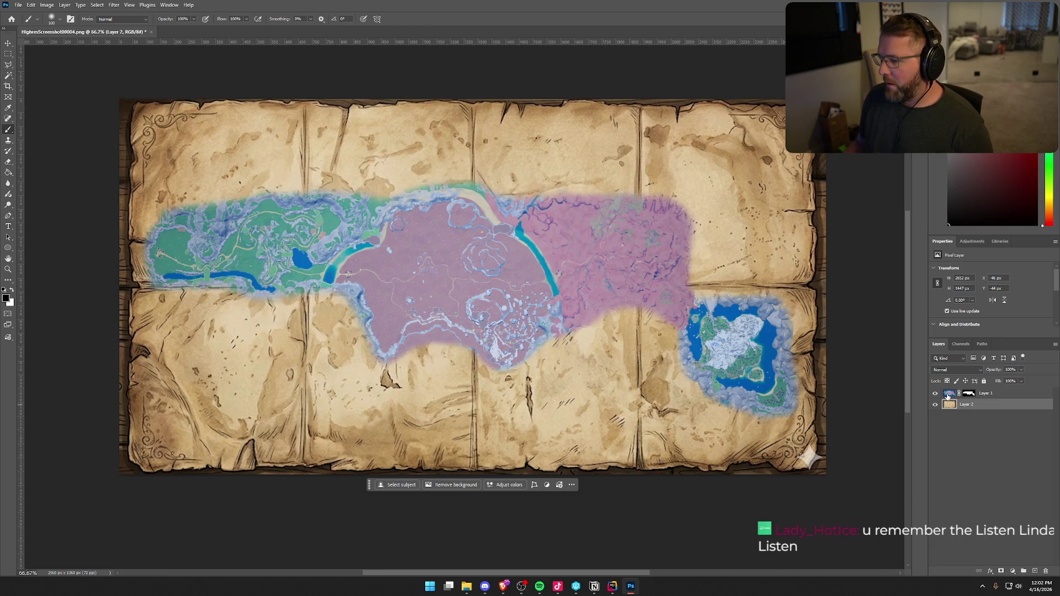
click(948, 395)
click(980, 371)
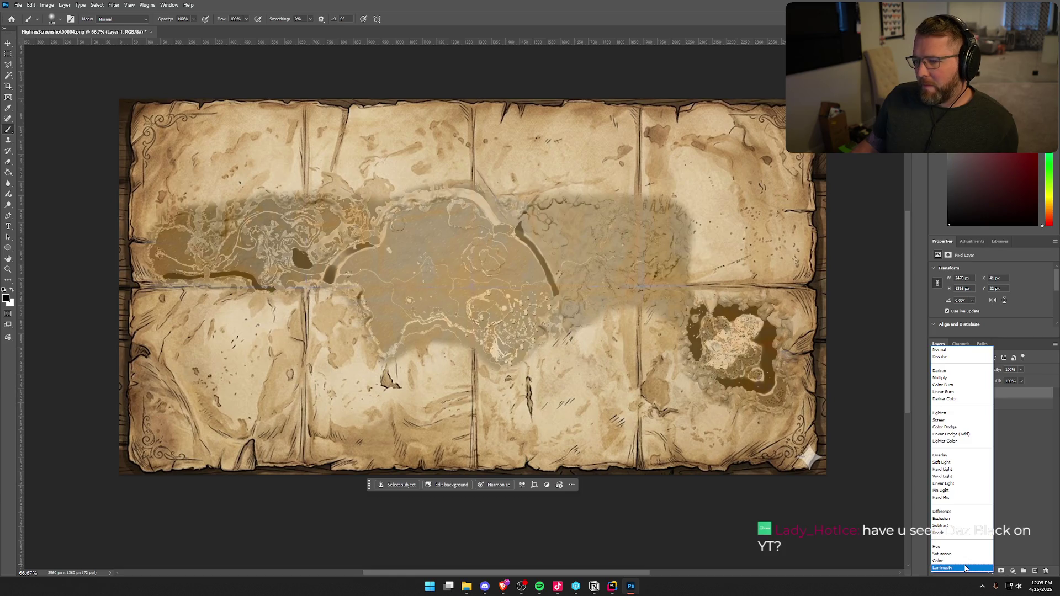
click(965, 568)
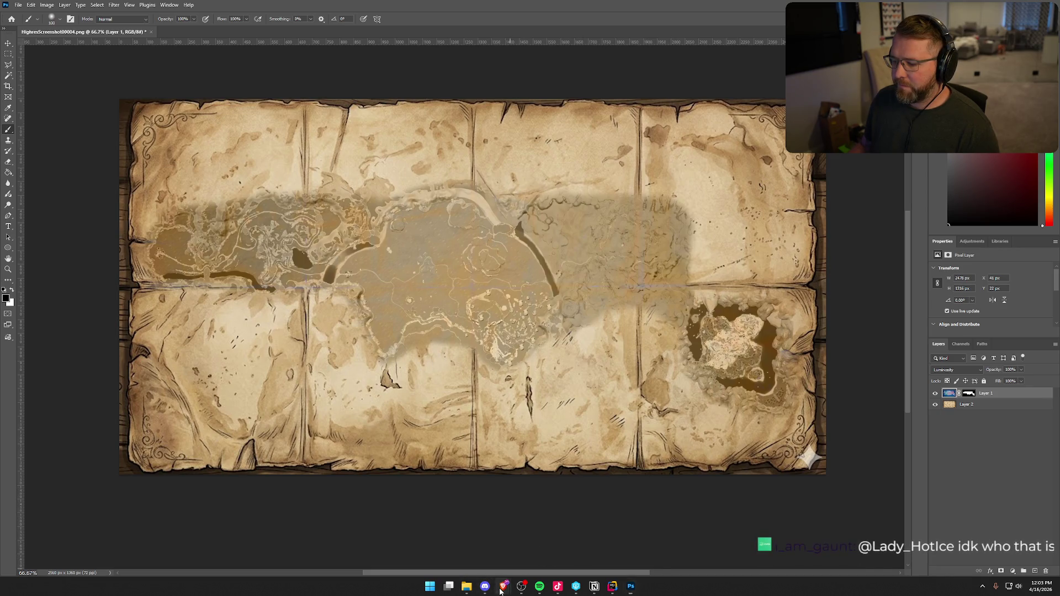
In Gemini, close the image view and send 'can you make the paper less "busy"'
mouse_move(503, 586)
click(613, 555)
click(566, 479)
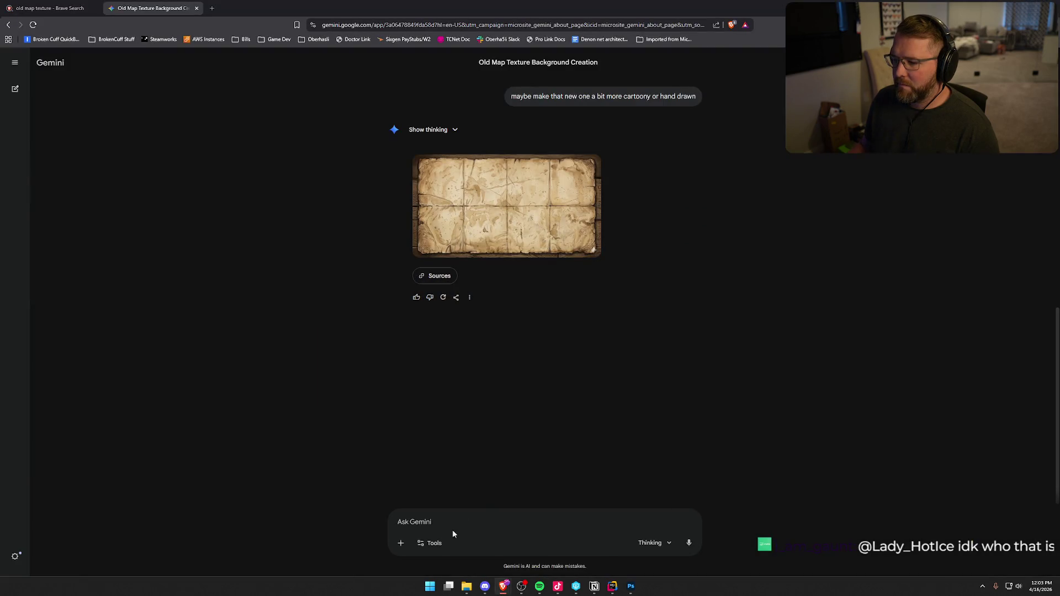
text(can you )
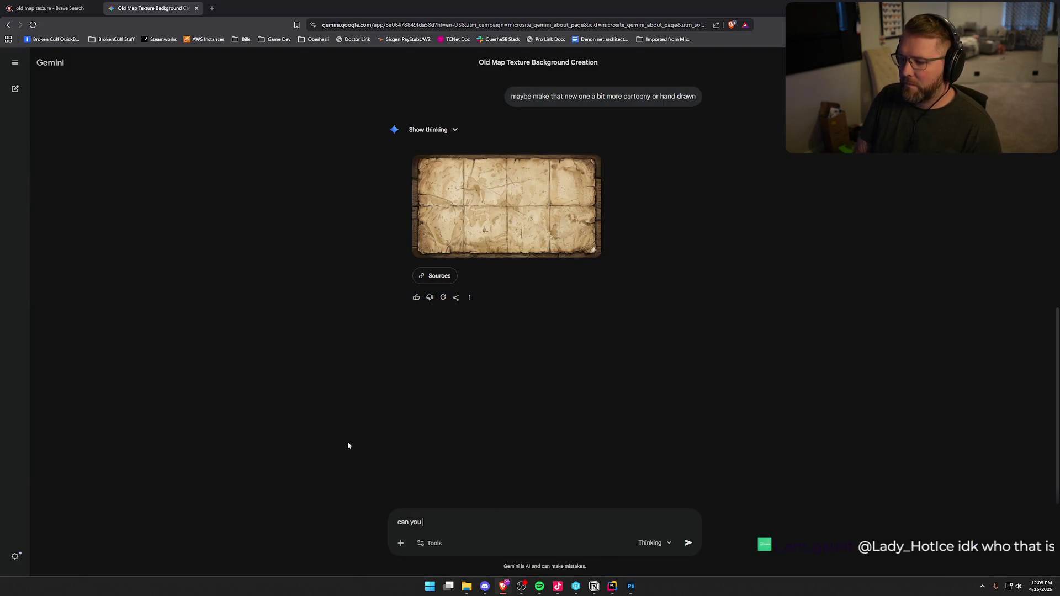
text(make the paper )
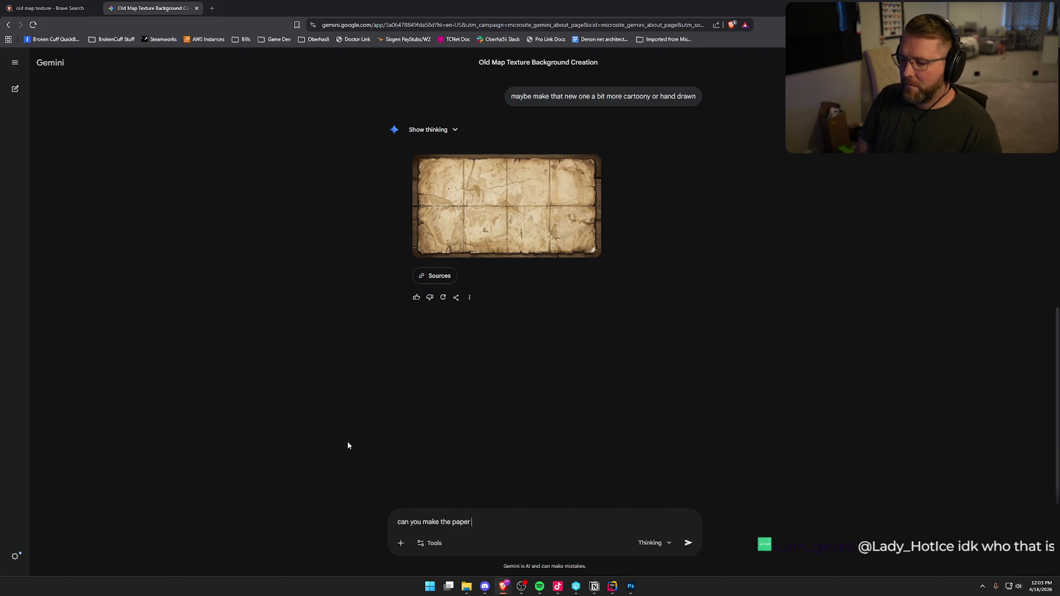
text(less "busy")
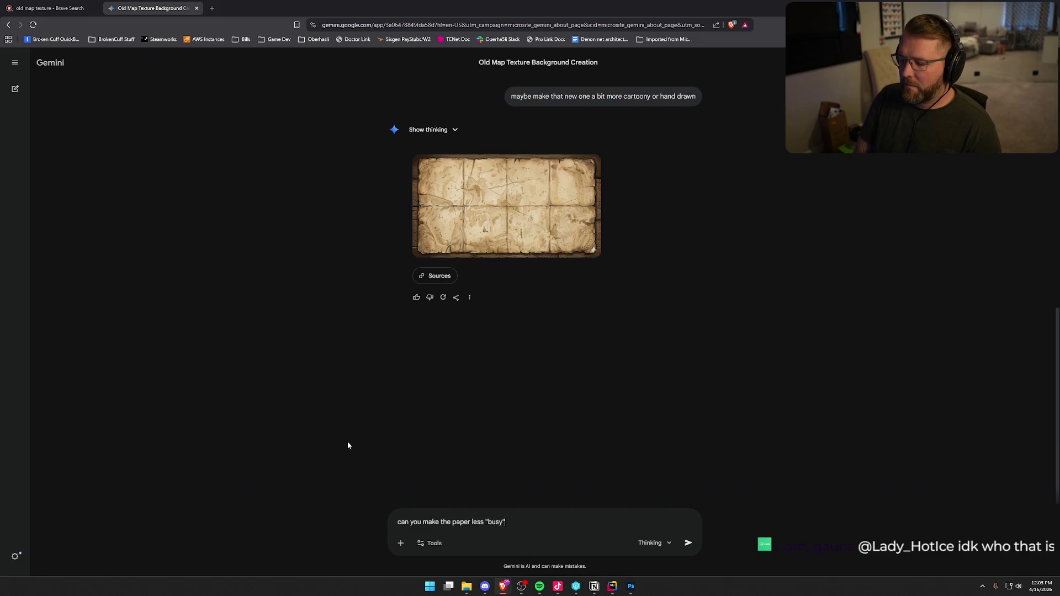
key(Return)
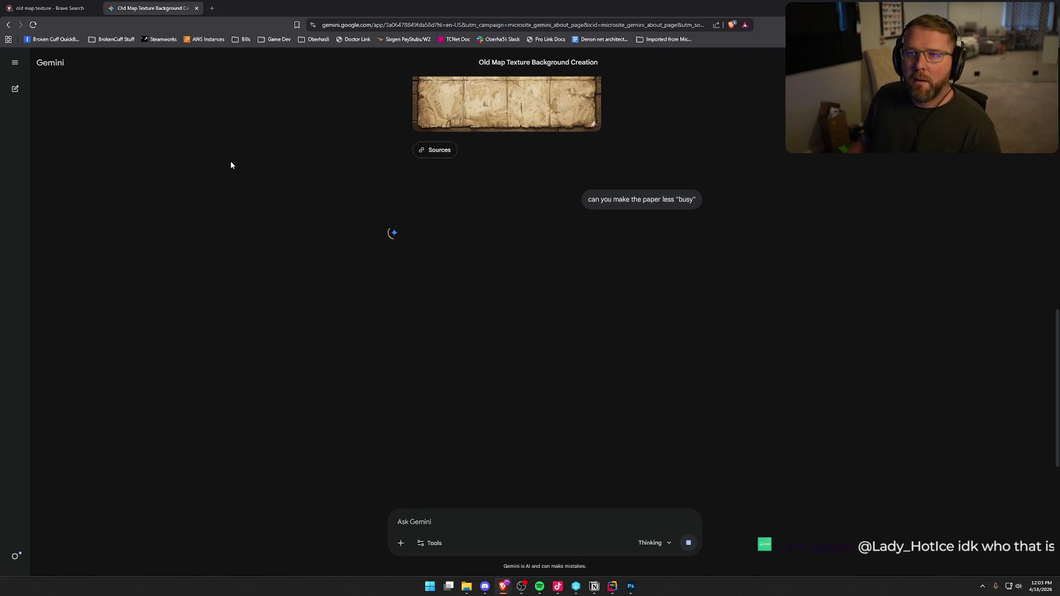
click(50, 8)
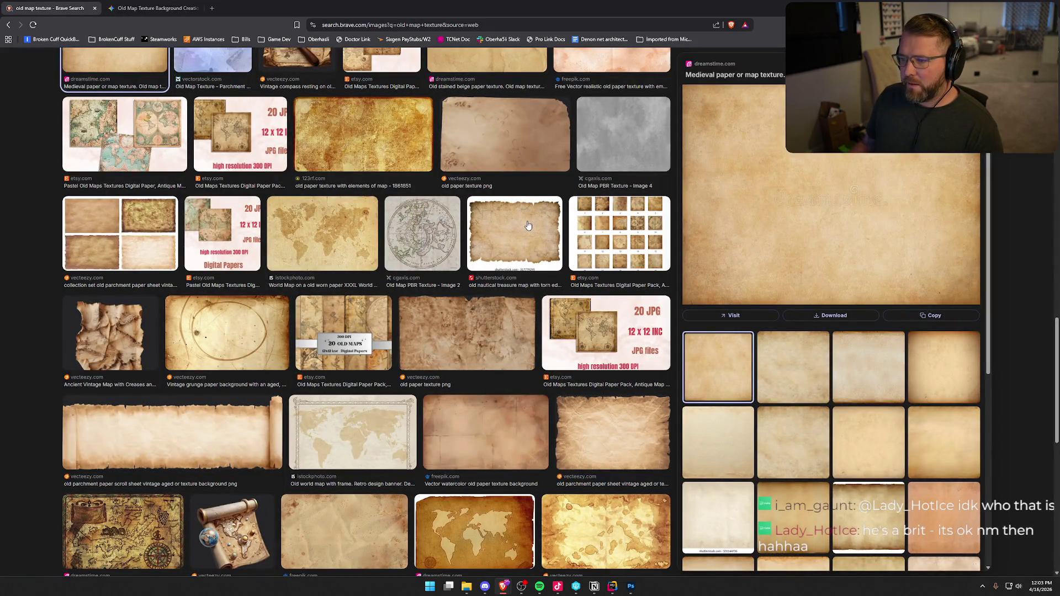
Preview the old paper texture, watercolor, parchment sheet and burnt-edge parchment results
click(504, 135)
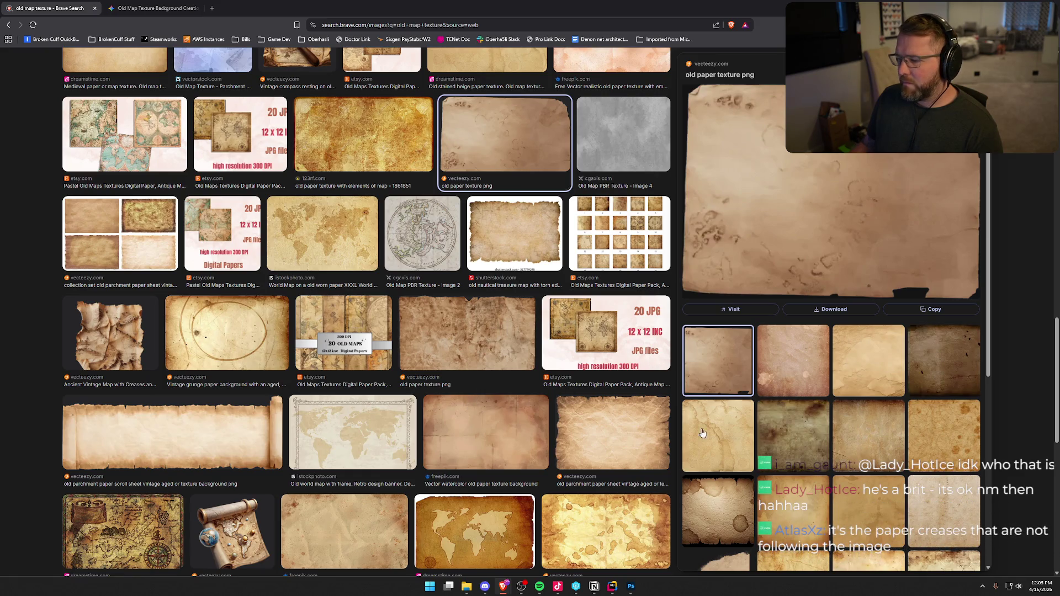
click(481, 434)
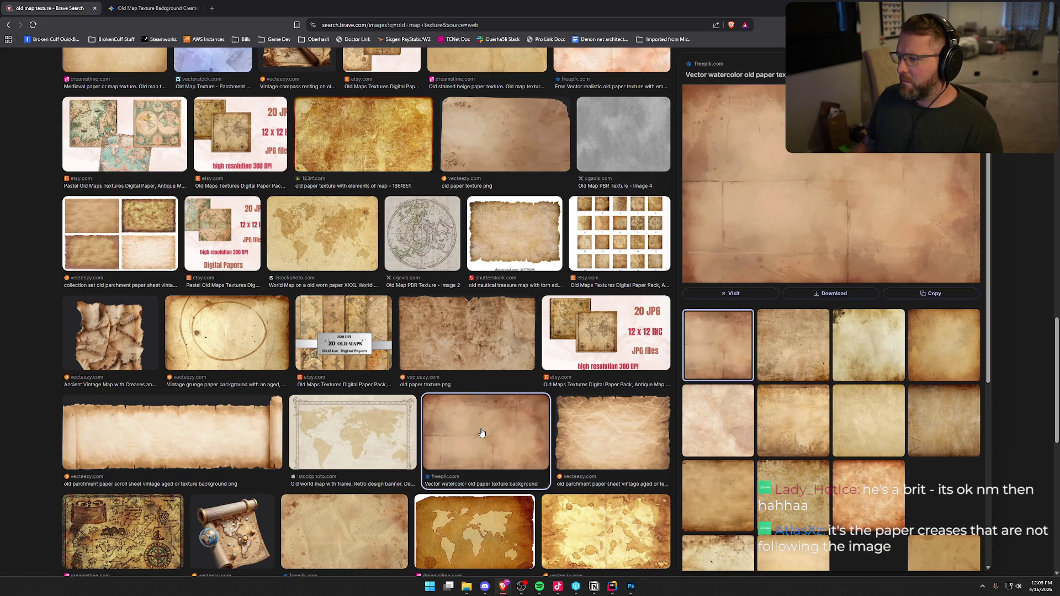
scroll(481, 434, down, 3)
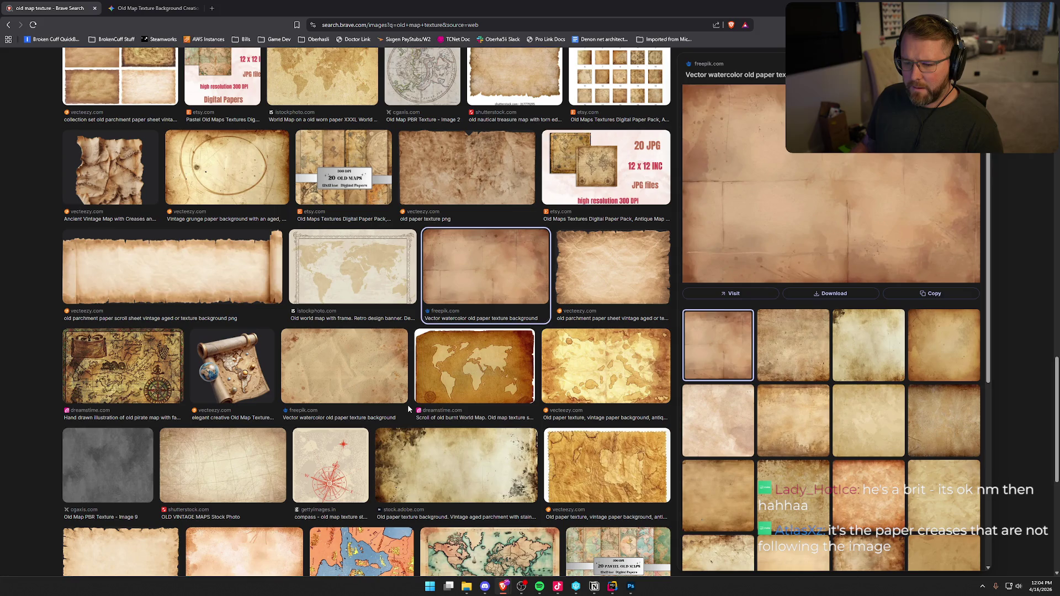
scroll(408, 409, down, 3)
scroll(408, 408, down, 3)
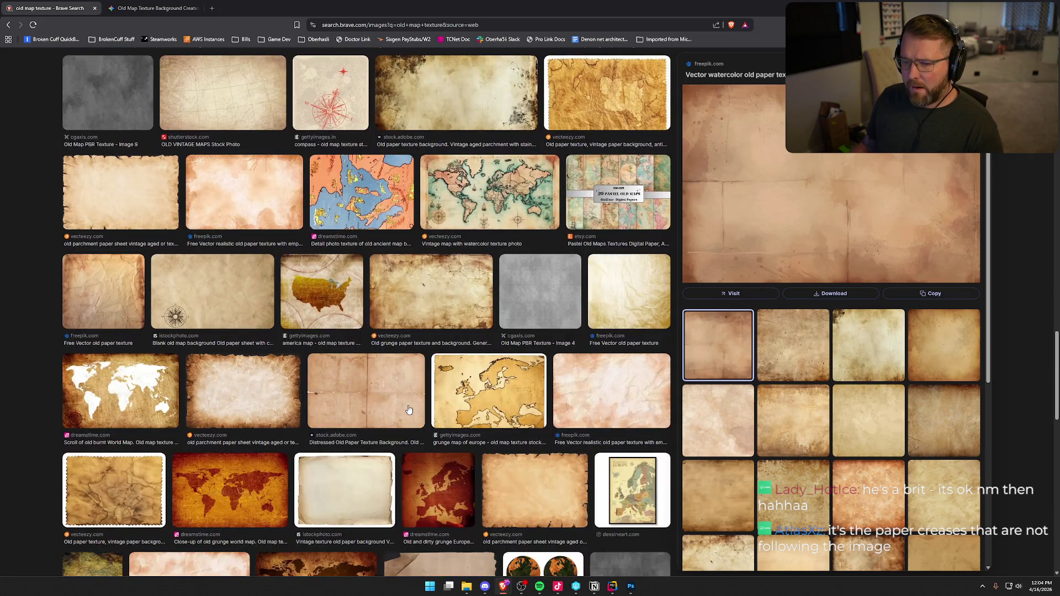
click(133, 184)
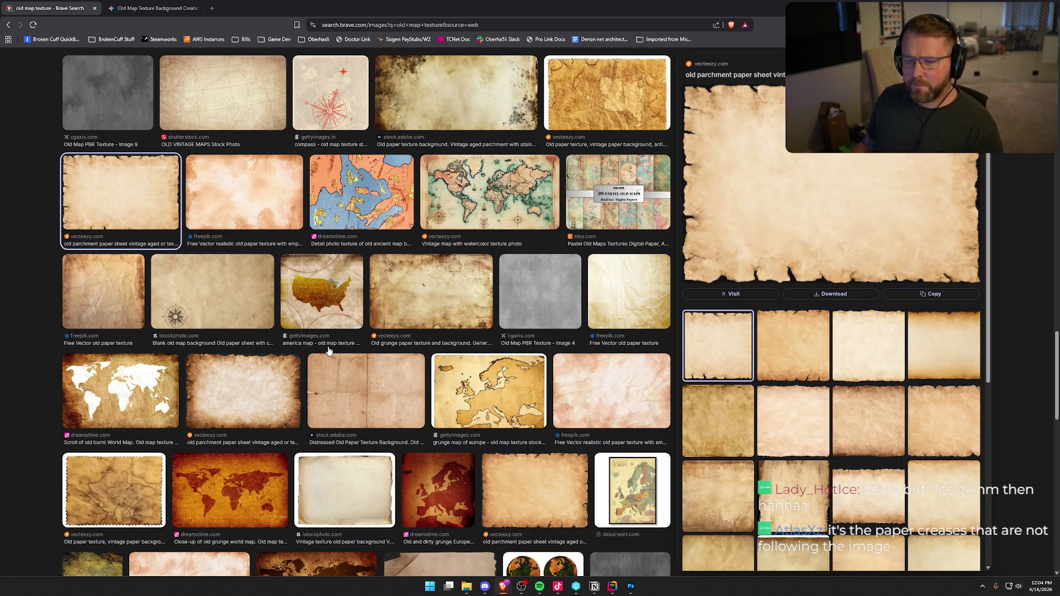
scroll(436, 378, down, 3)
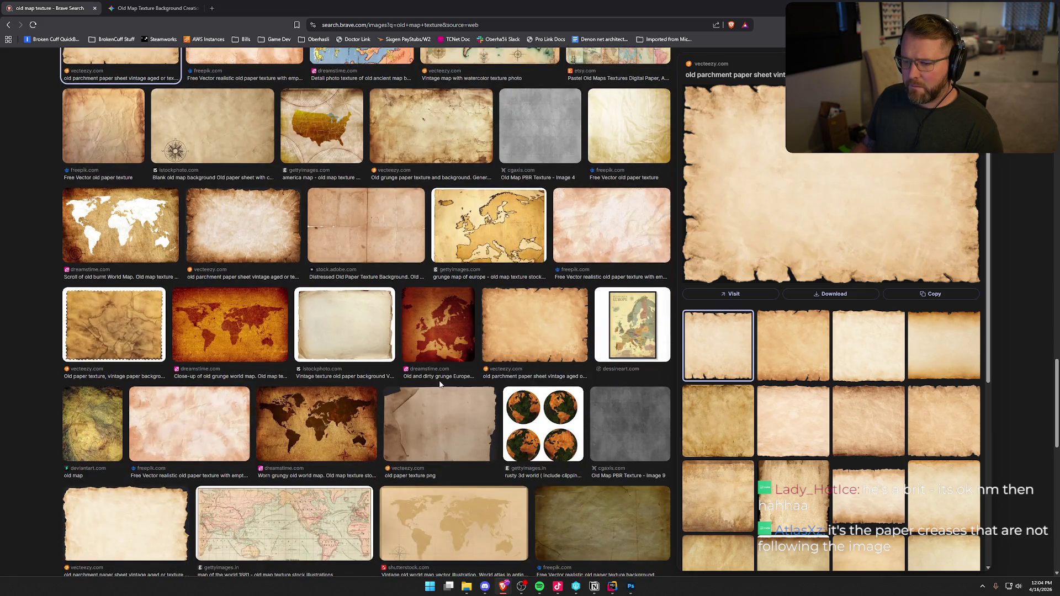
click(232, 229)
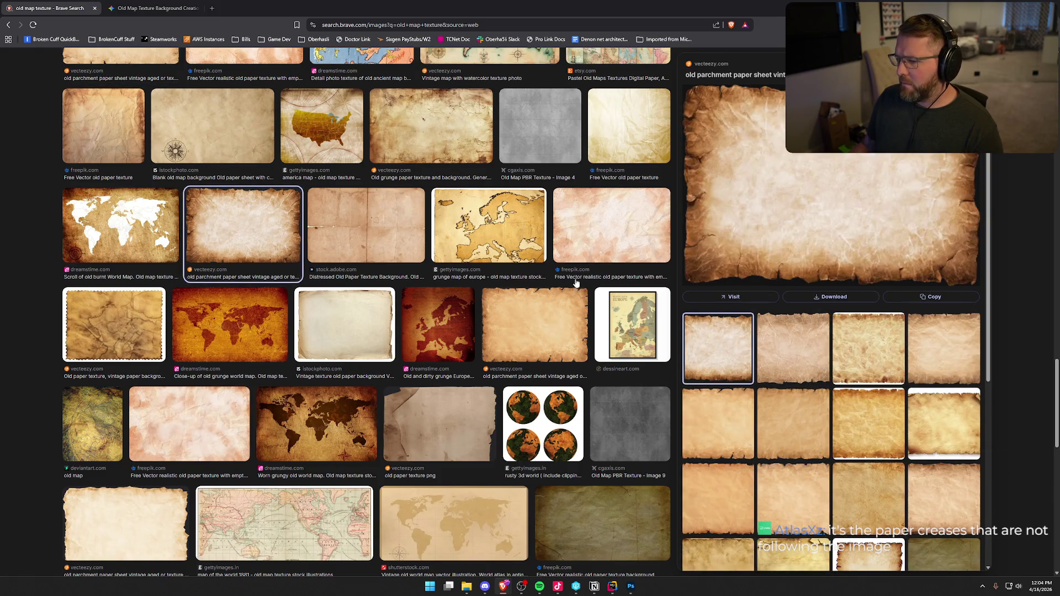
scroll(603, 263, down, 2)
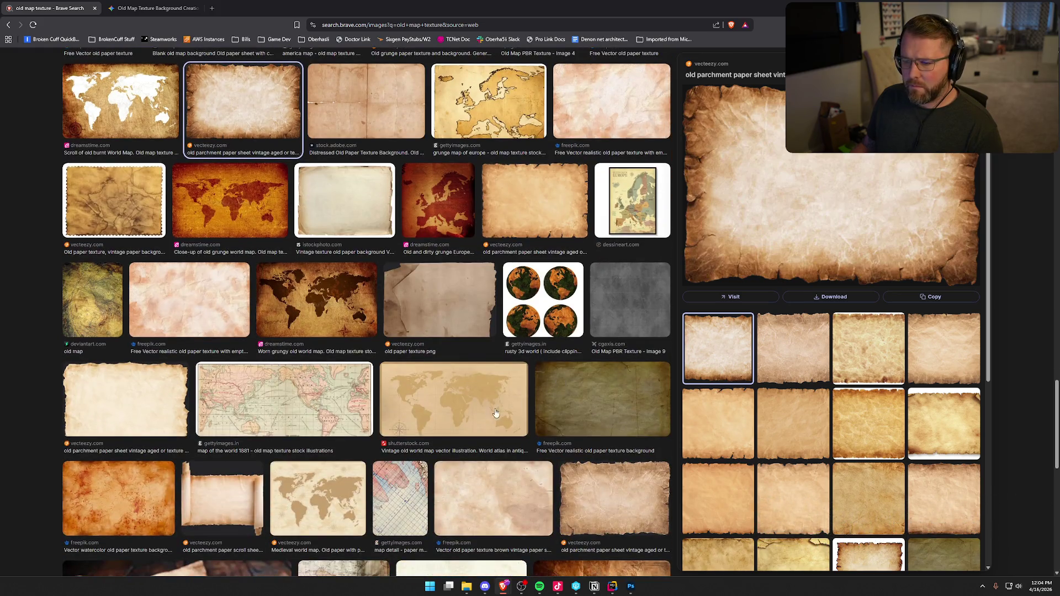
scroll(497, 411, down, 3)
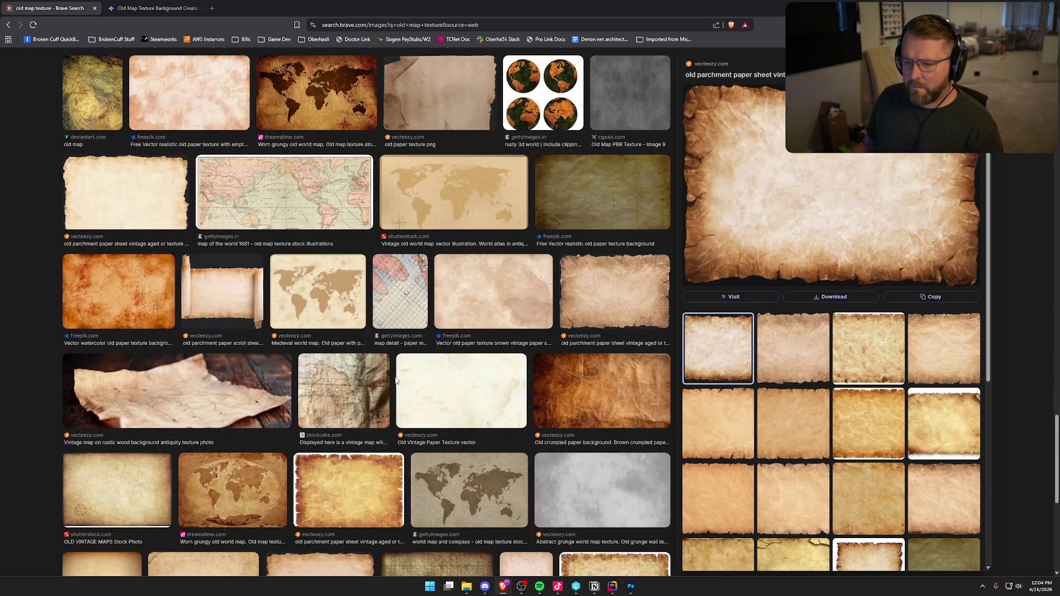
scroll(461, 451, down, 3)
scroll(221, 166, up, 4)
Copy the plain torn-edge parchment sheet image from its search preview
click(149, 9)
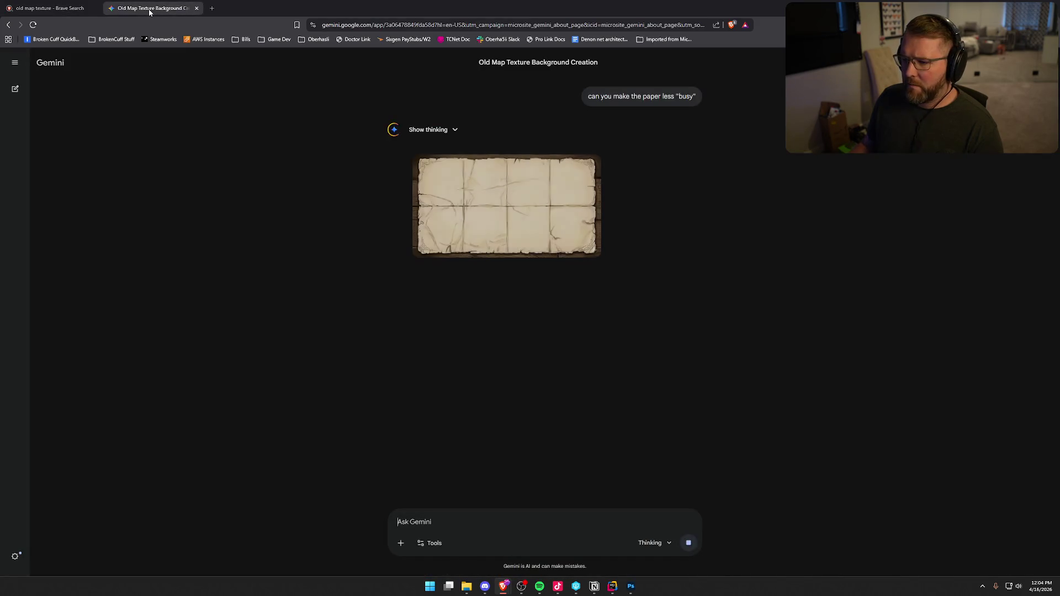
click(40, 10)
scroll(113, 187, up, 8)
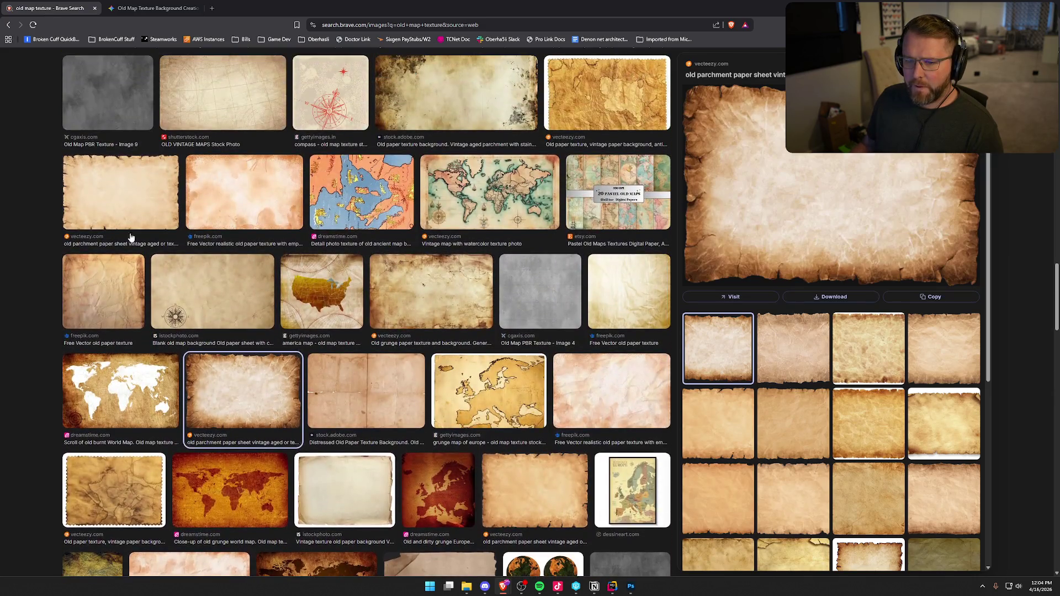
click(113, 187)
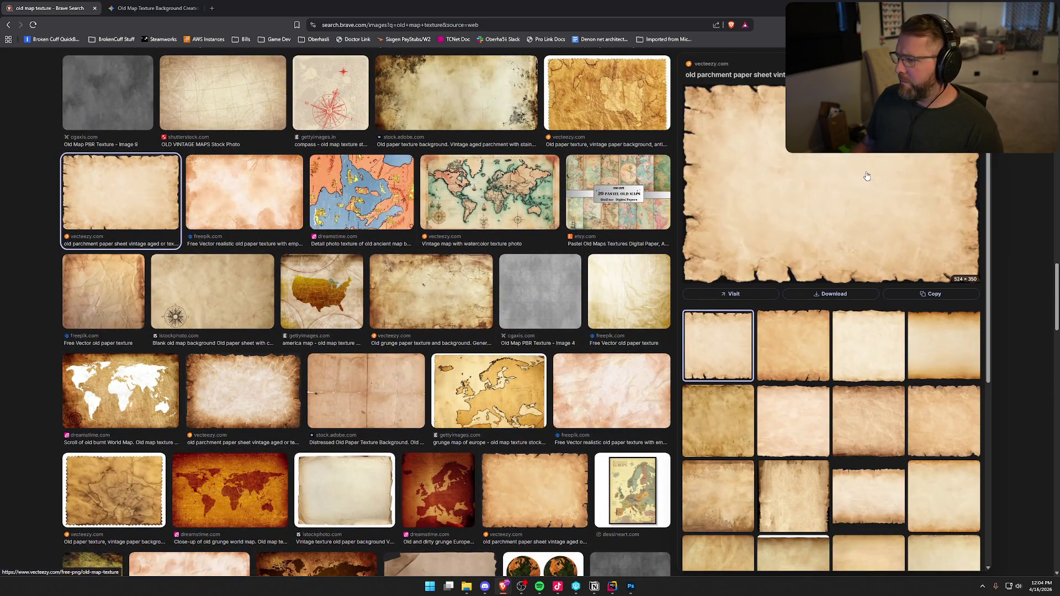
right_click(837, 161)
click(875, 321)
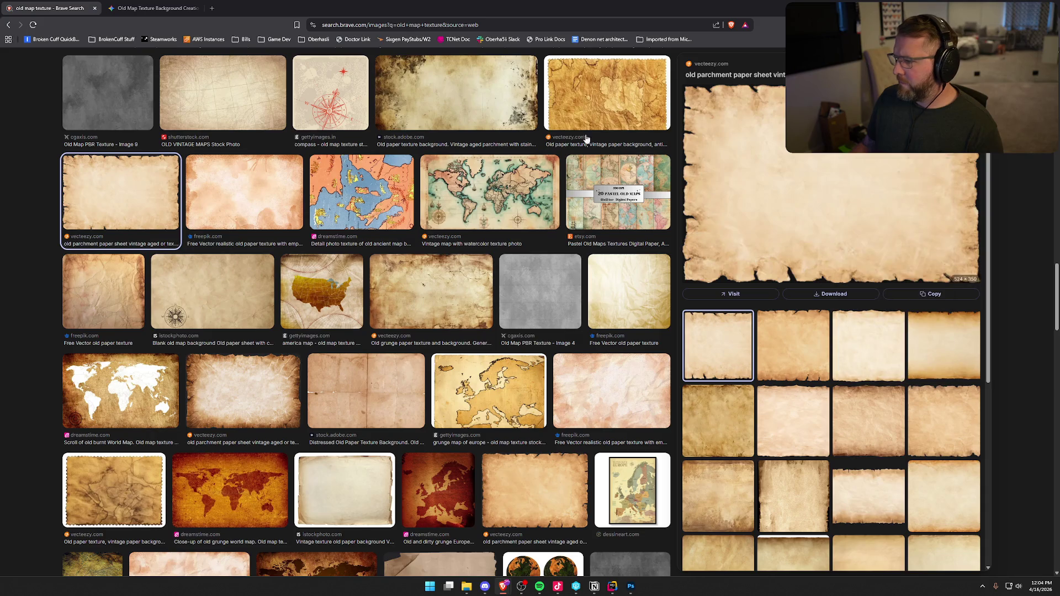
click(149, 9)
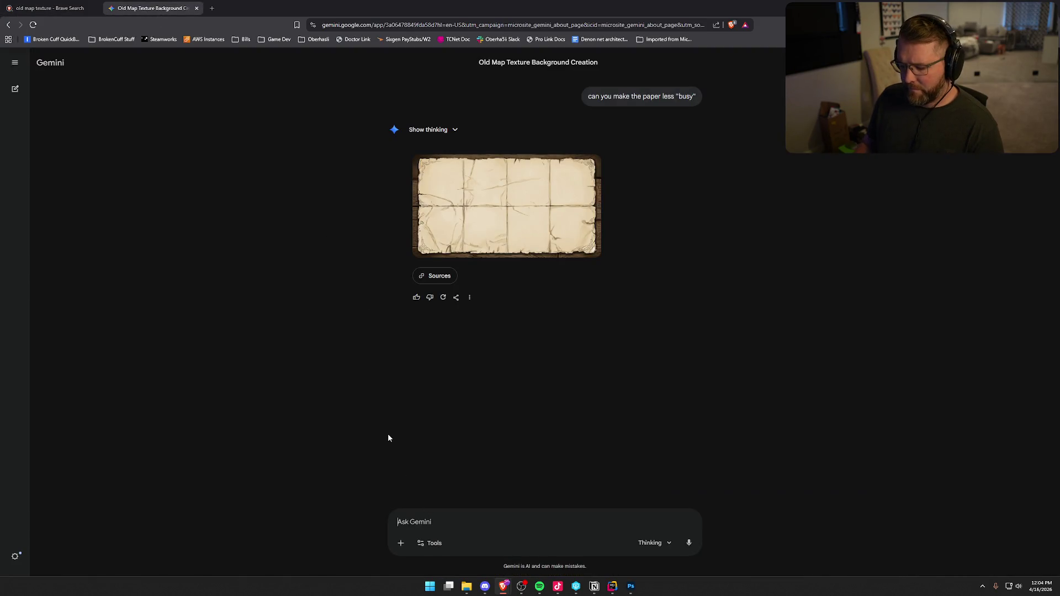
Send Gemini the pasted torn-edge parchment with 'something more like this one' and await the result
key(ctrl+v)
text(something more like this one)
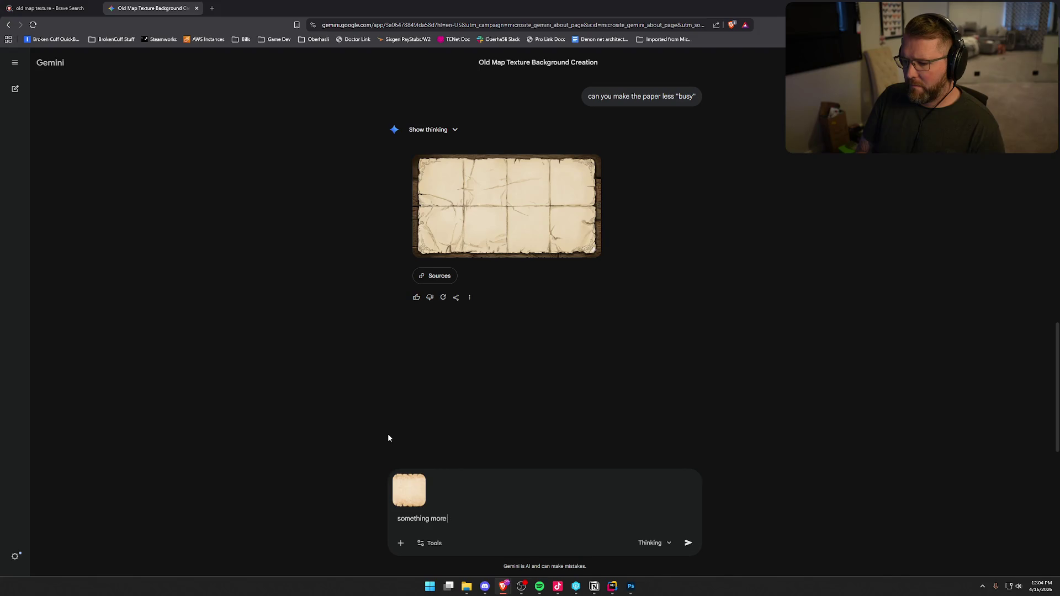
key(Return)
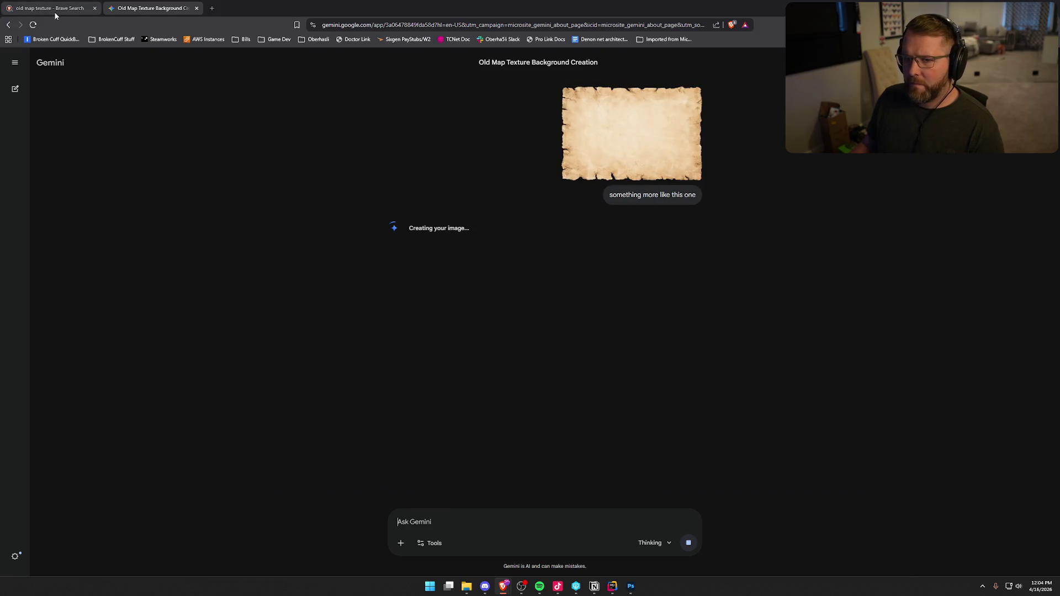
click(79, 11)
scroll(342, 383, up, 6)
scroll(342, 383, up, 3)
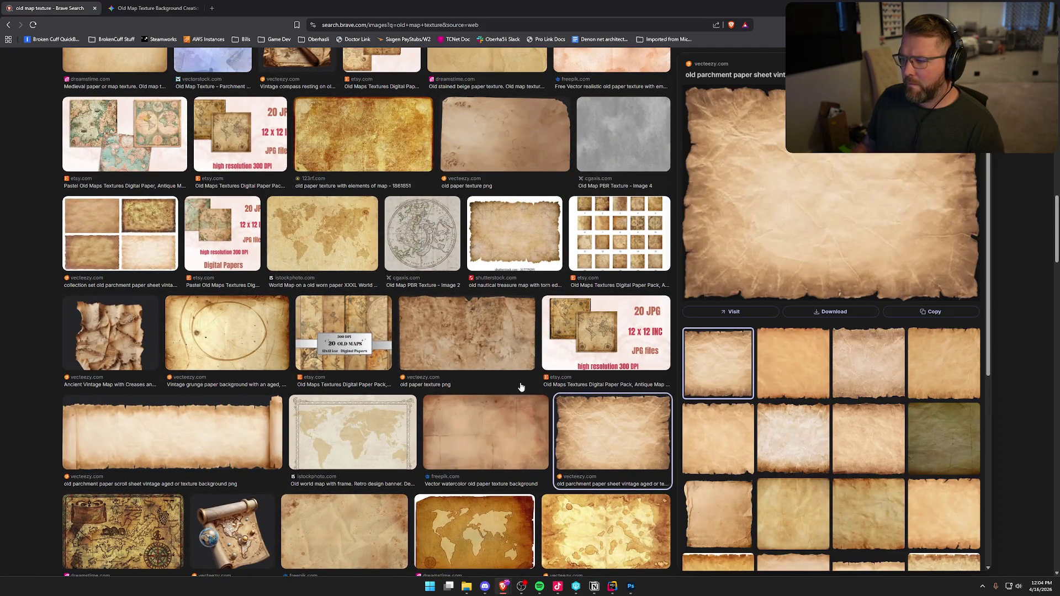
scroll(509, 376, up, 4)
scroll(509, 377, up, 4)
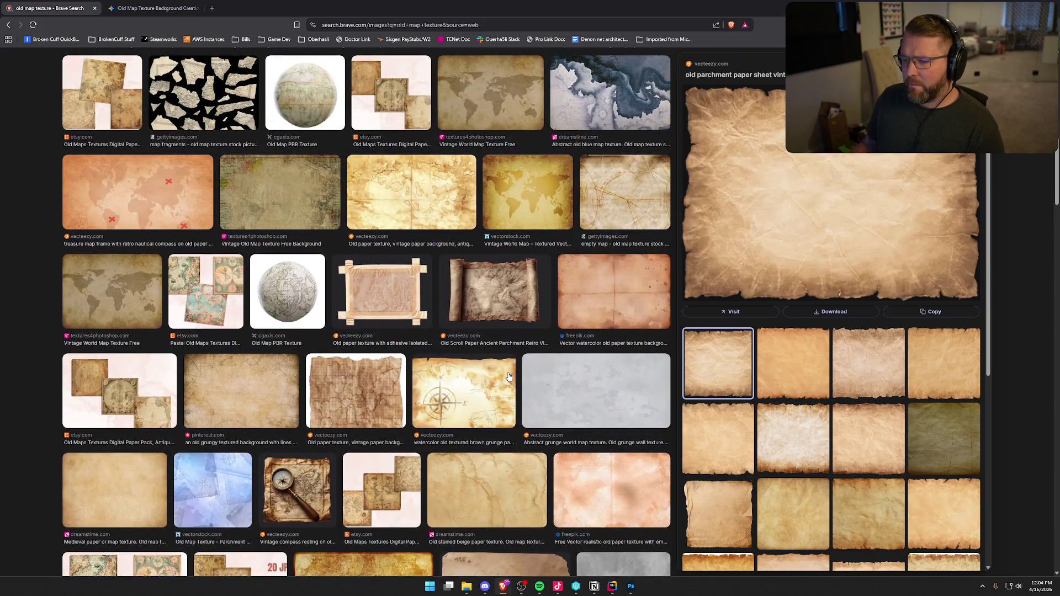
scroll(509, 377, up, 10)
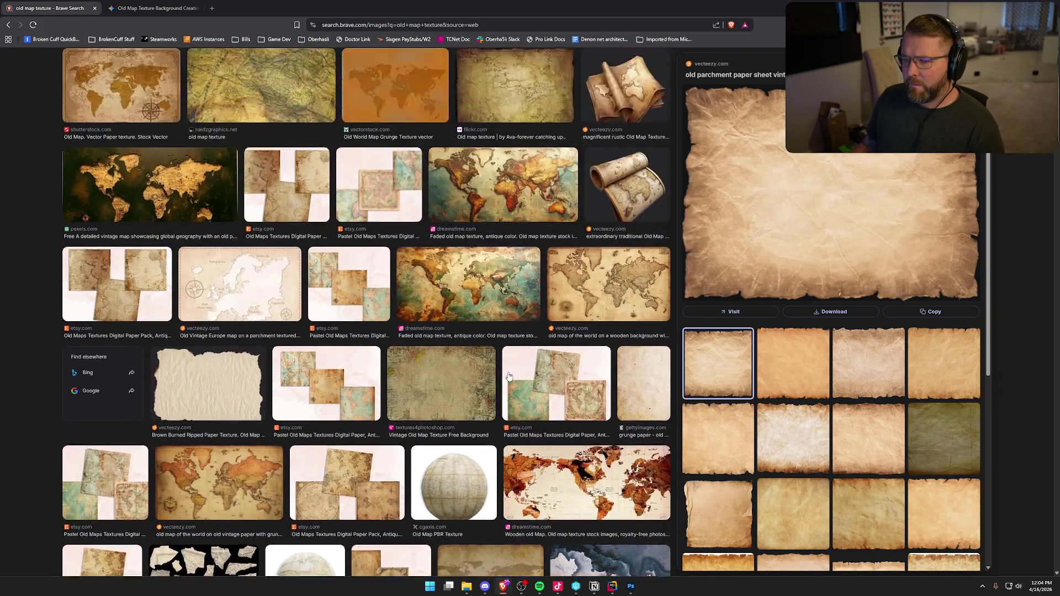
scroll(509, 377, up, 1)
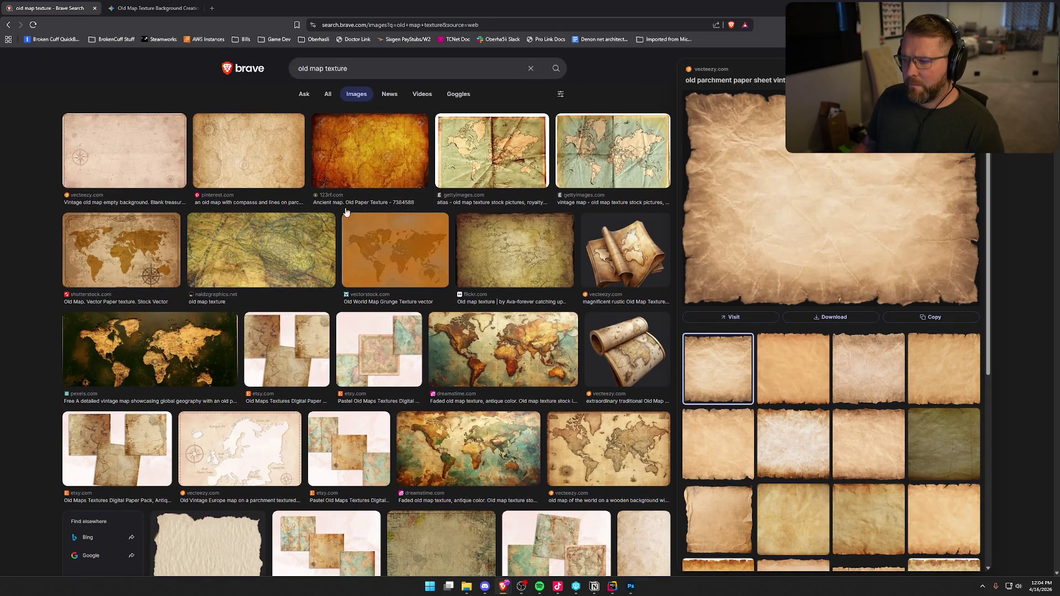
click(139, 9)
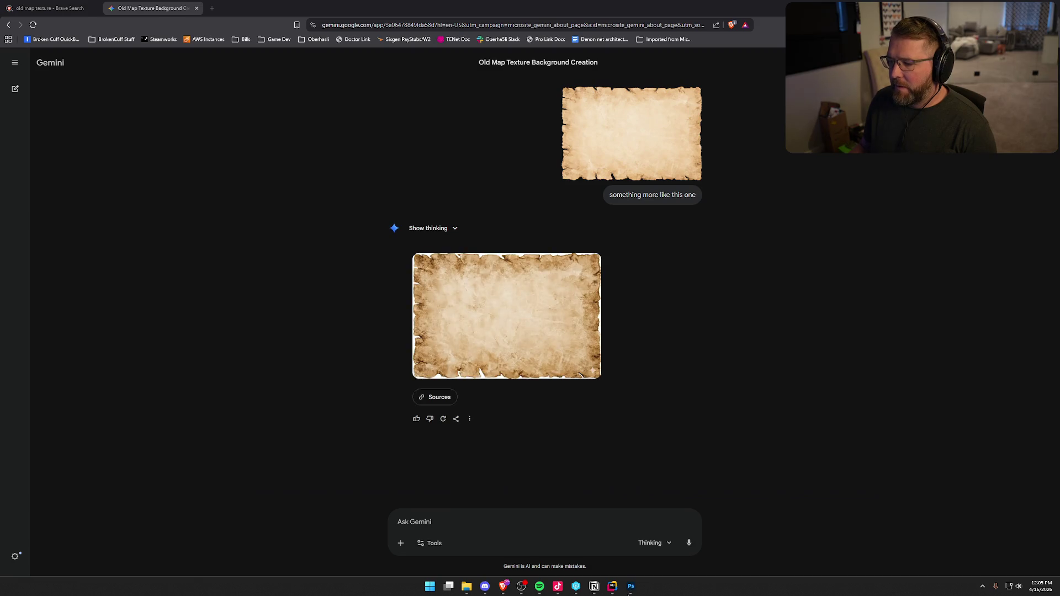
Look over the newly generated parchment image enlarged in Gemini
click(631, 586)
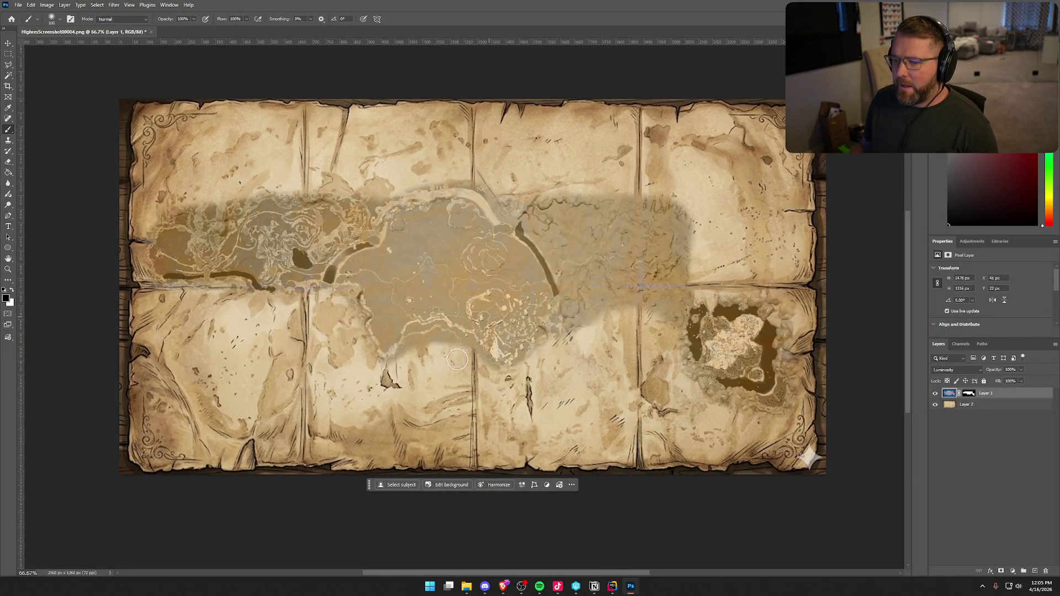
click(503, 586)
click(492, 327)
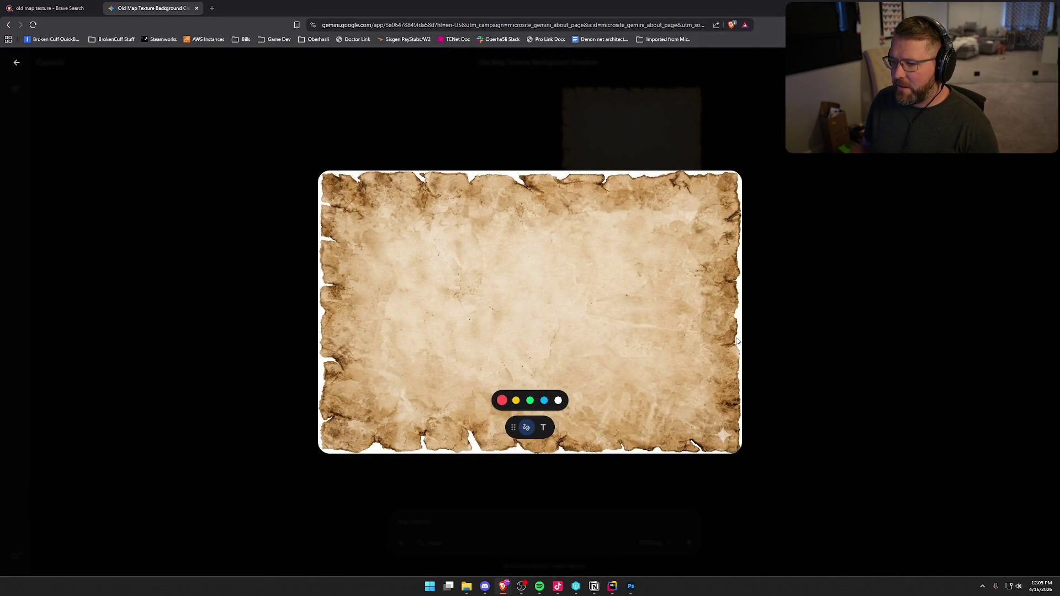
click(412, 476)
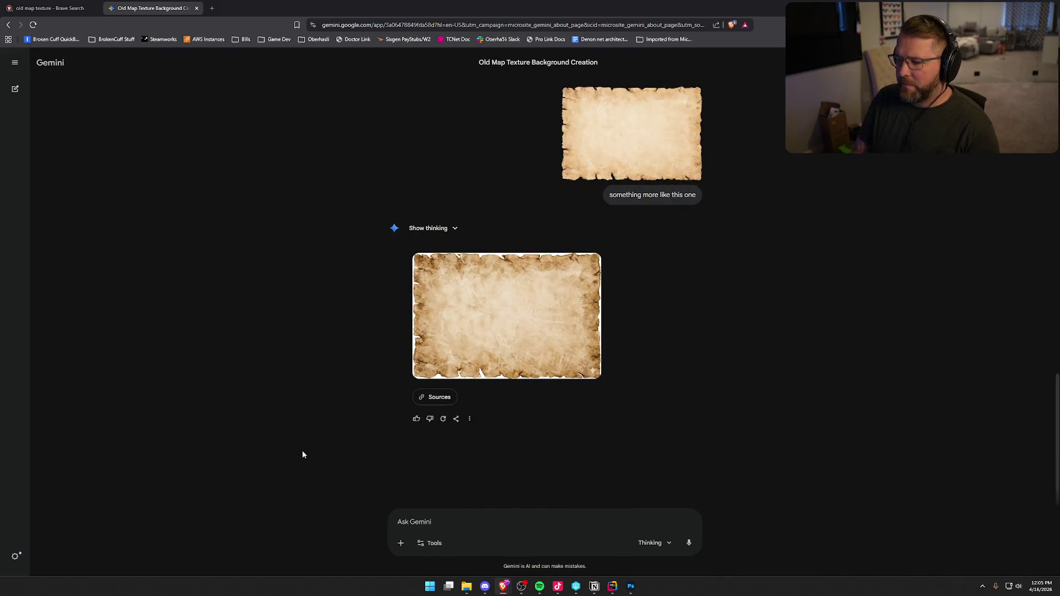
Ask Gemini for 'a bit more hand drawn' and view the torn-edge parchment enlarged
text(a bit  more hand dr)
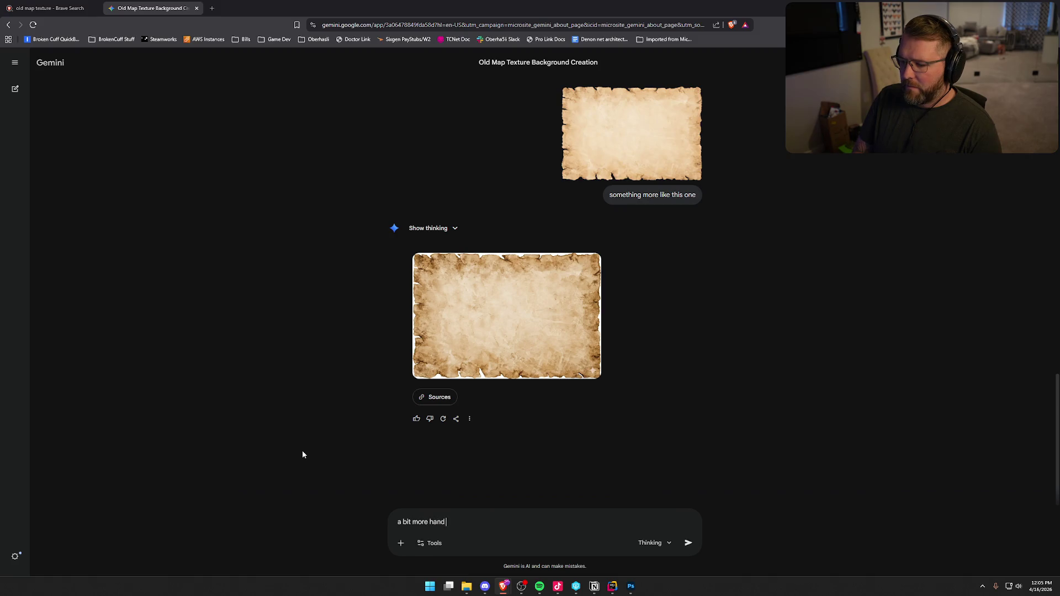
text(awn)
key(Return)
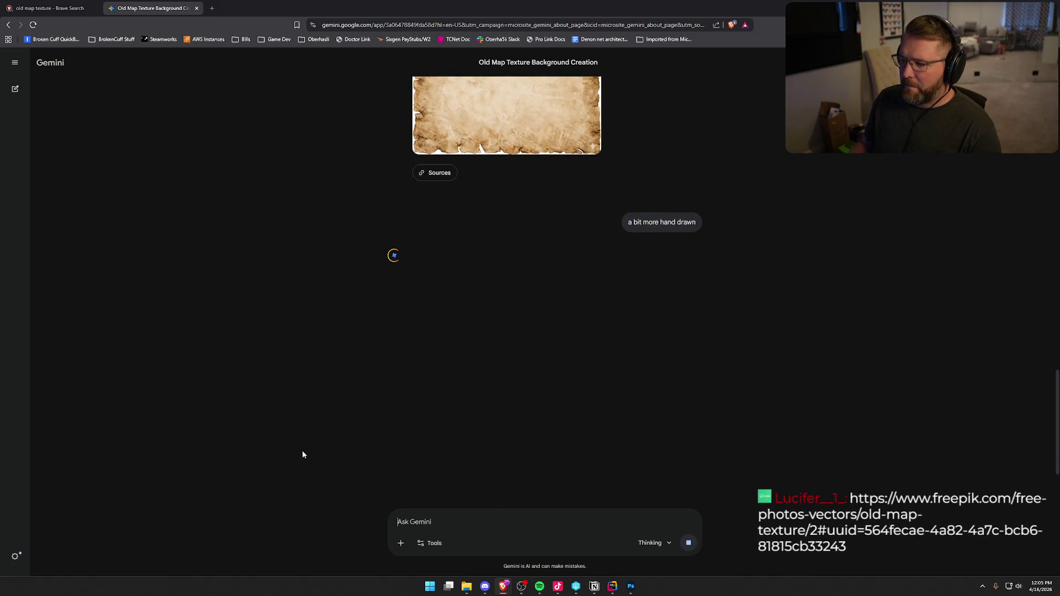
click(493, 136)
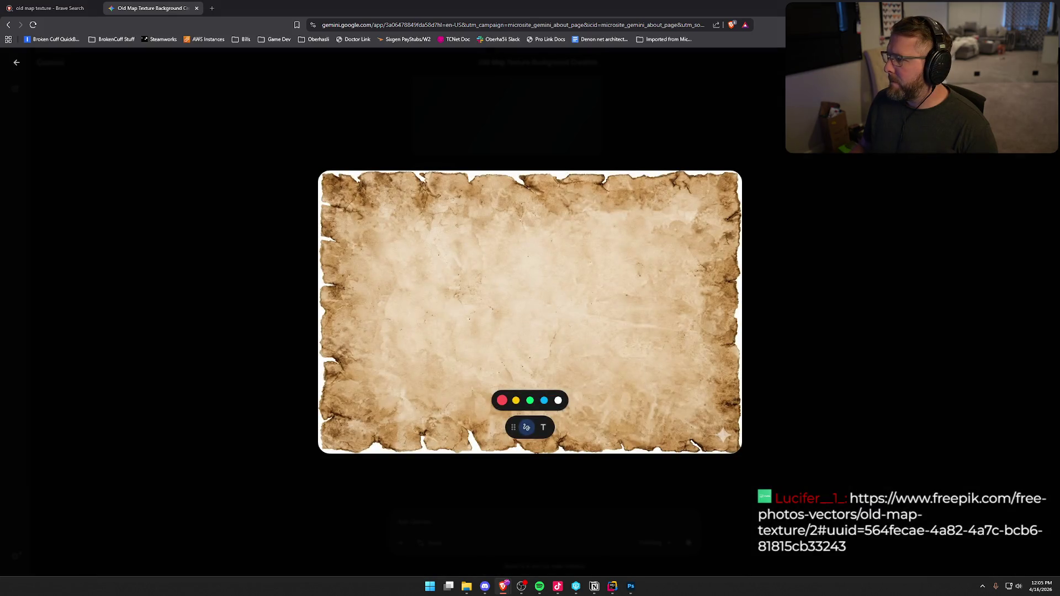
Paste the torn-edge parchment into the map document as Layer 3 and remove its white background
click(630, 586)
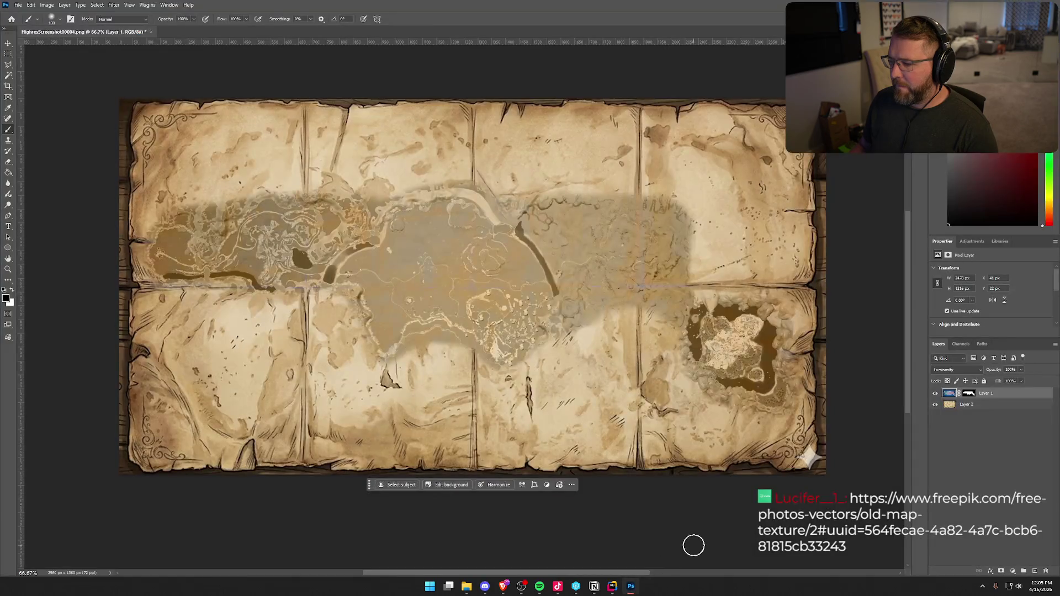
click(975, 422)
key(ctrl+v)
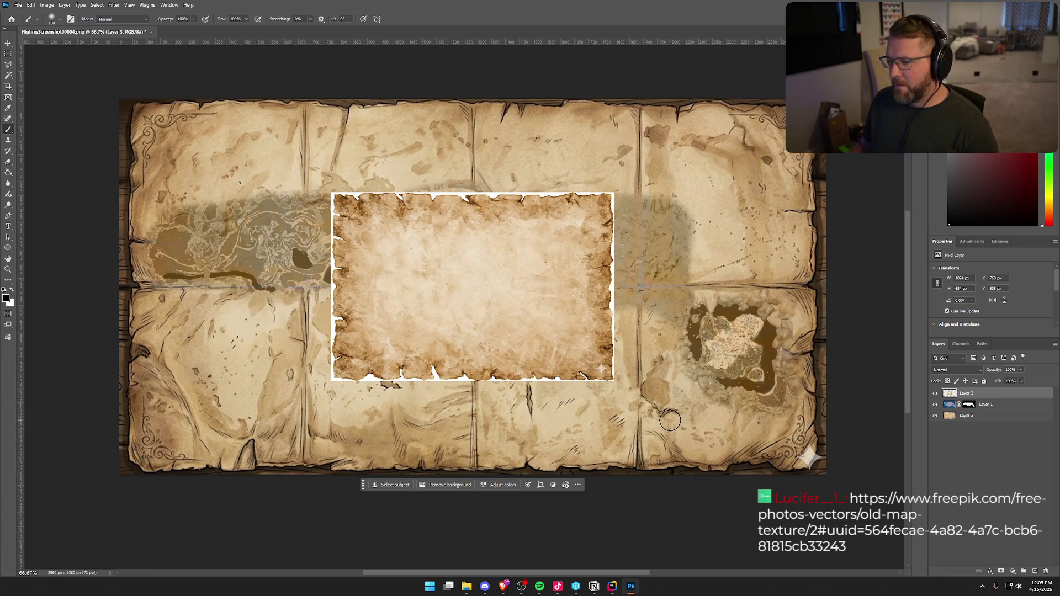
click(447, 486)
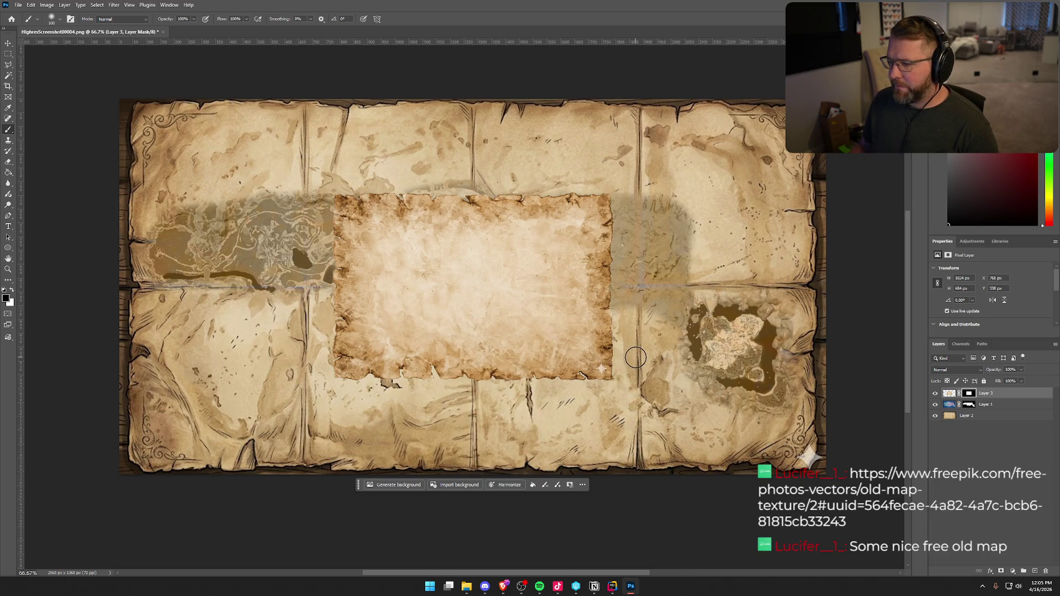
click(980, 405)
click(986, 393)
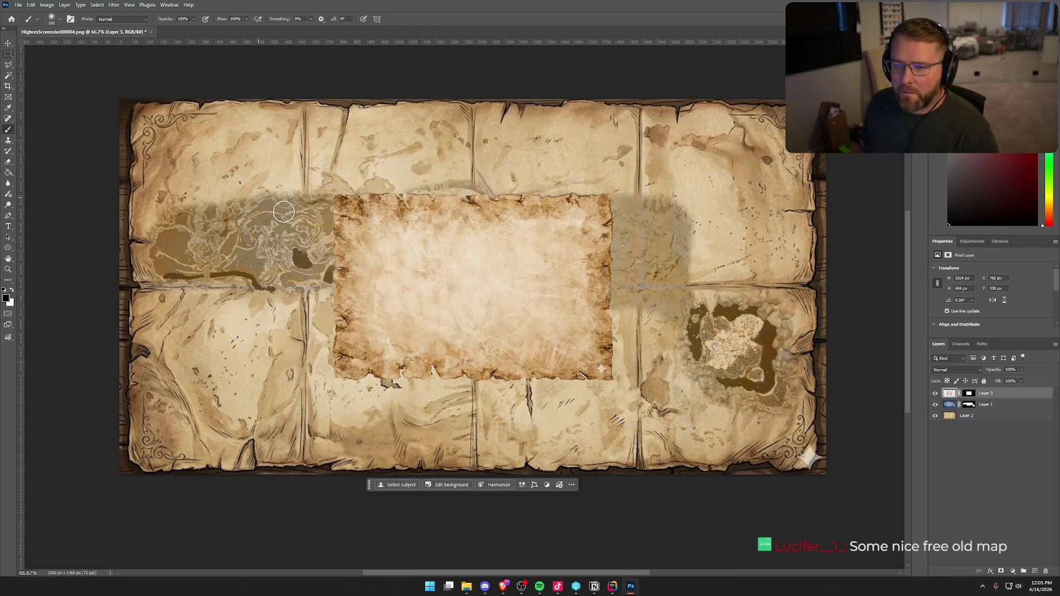
click(8, 43)
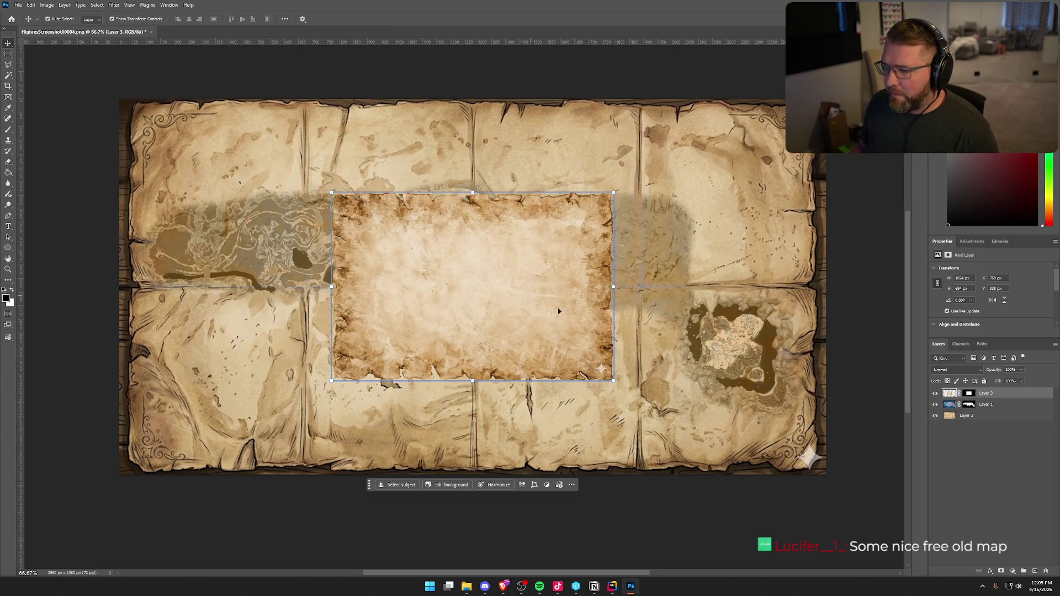
Stretch parchment Layer 3 across the whole canvas and move it beneath map Layer 1
mouse_move(614, 380)
mouse_down()
mouse_move(764, 463)
mouse_move(741, 466)
mouse_up()
drag(741, 289, 820, 287)
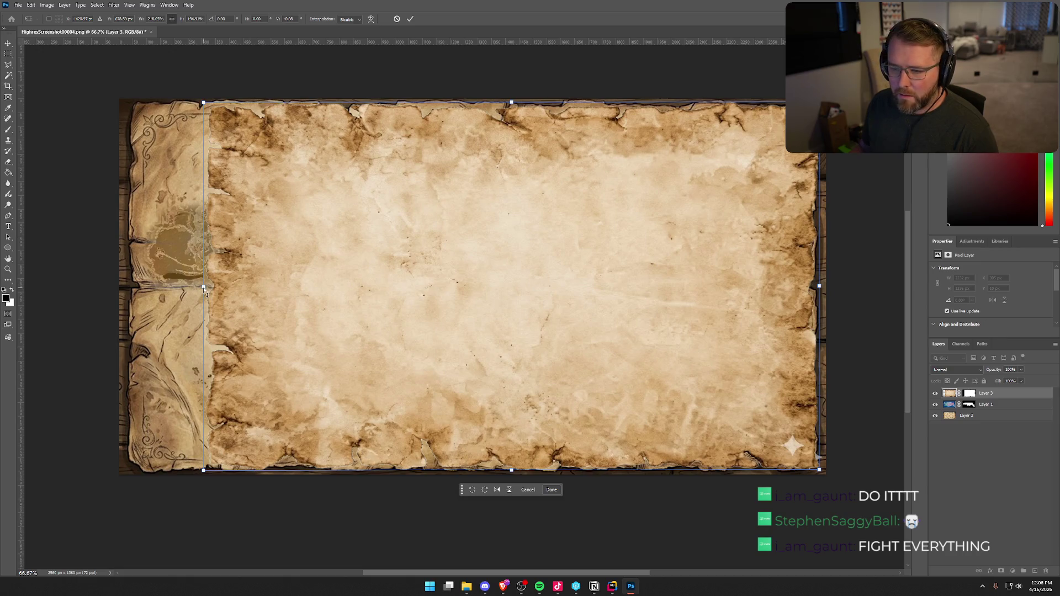
drag(203, 288, 120, 293)
key(Return)
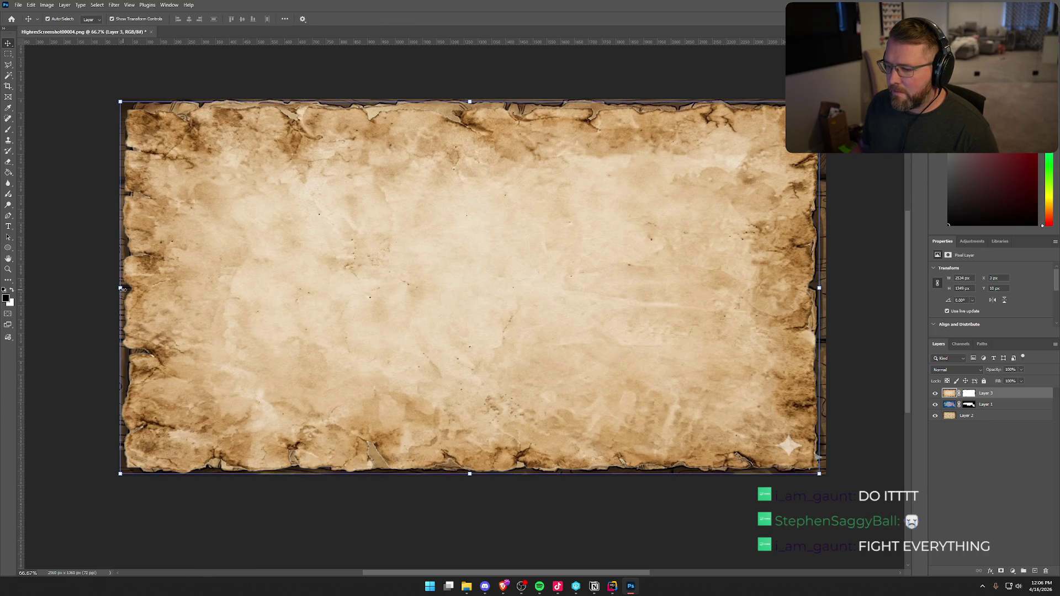
drag(975, 405, 975, 412)
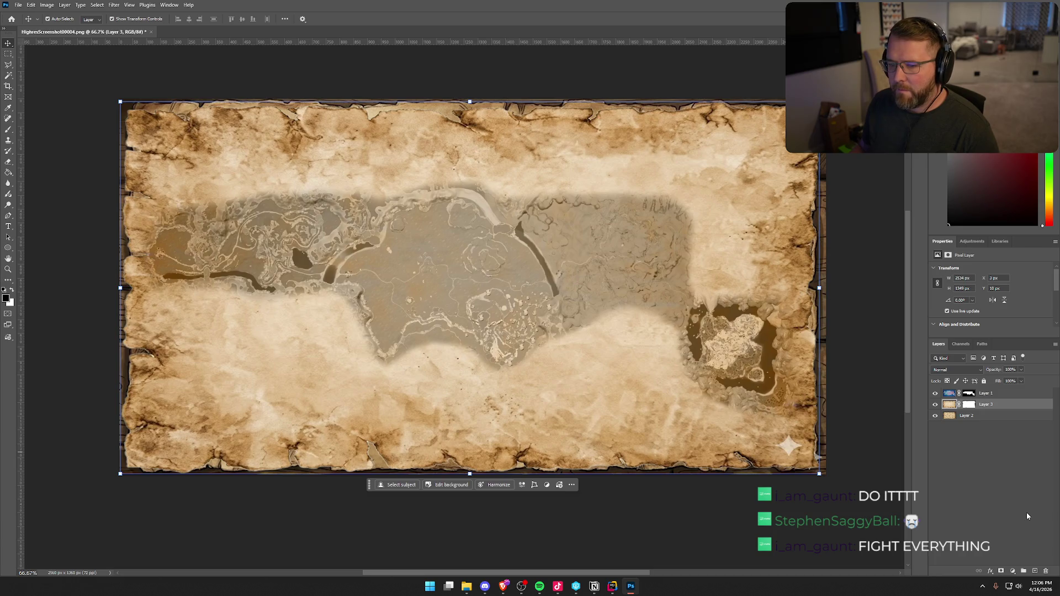
Hide the old paper Layer 2 and set map Layer 1's blend mode to Normal
click(934, 415)
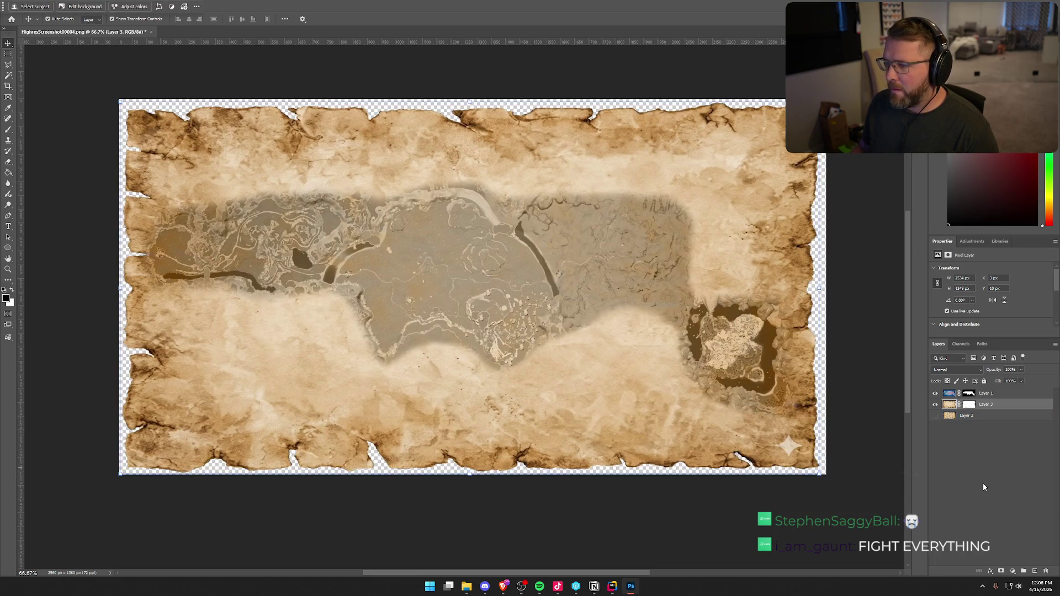
click(983, 484)
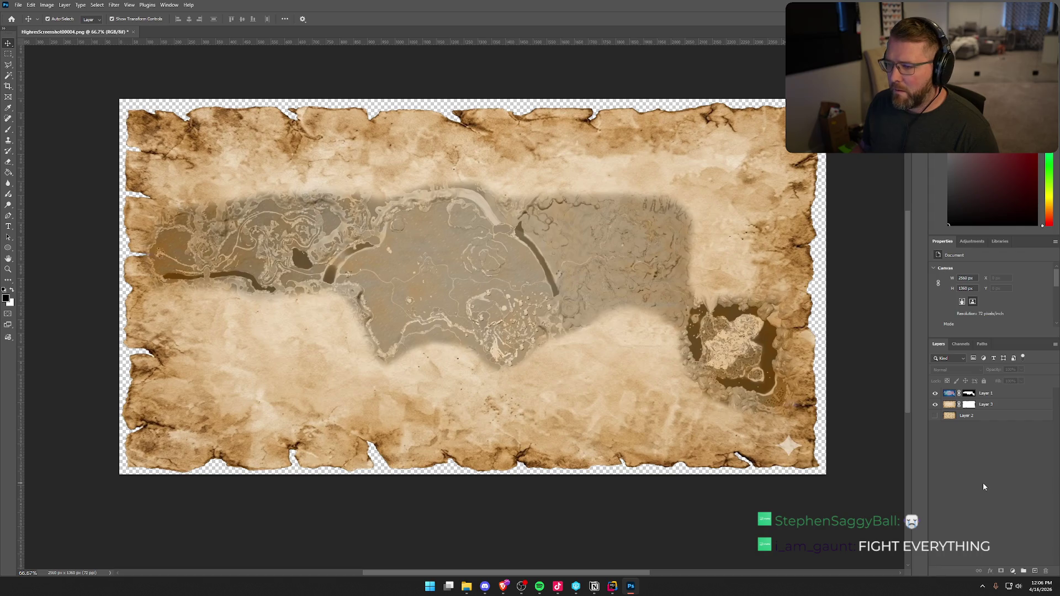
click(983, 392)
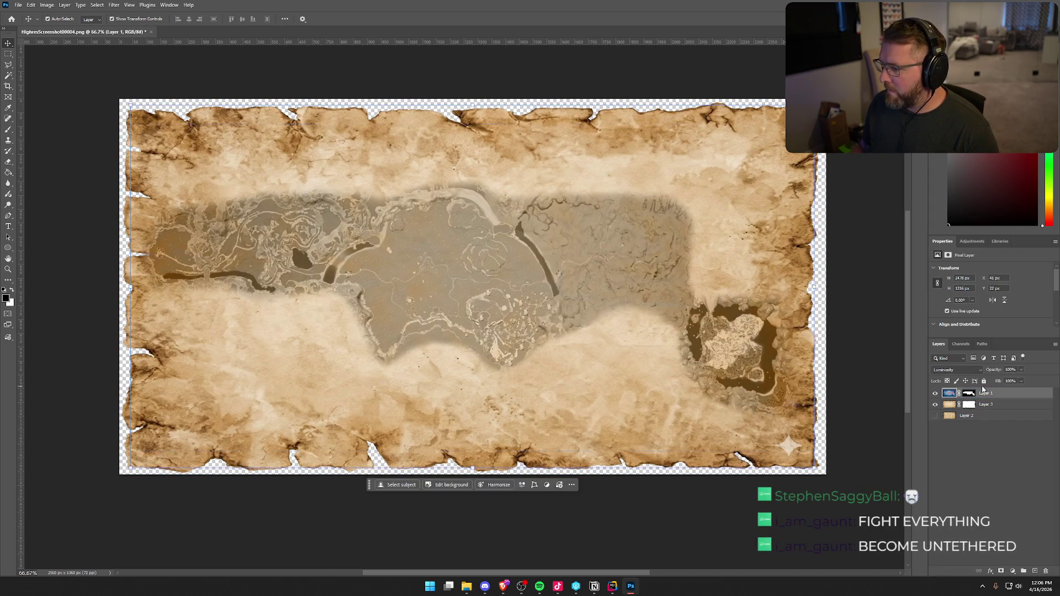
click(957, 370)
click(961, 352)
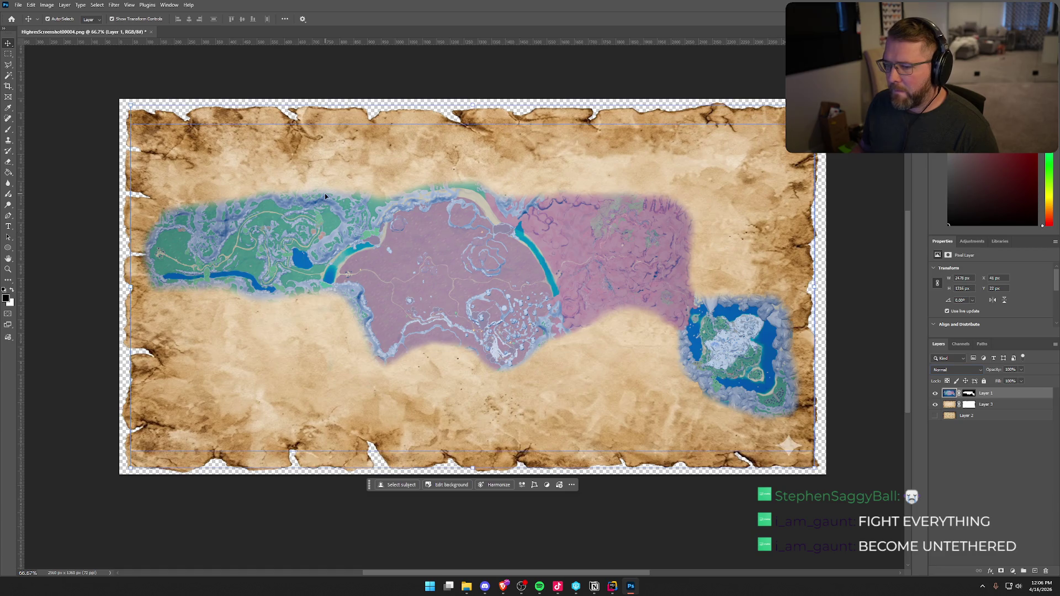
Colorize the map with the Hue/Saturation Sepia preset at Saturation 43 and Lightness 15
click(47, 5)
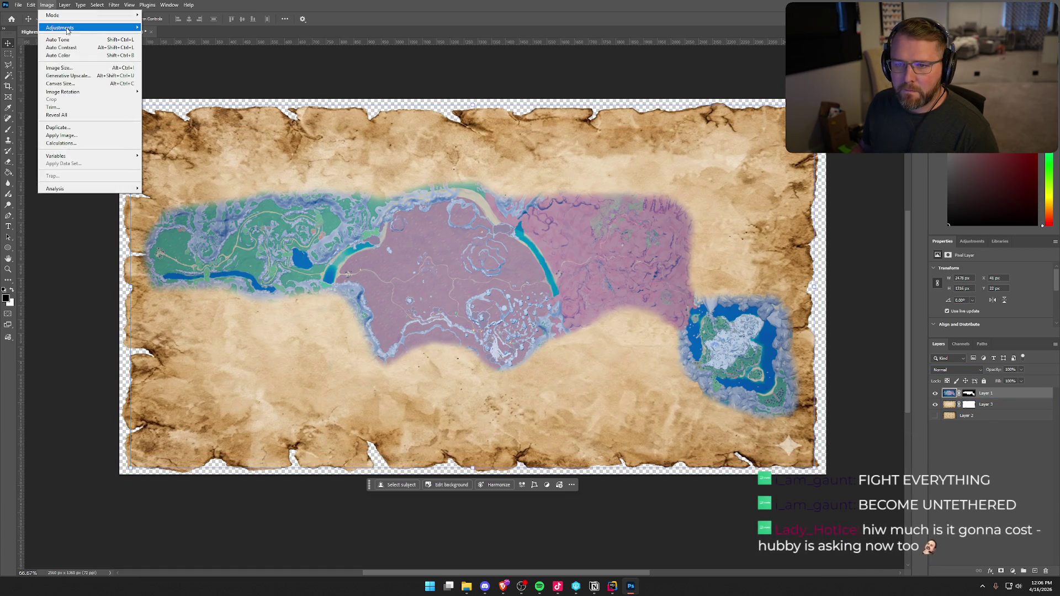
mouse_move(66, 30)
click(166, 71)
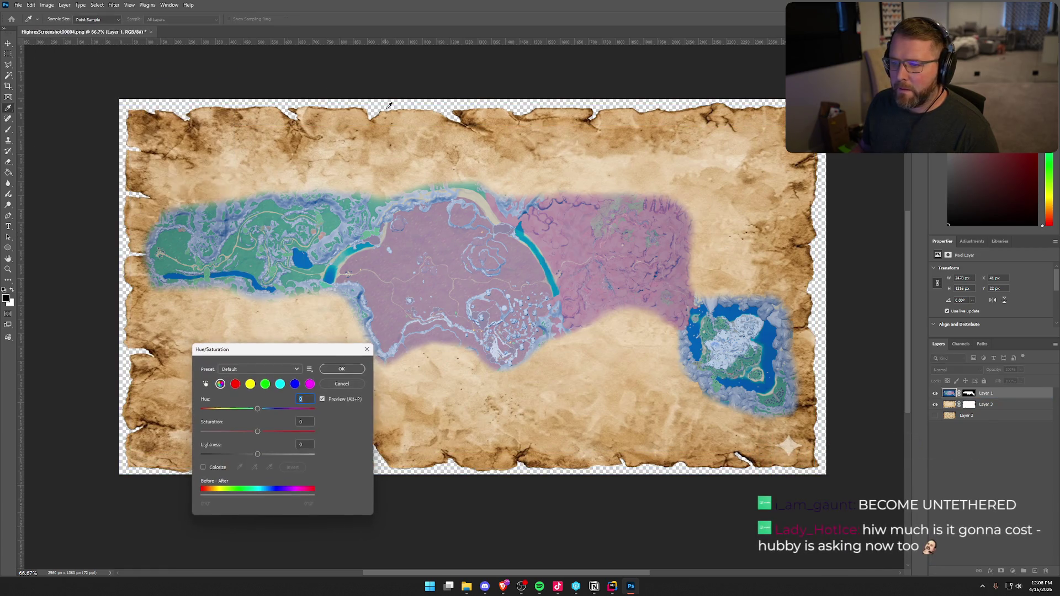
click(259, 369)
click(260, 446)
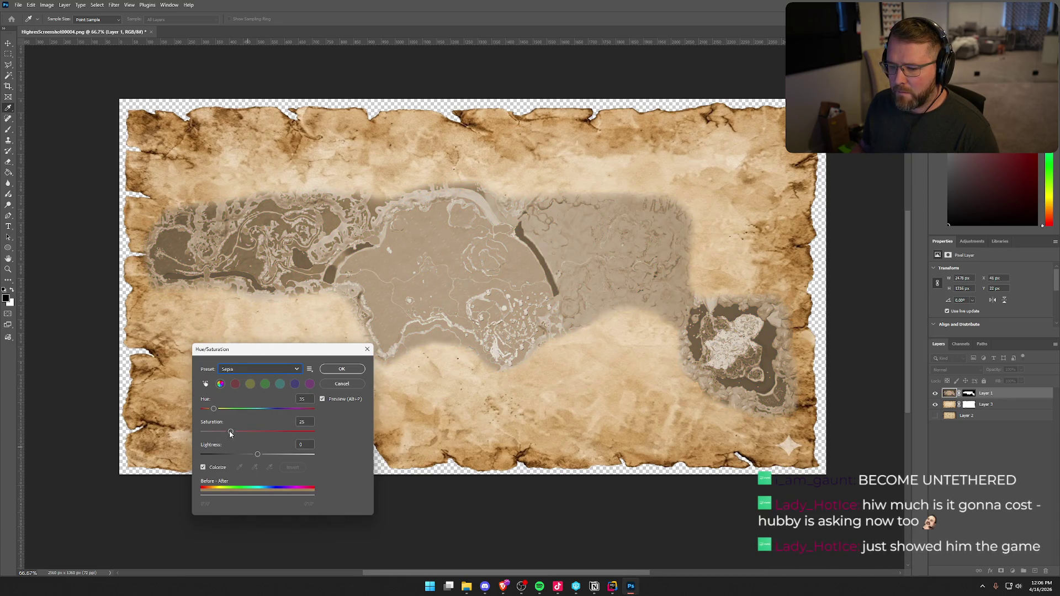
drag(230, 431, 242, 432)
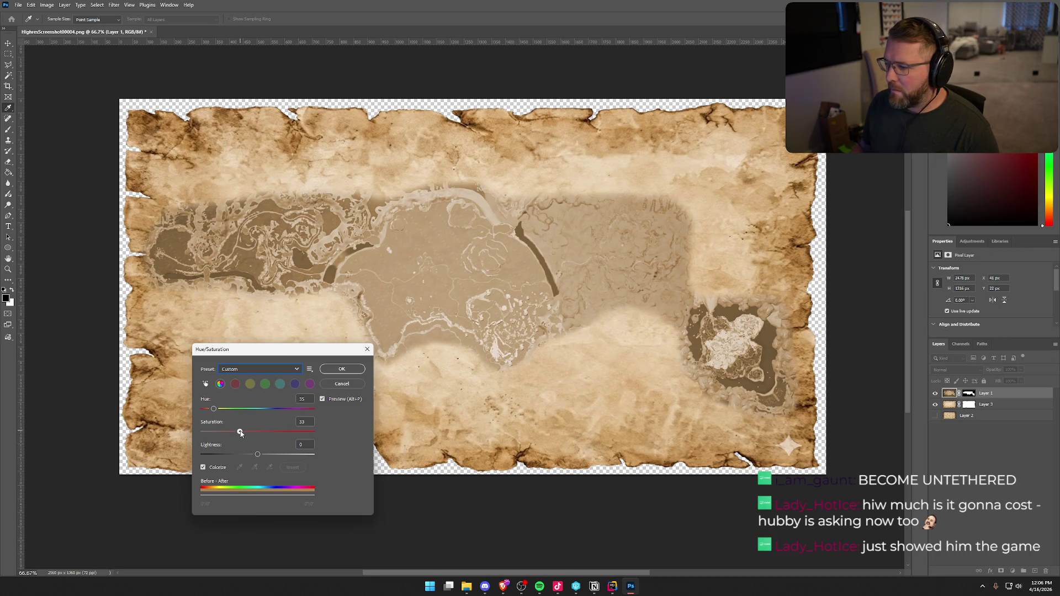
click(253, 454)
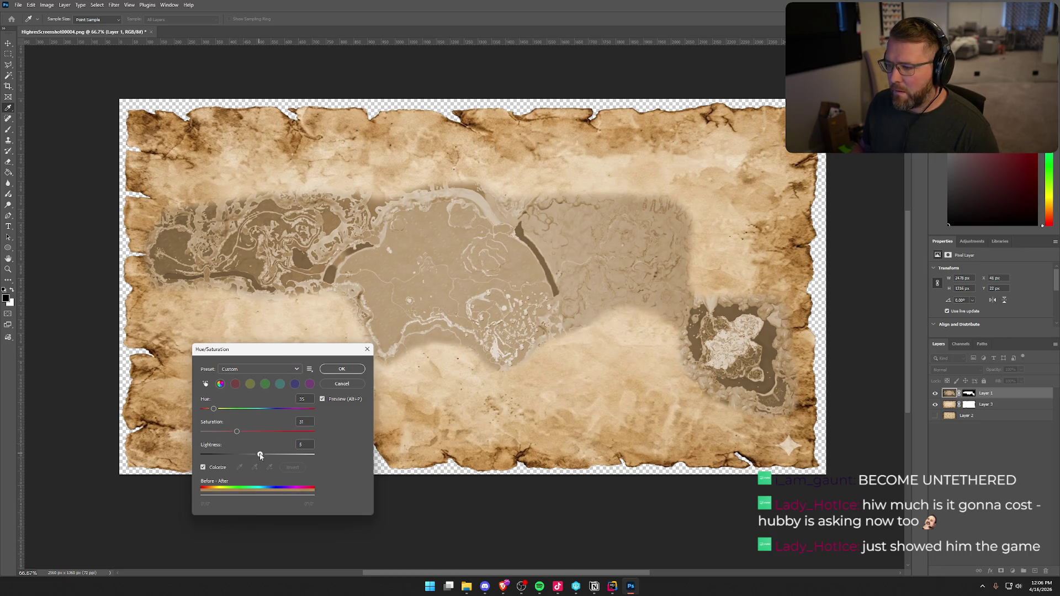
drag(253, 454, 260, 455)
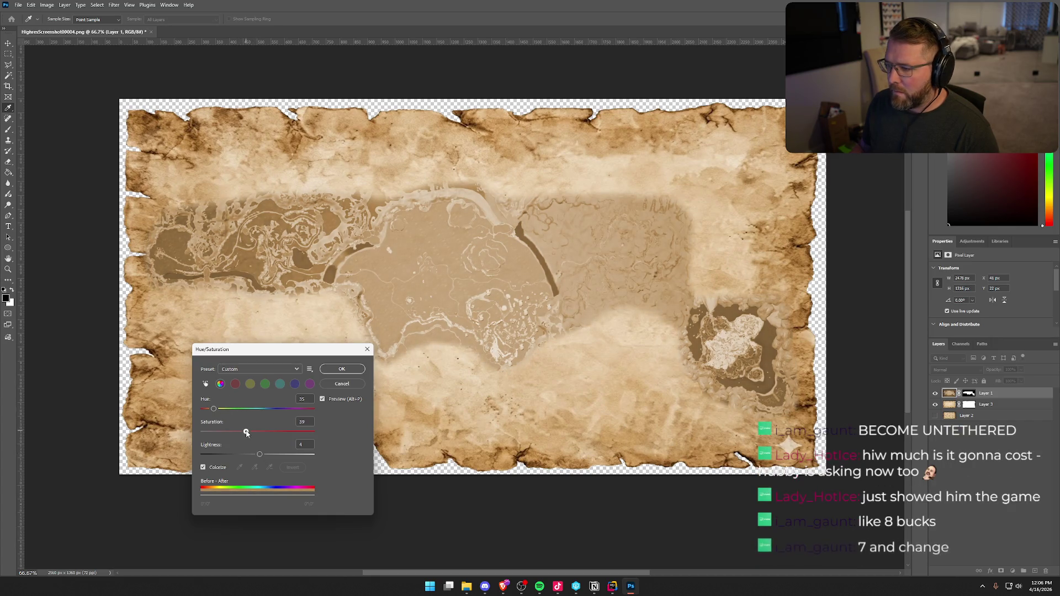
drag(237, 432, 250, 433)
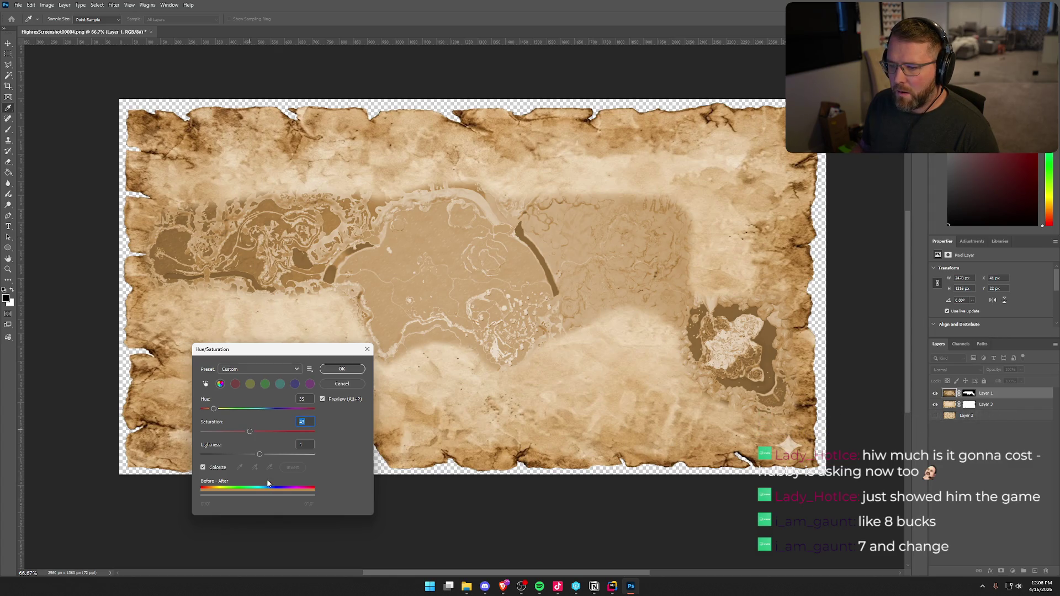
drag(260, 454, 263, 457)
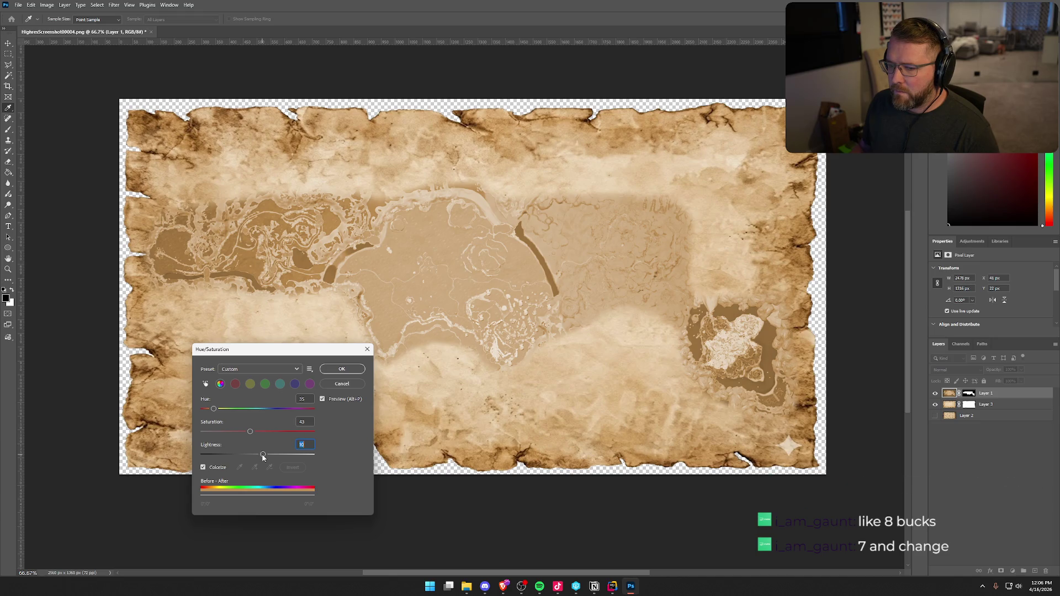
click(345, 371)
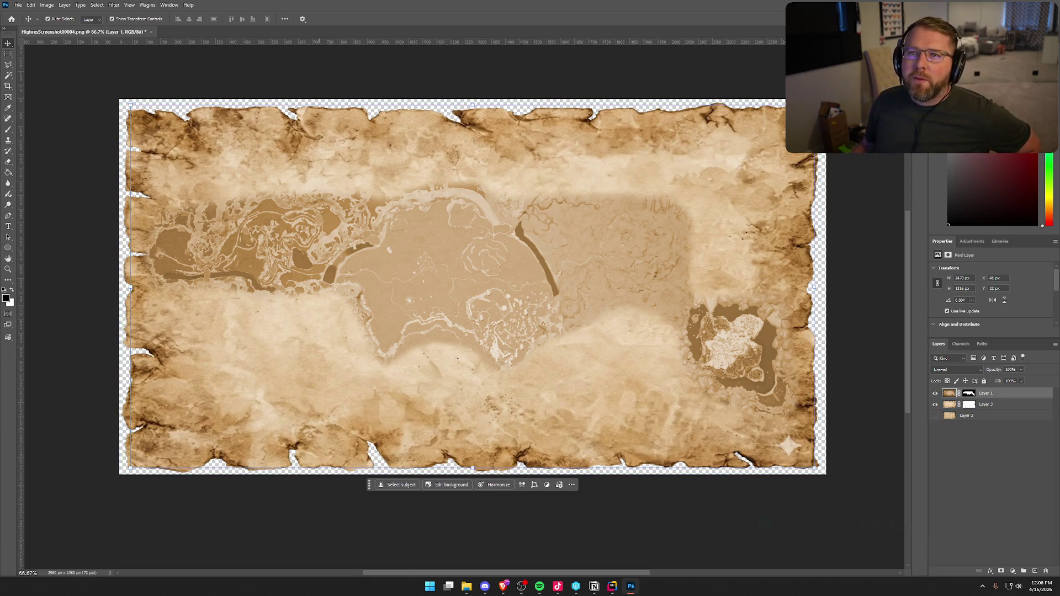
key(alt+Tab)
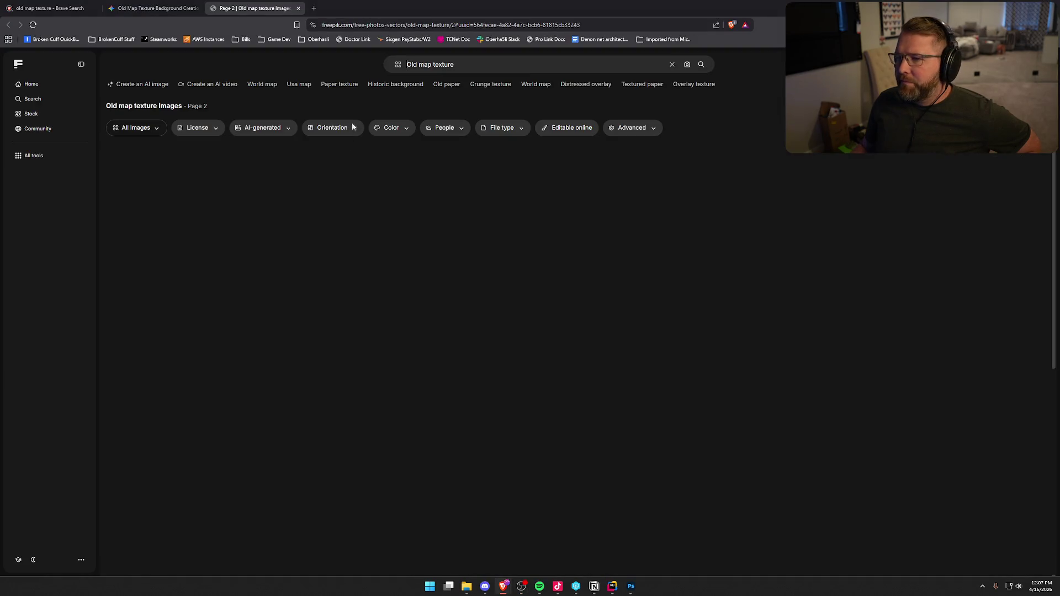
Browse the Freepik texture results and view the hand-drawn parchment full size in Gemini
scroll(160, 304, down, 7)
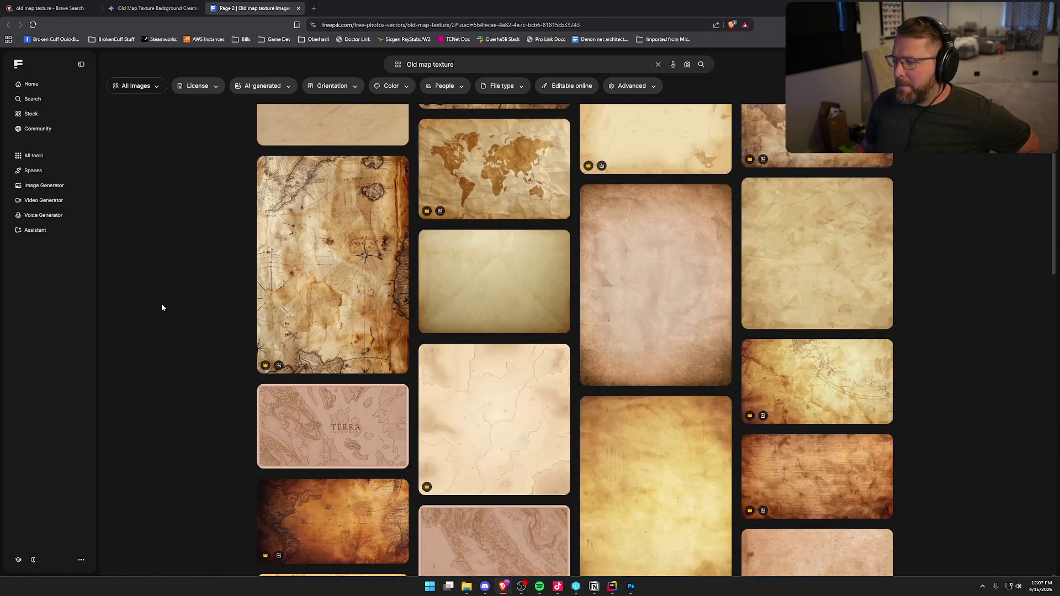
scroll(166, 287, down, 5)
click(149, 8)
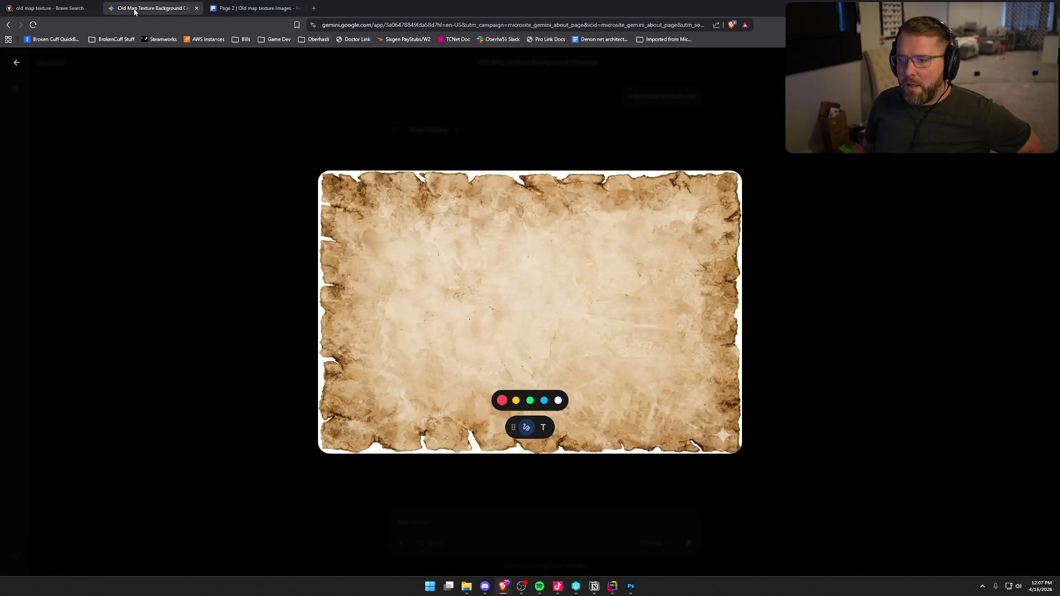
click(157, 157)
scroll(265, 287, down, 10)
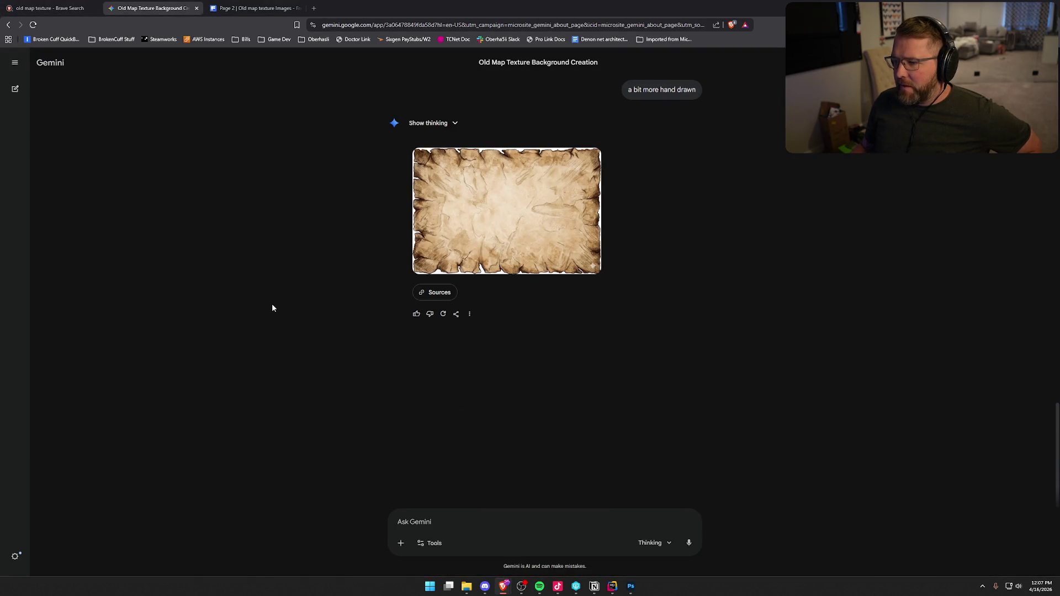
click(508, 215)
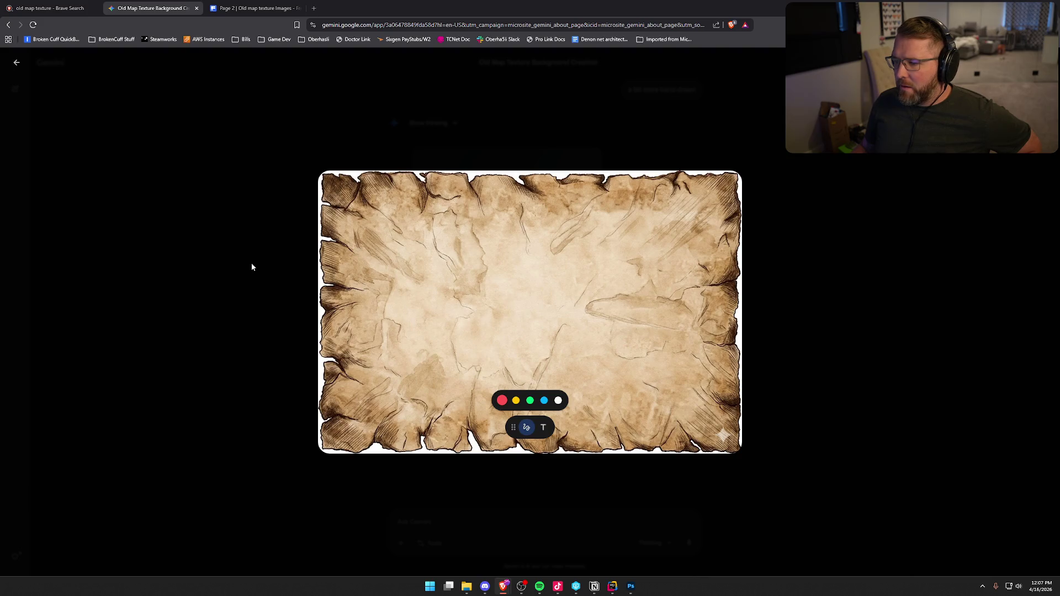
Close the Gemini and Brave Search tabs, leaving only the Freepik old map texture results
middle_click(160, 8)
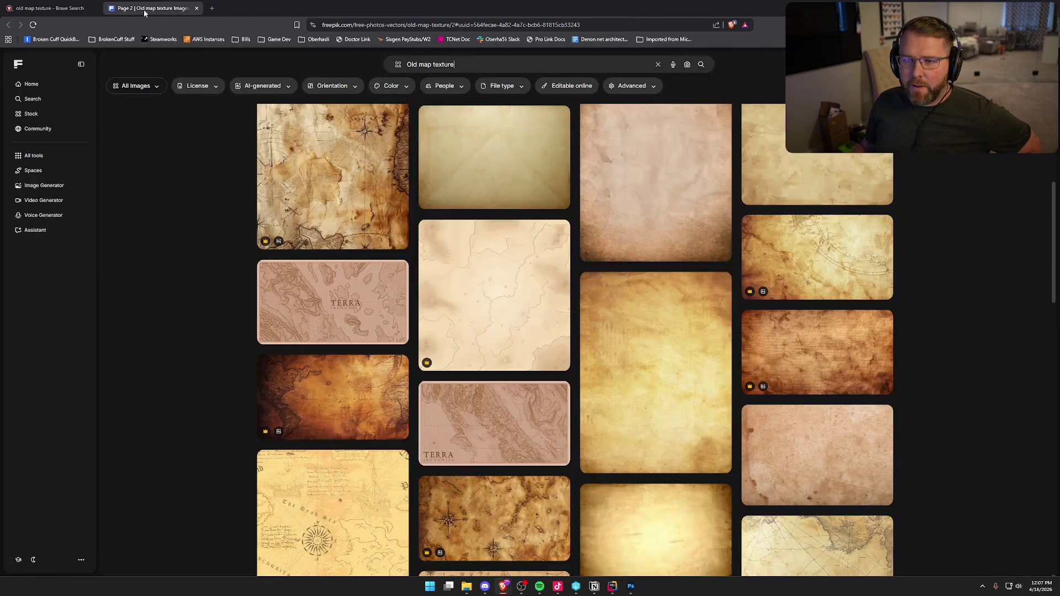
click(49, 8)
middle_click(50, 8)
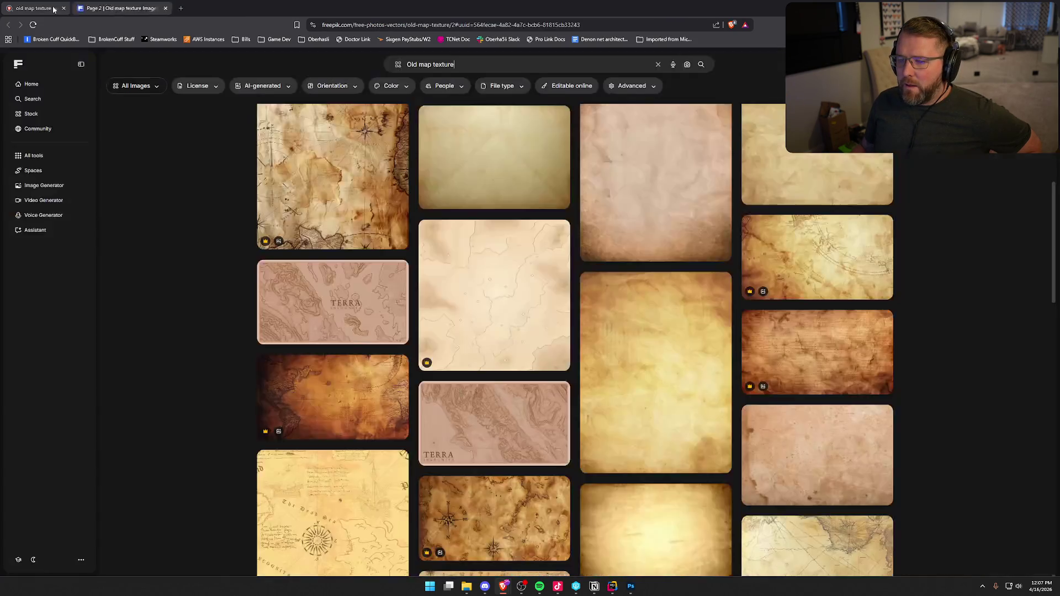
scroll(197, 285, up, 15)
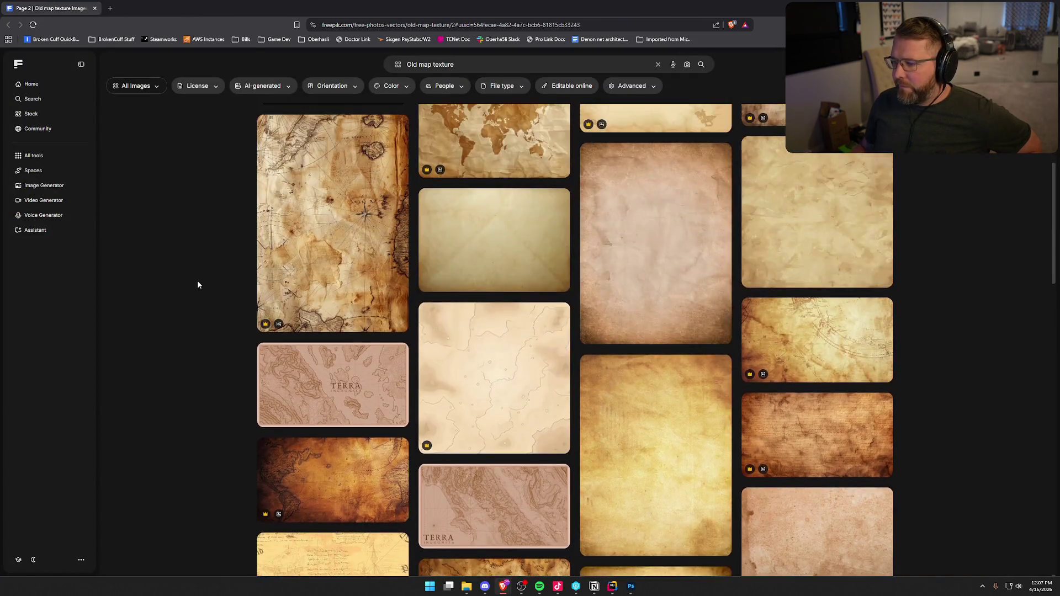
scroll(198, 285, down, 3)
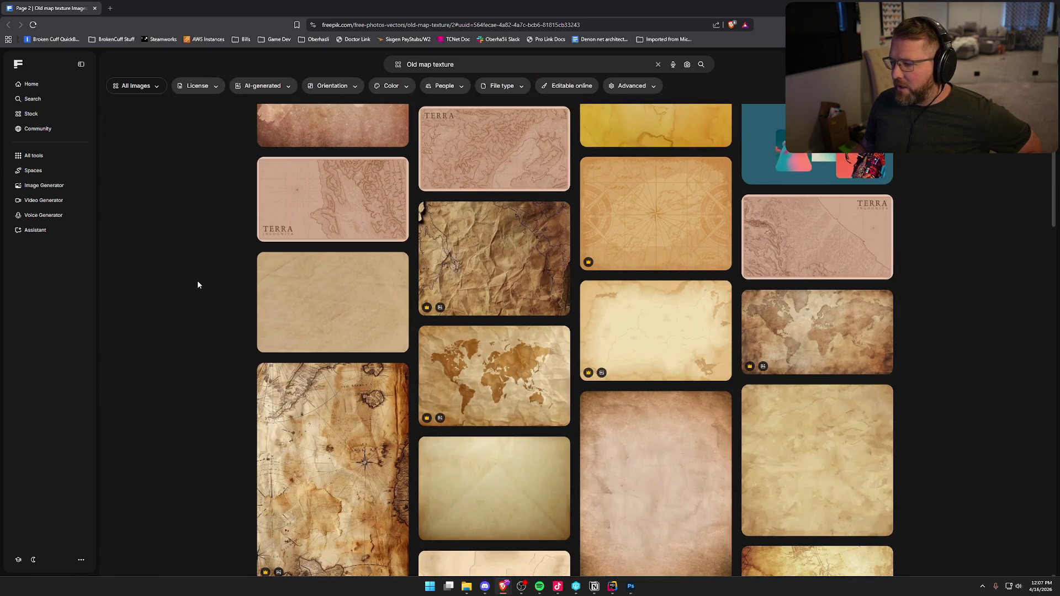
click(630, 586)
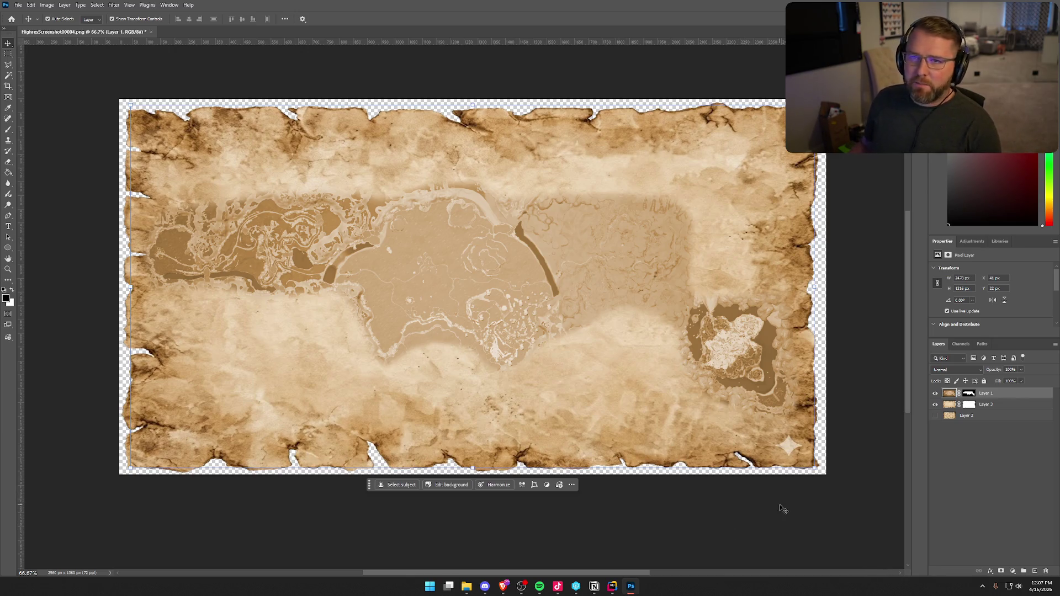
Preview blend modes on map Layer 1, leave it on Normal, and select parchment Layer 3
click(997, 406)
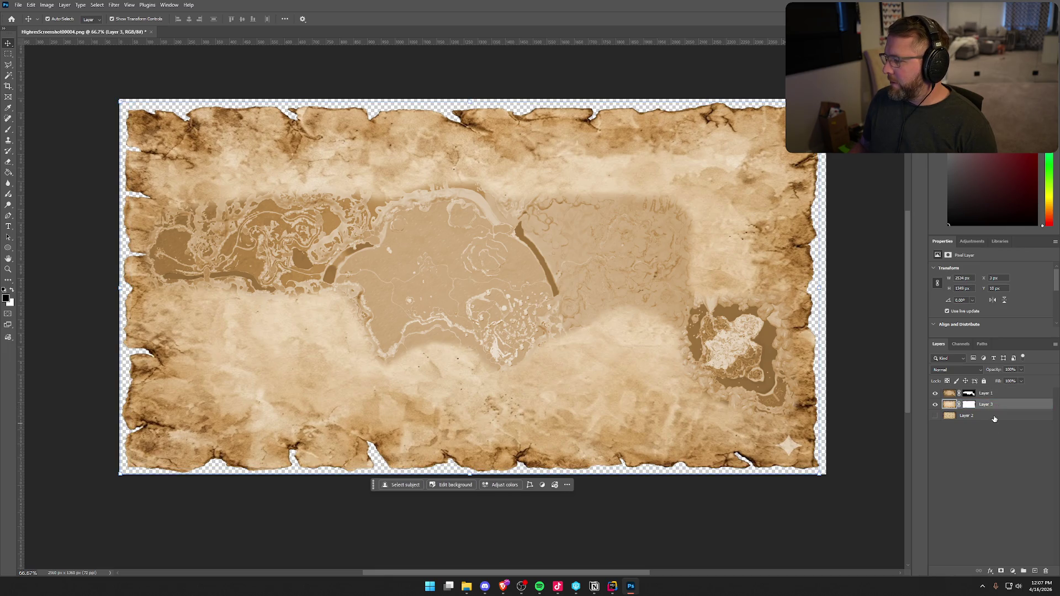
click(1008, 395)
click(997, 405)
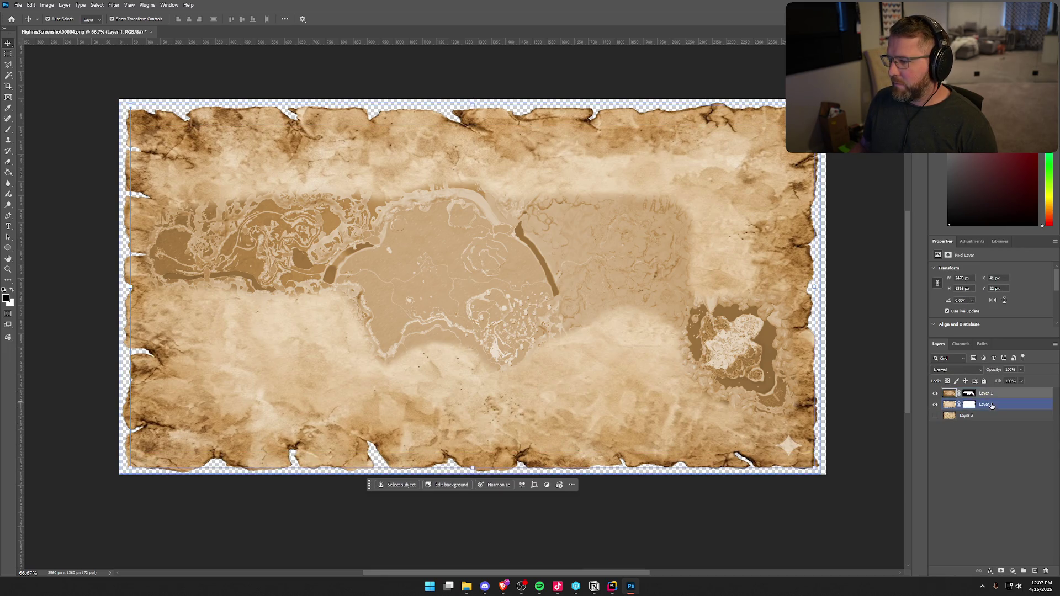
click(993, 393)
click(980, 371)
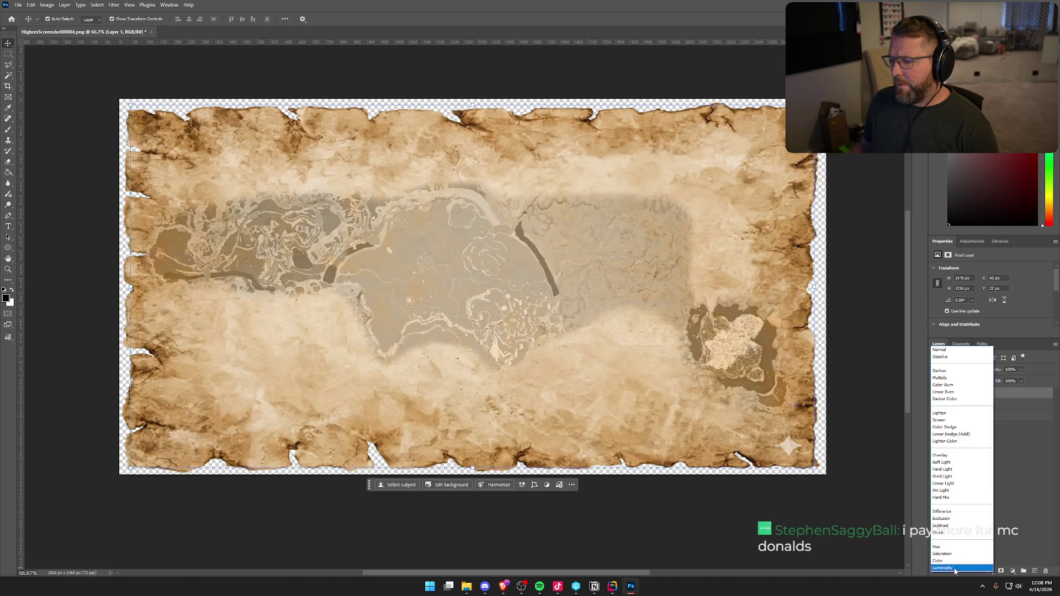
click(1029, 535)
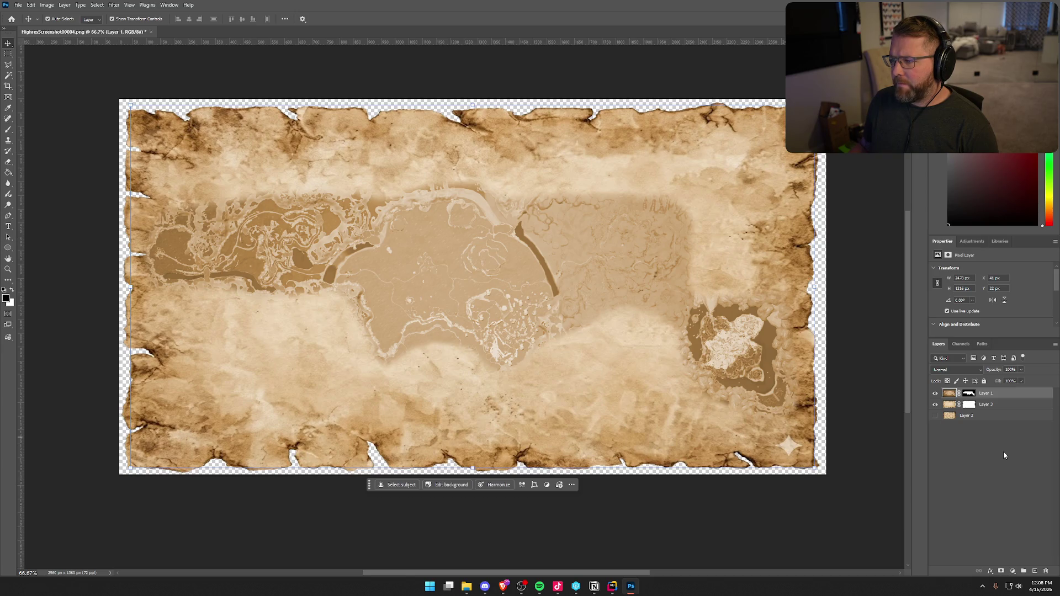
click(987, 404)
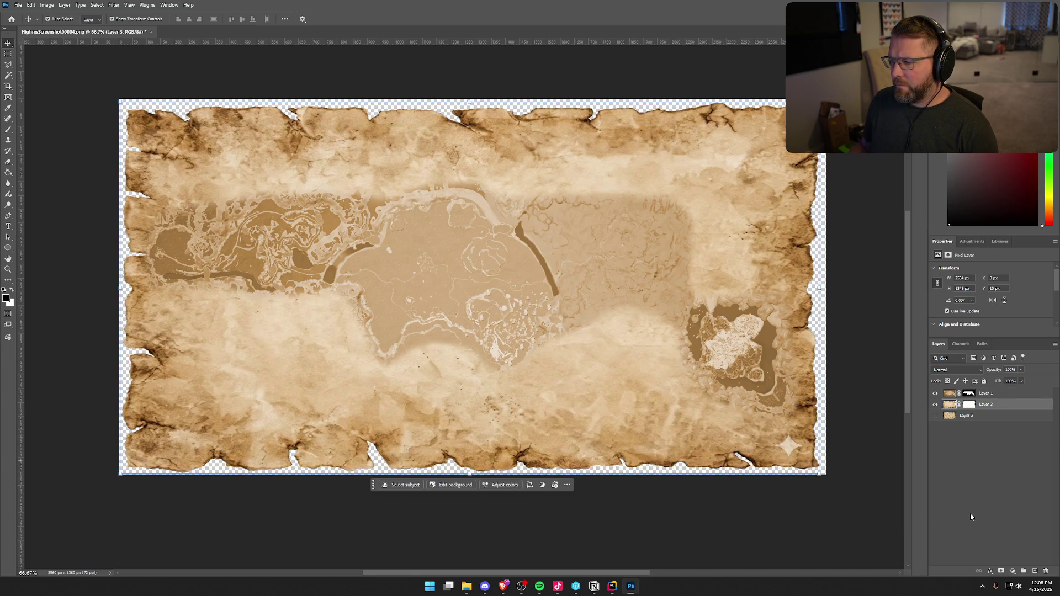
click(114, 5)
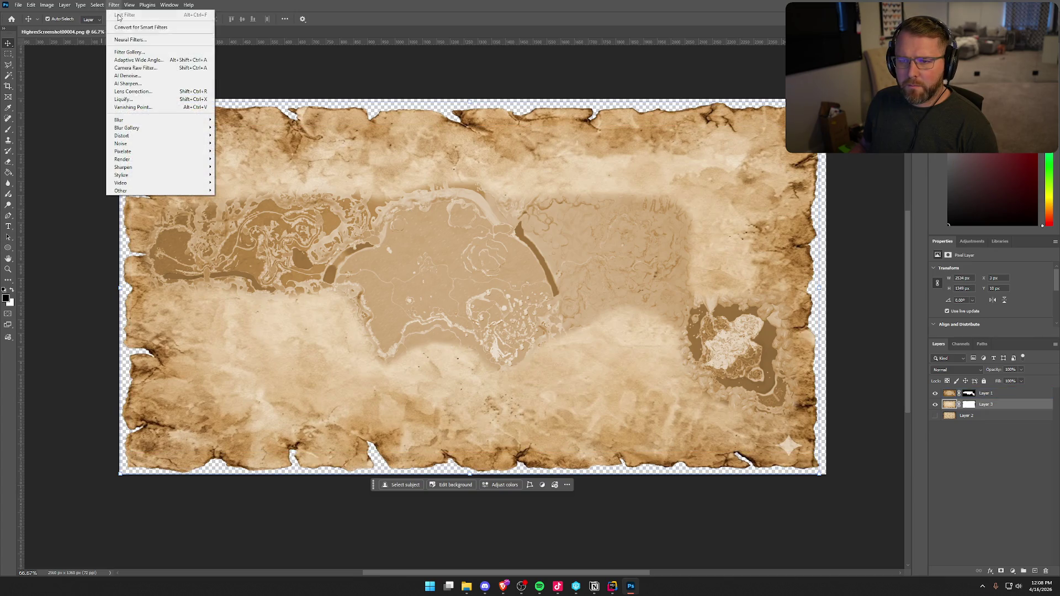
mouse_move(160, 120)
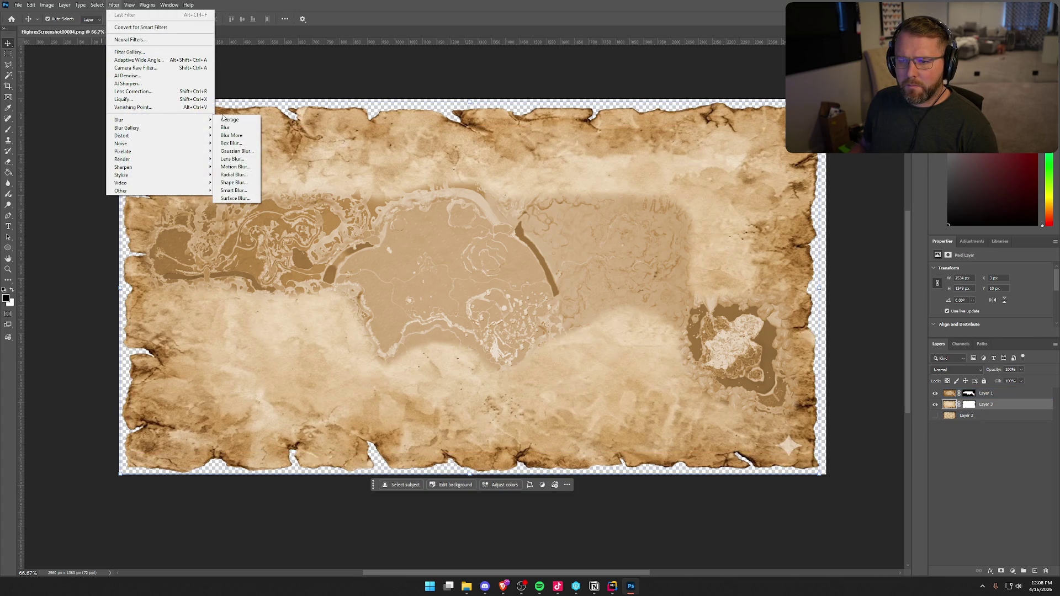
click(238, 151)
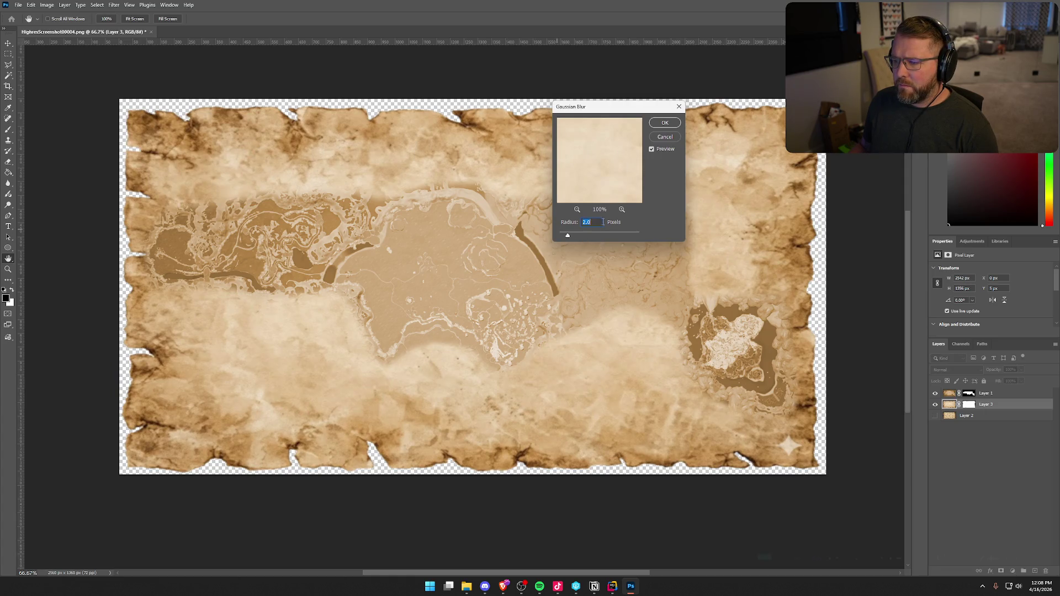
text(4)
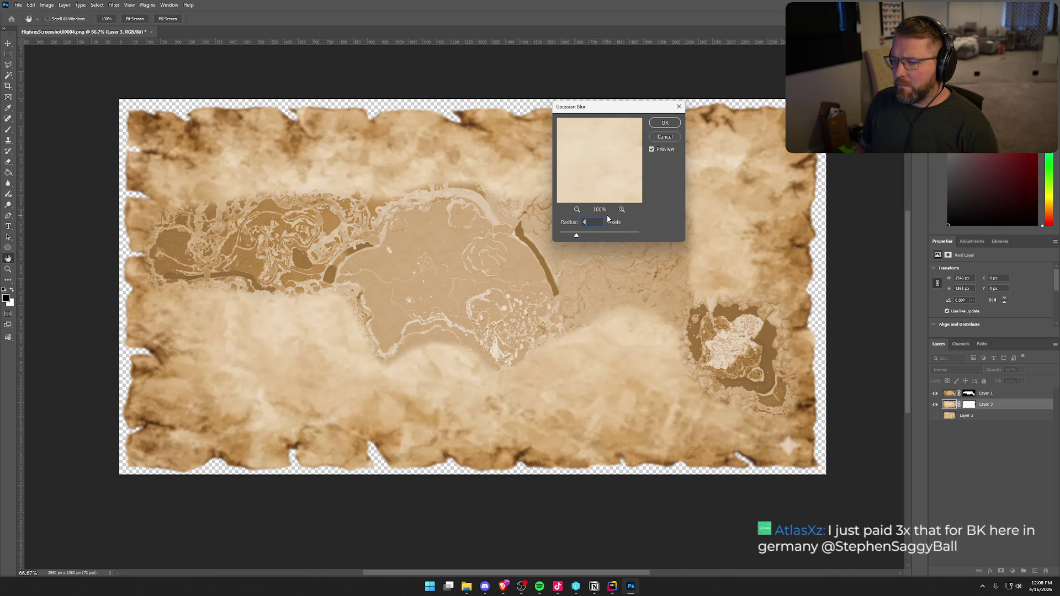
click(665, 136)
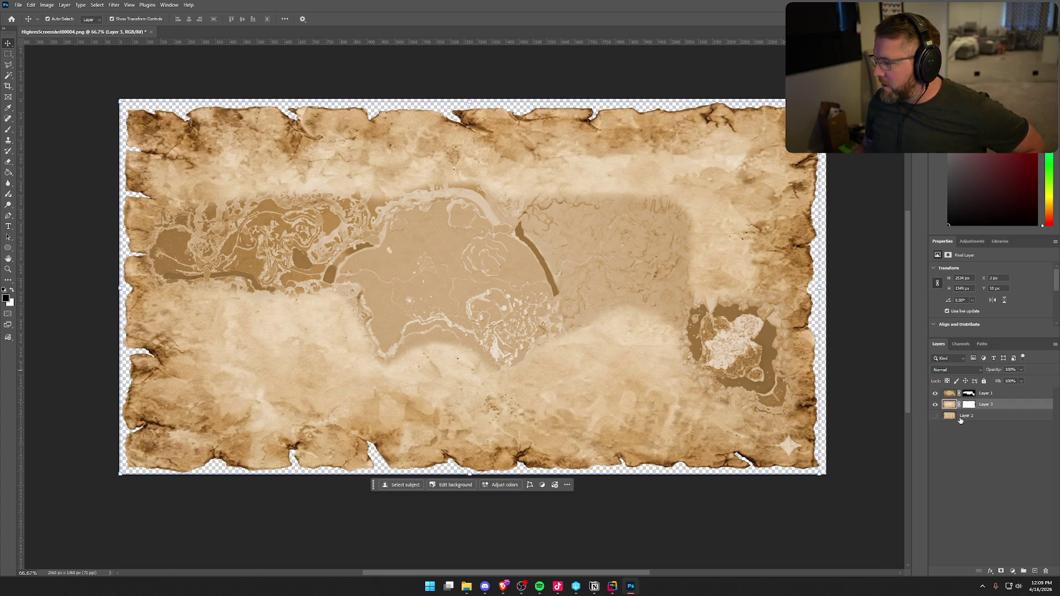
Marquee the bottom-right sparkle and Content-Aware Fill it into the parchment, then deselect
click(935, 405)
click(935, 406)
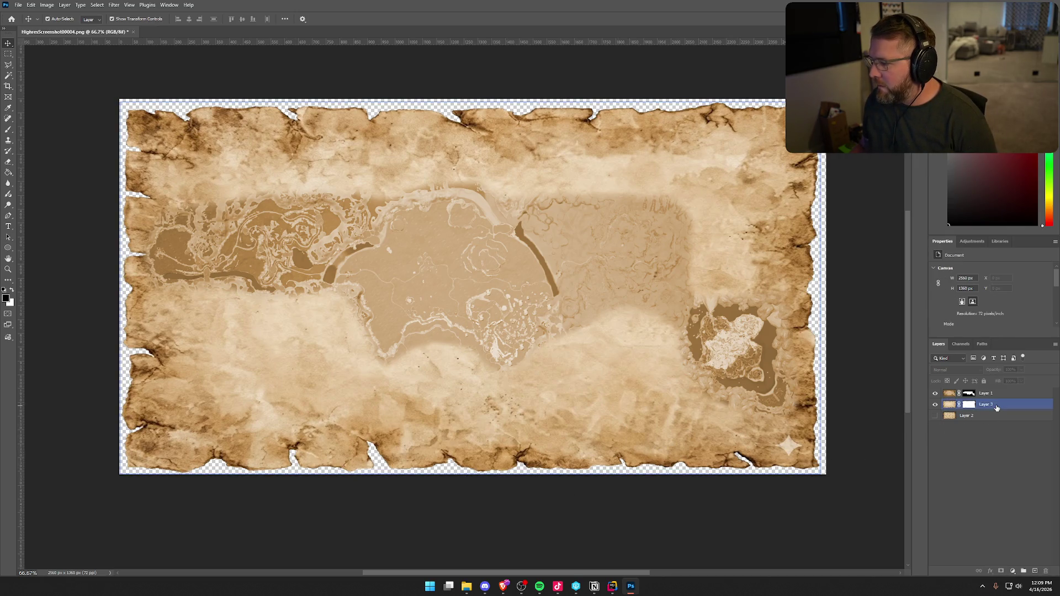
click(261, 303)
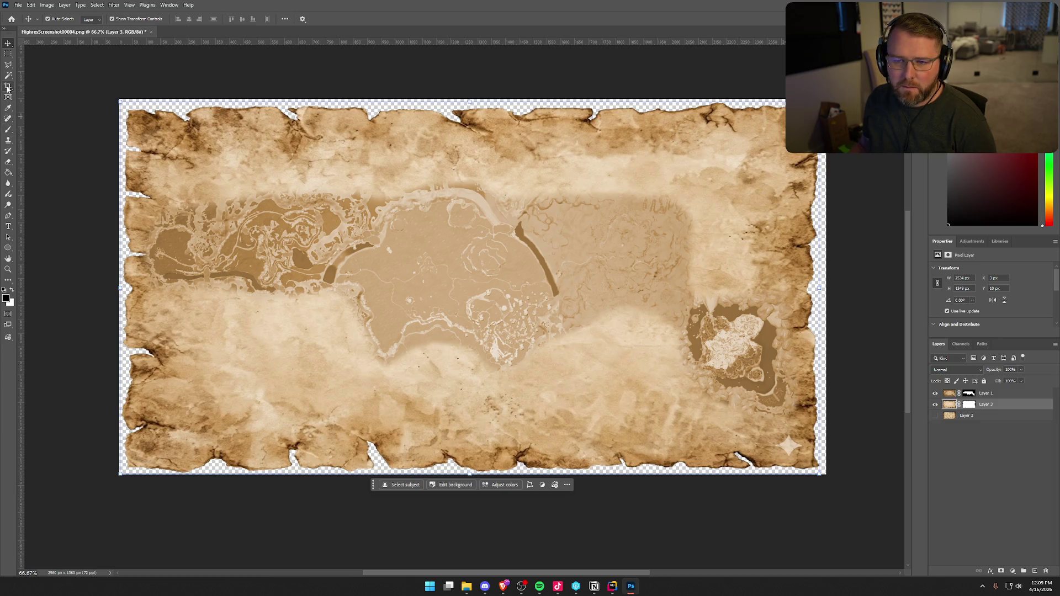
click(7, 54)
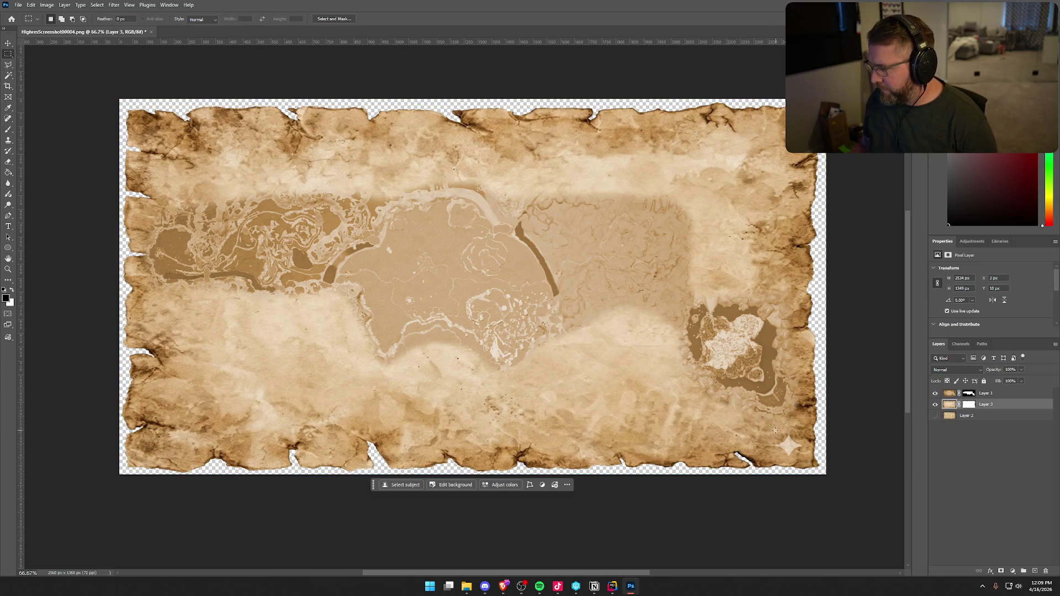
drag(772, 430, 806, 460)
right_click(791, 445)
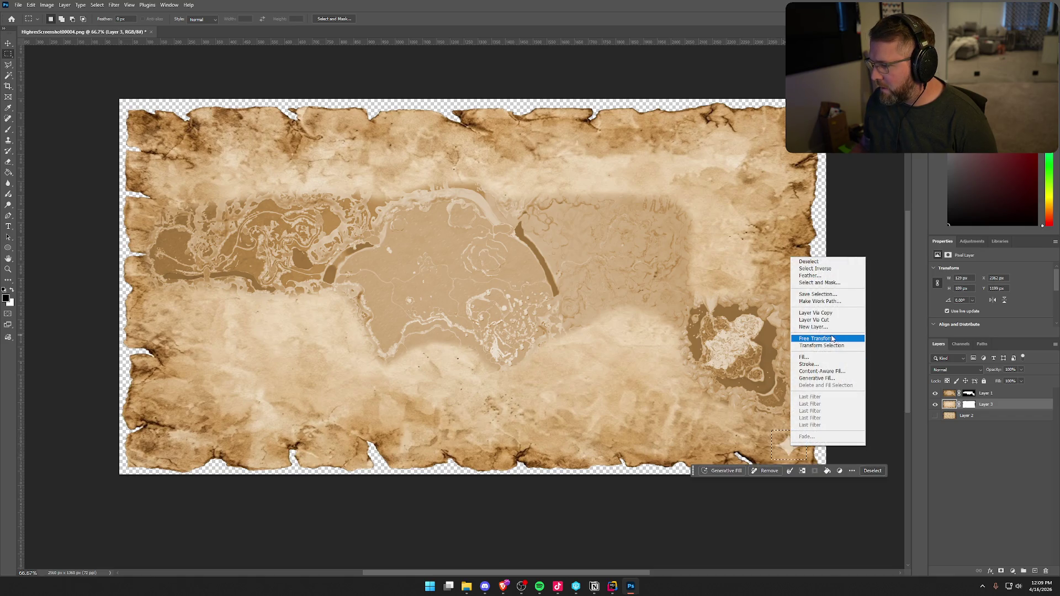
click(843, 372)
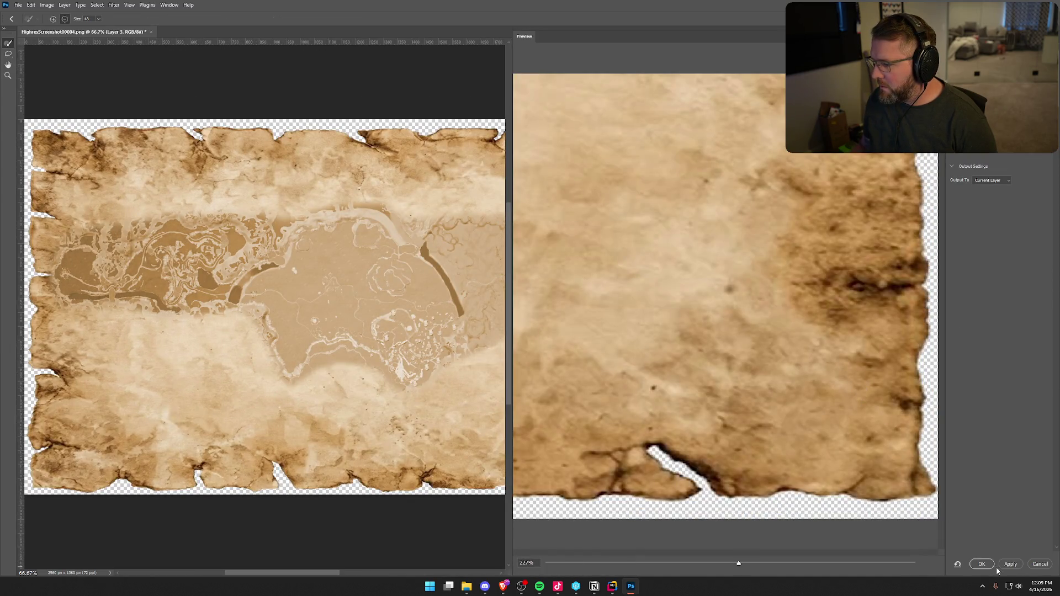
click(981, 564)
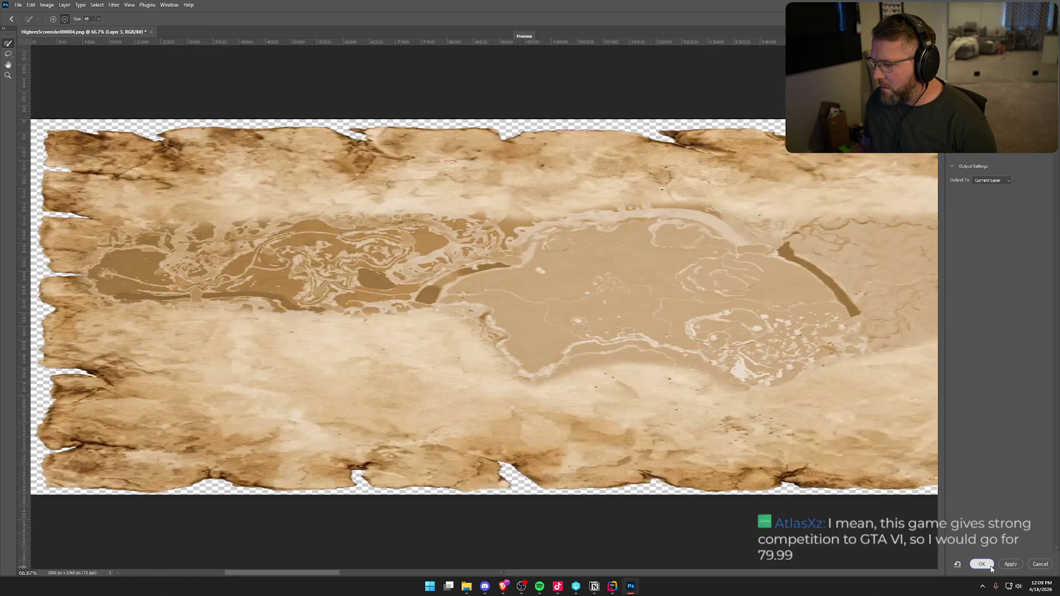
key(ctrl+d)
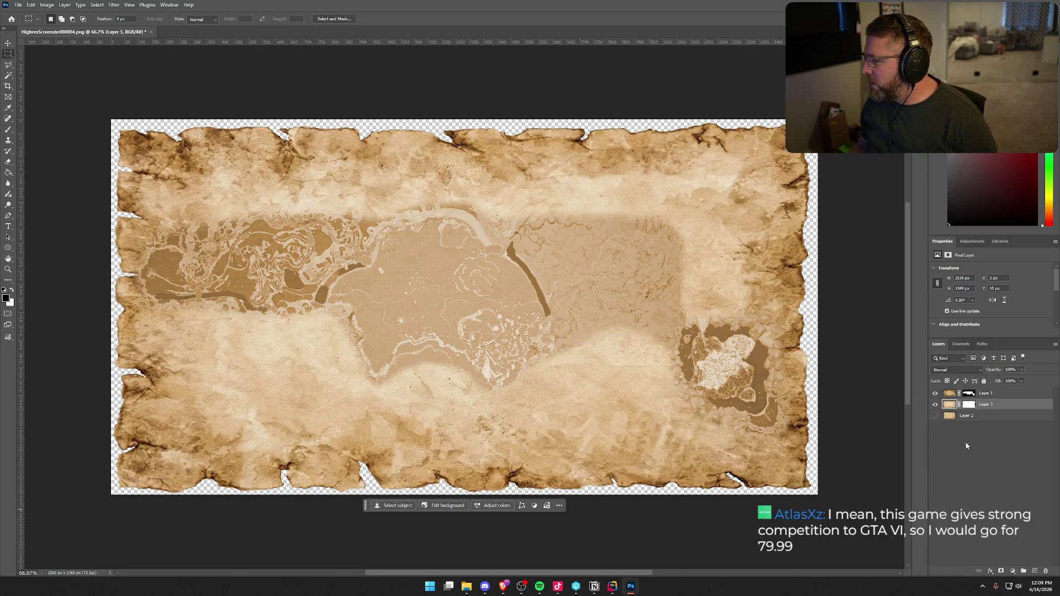
click(948, 394)
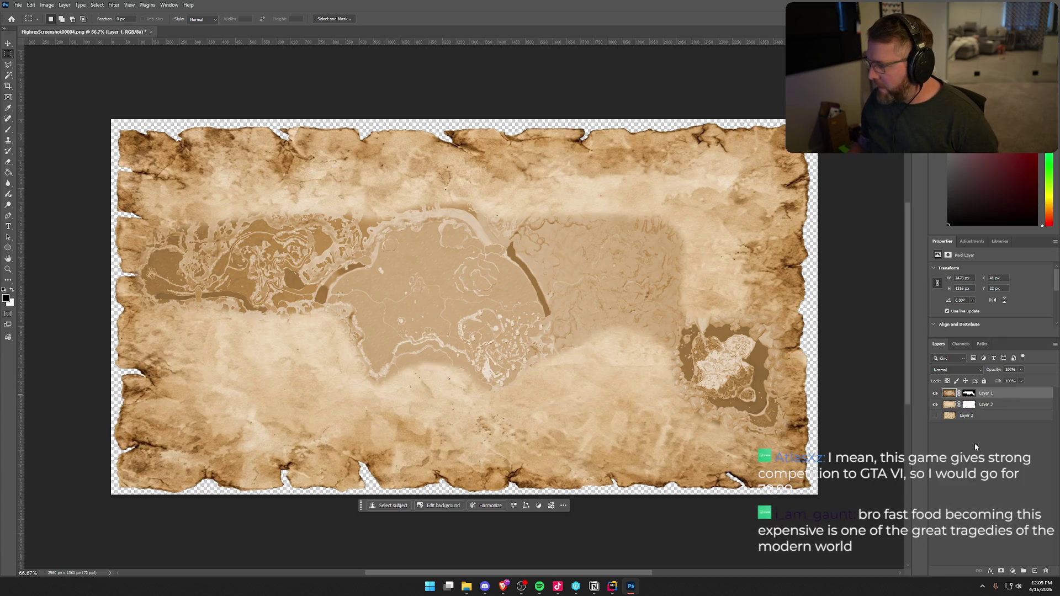
click(47, 5)
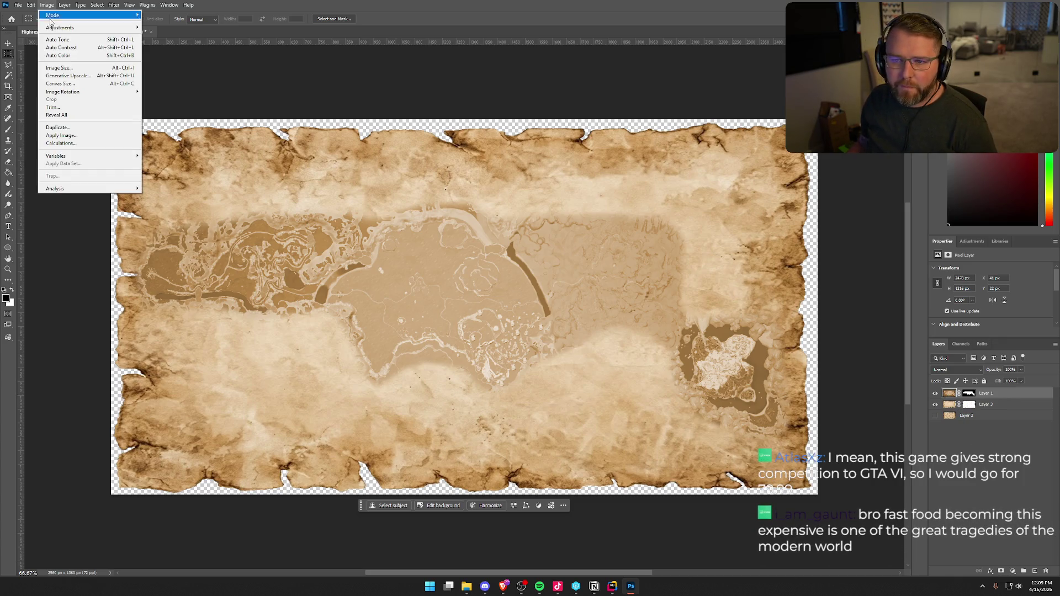
mouse_move(77, 28)
click(171, 71)
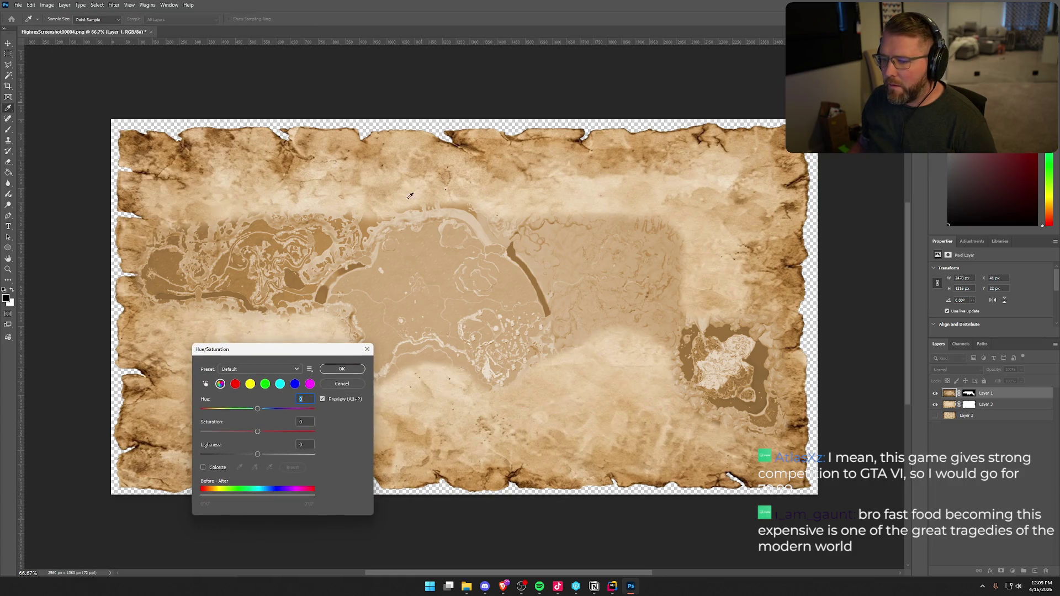
click(255, 369)
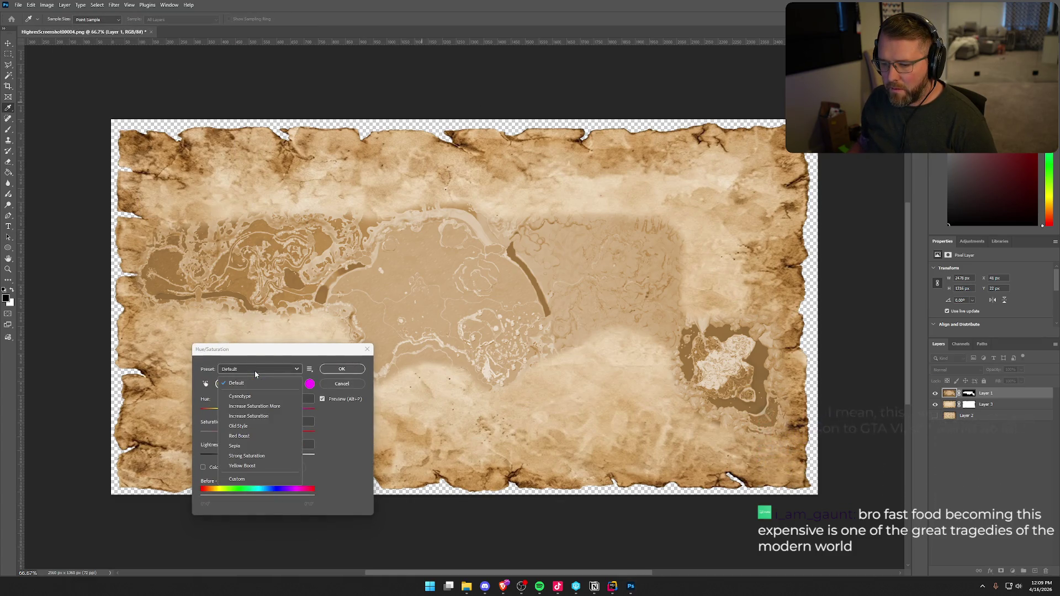
click(254, 397)
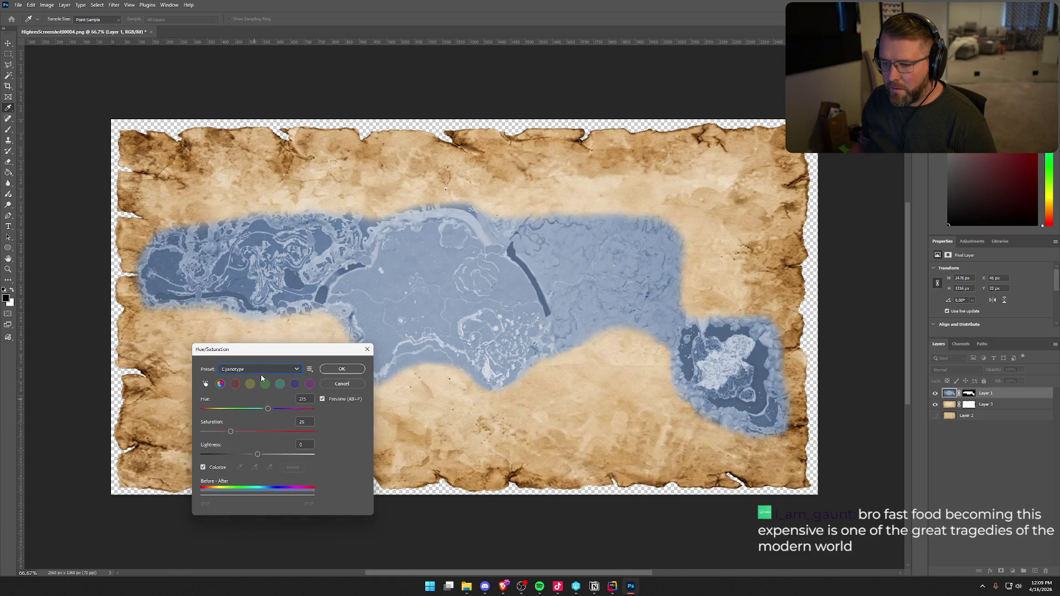
click(262, 374)
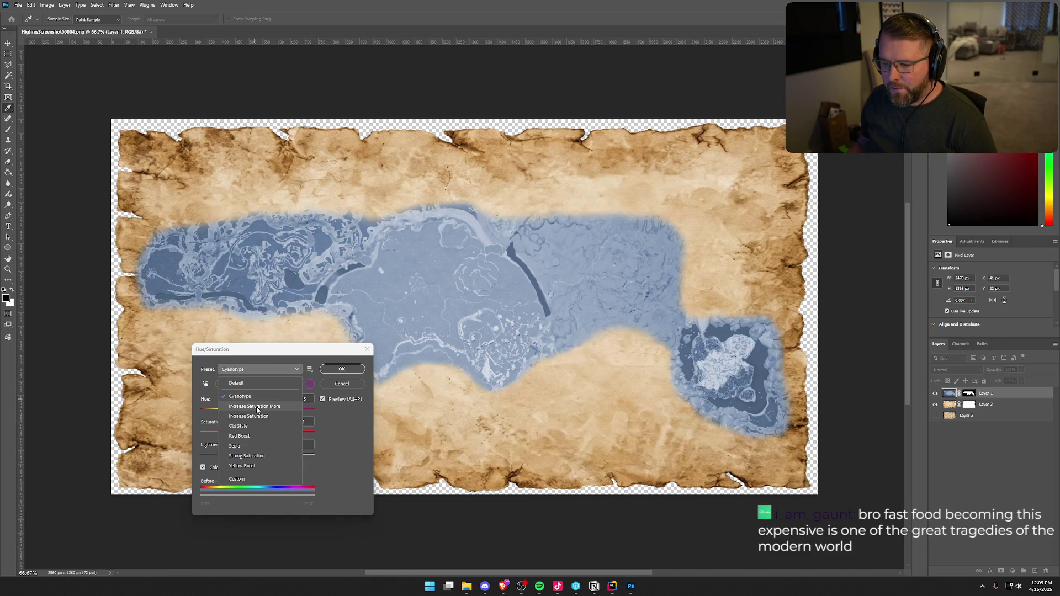
click(261, 389)
click(260, 371)
click(263, 417)
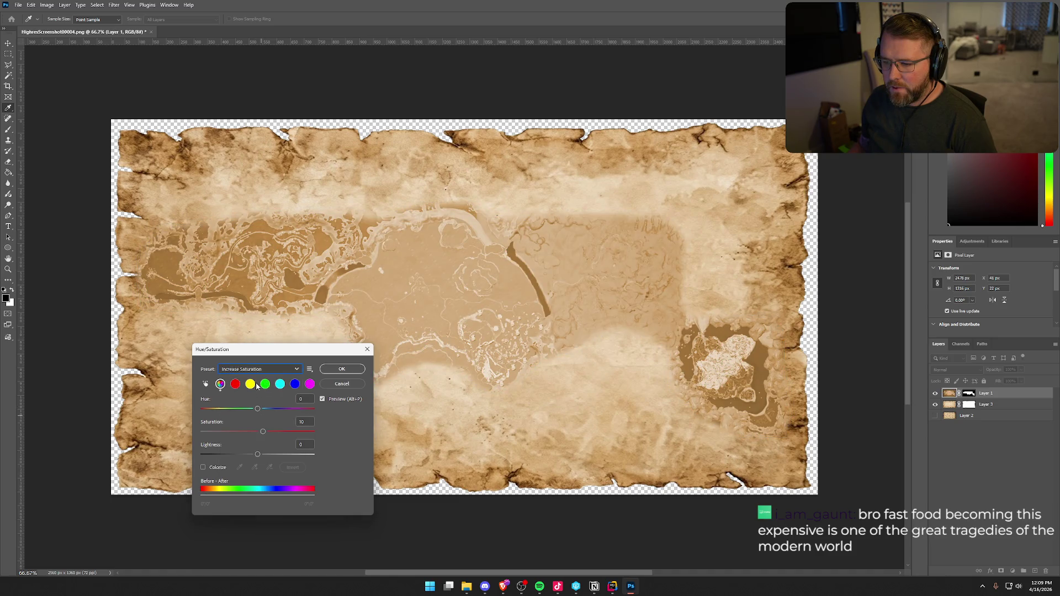
click(253, 376)
click(248, 427)
click(257, 370)
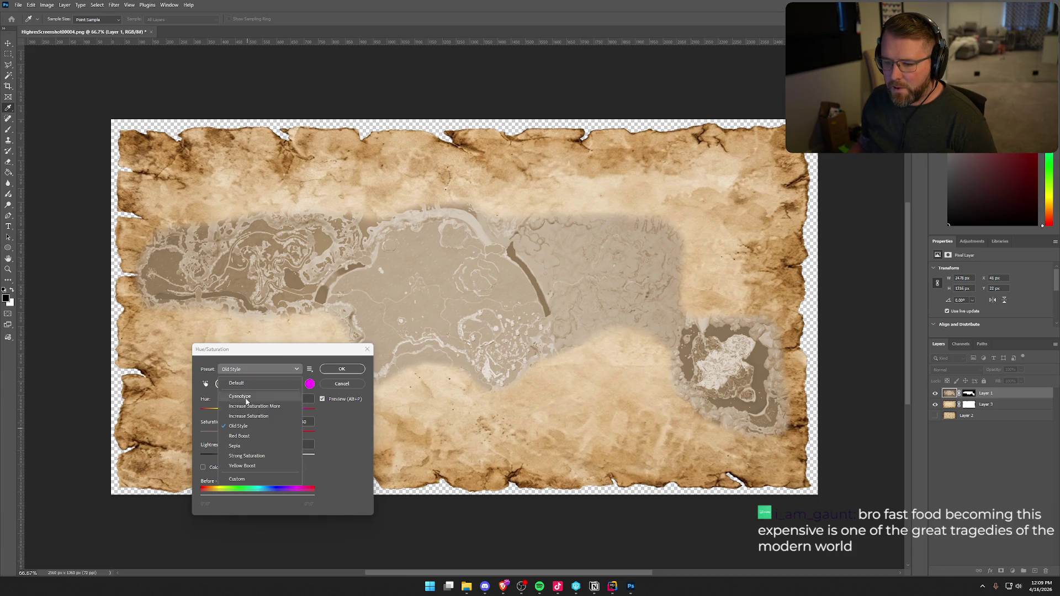
click(249, 437)
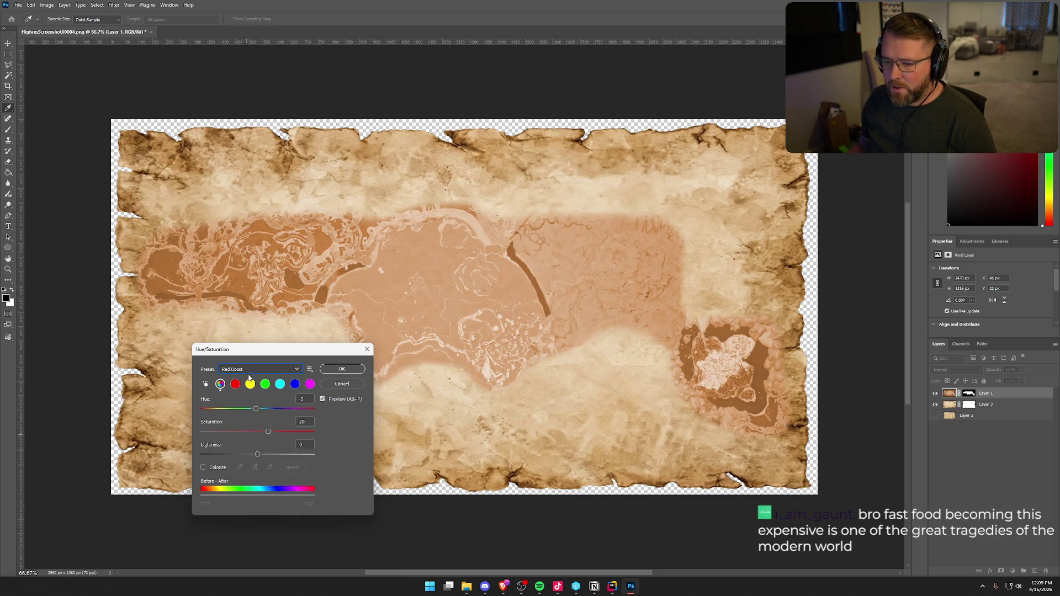
click(247, 369)
click(254, 448)
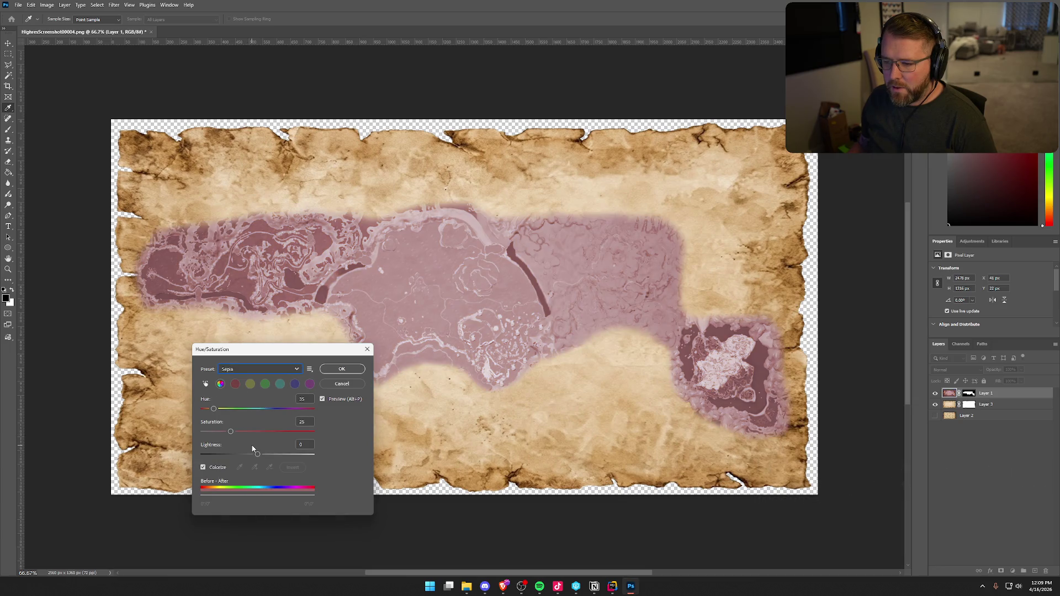
click(204, 468)
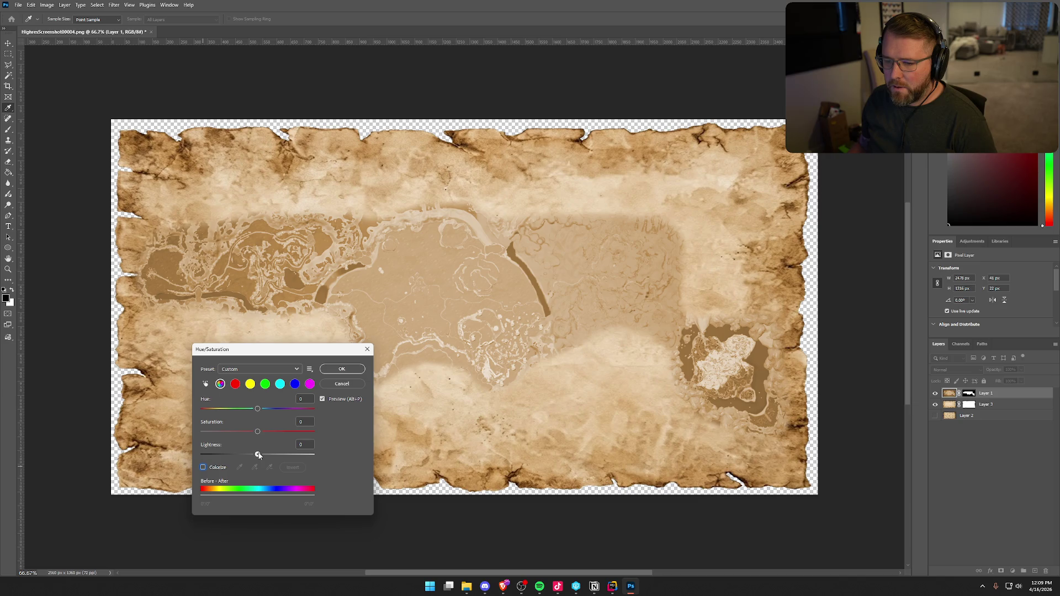
mouse_move(258, 454)
mouse_down()
mouse_move(269, 454)
mouse_move(253, 455)
mouse_move(266, 456)
mouse_move(265, 433)
mouse_up()
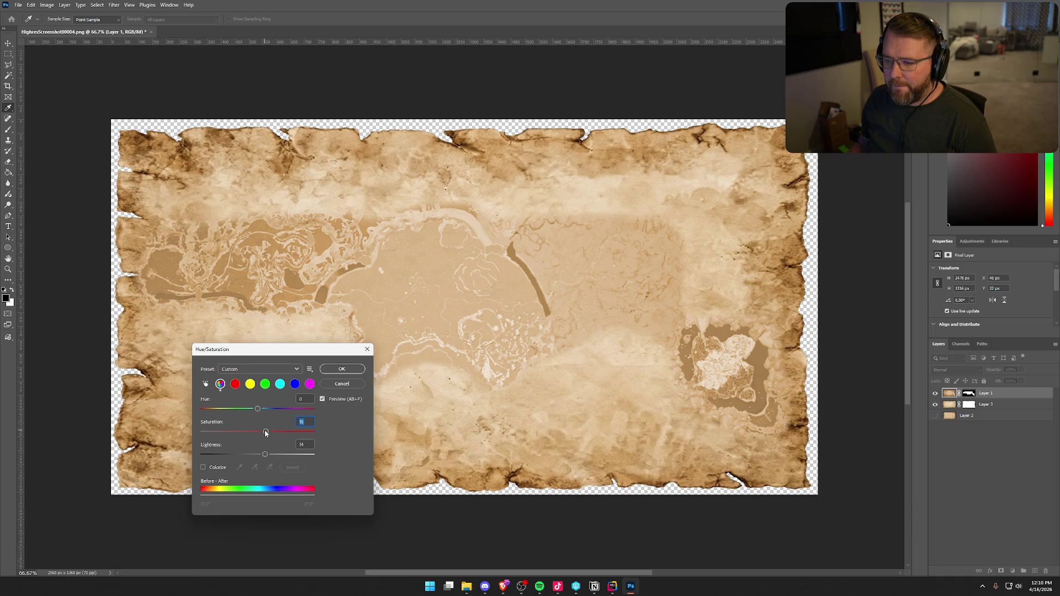
click(332, 385)
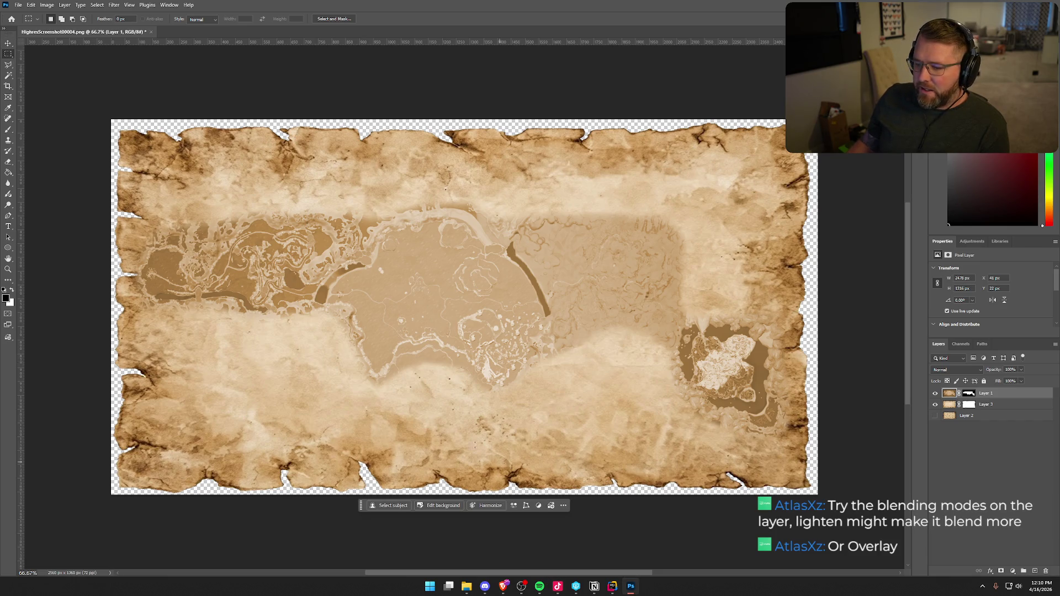
Scale the map layer down to about 98% by its corner handle
click(7, 44)
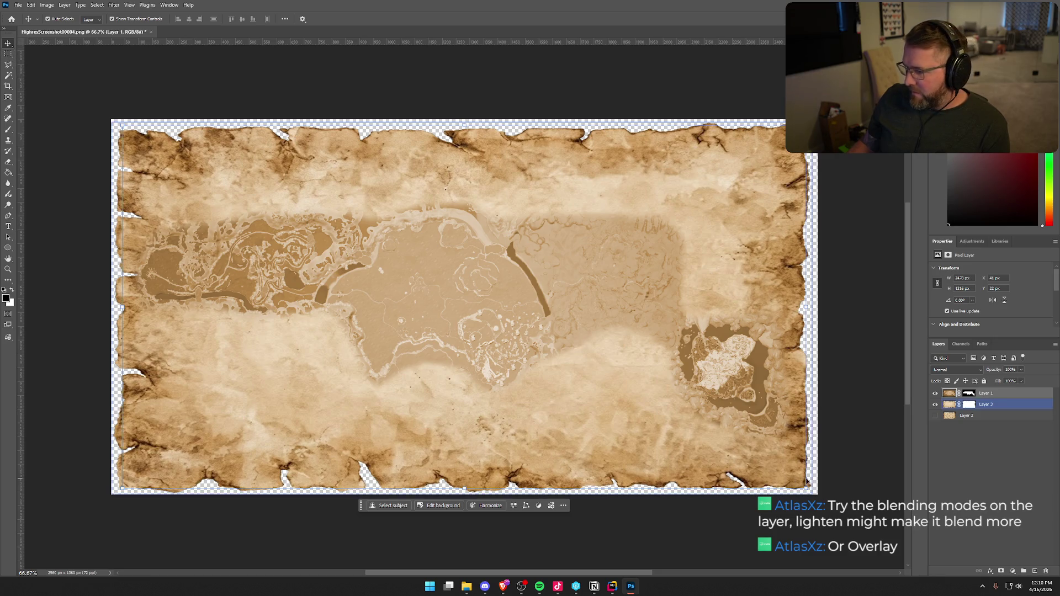
drag(806, 489, 784, 482)
key(Return)
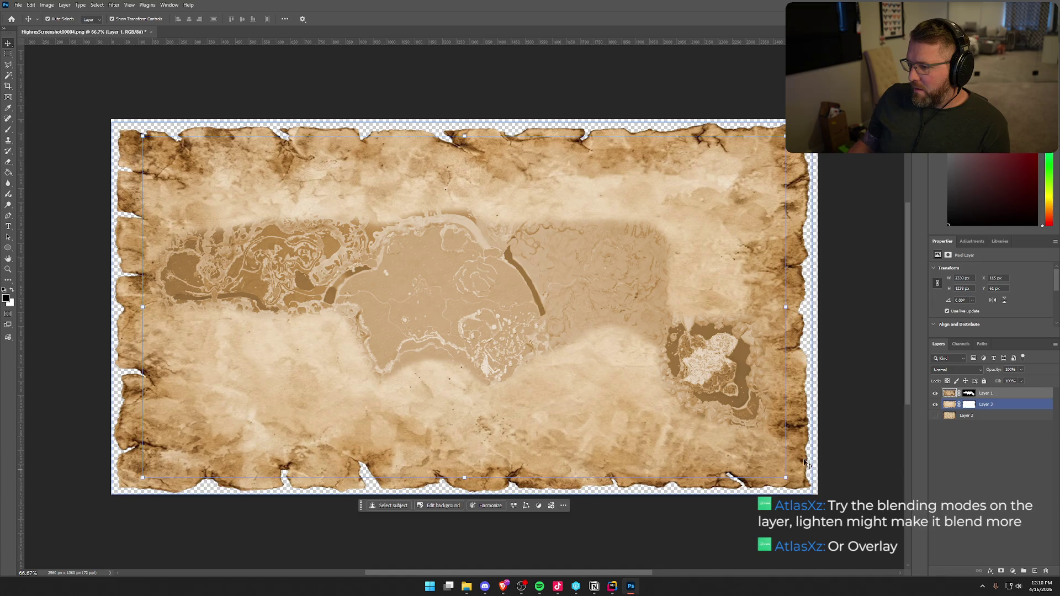
click(838, 404)
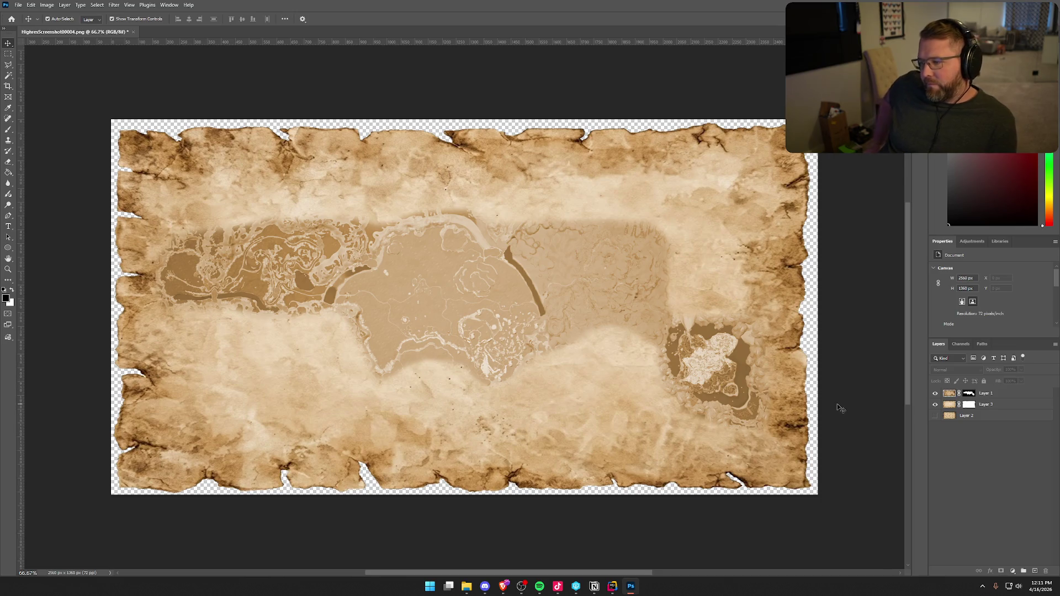
Move the map layer about 27 px lower on the parchment
click(467, 303)
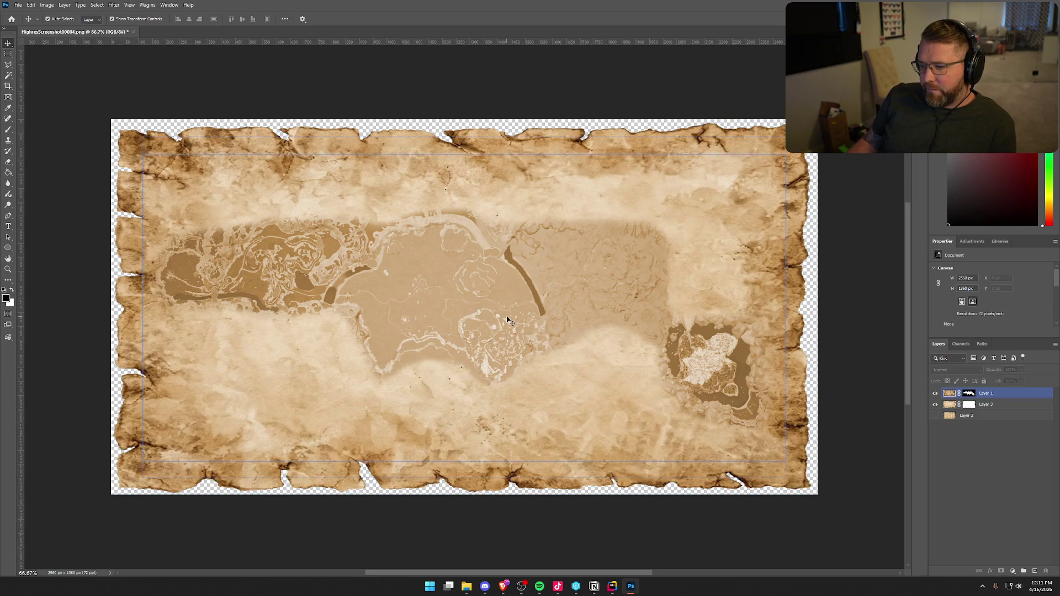
drag(508, 320, 507, 349)
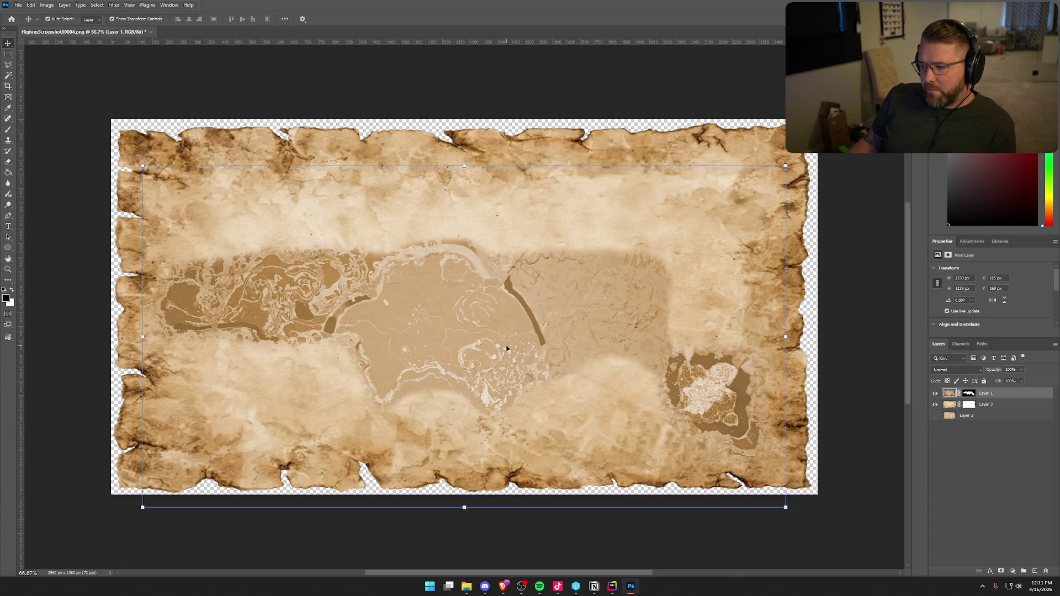
click(857, 298)
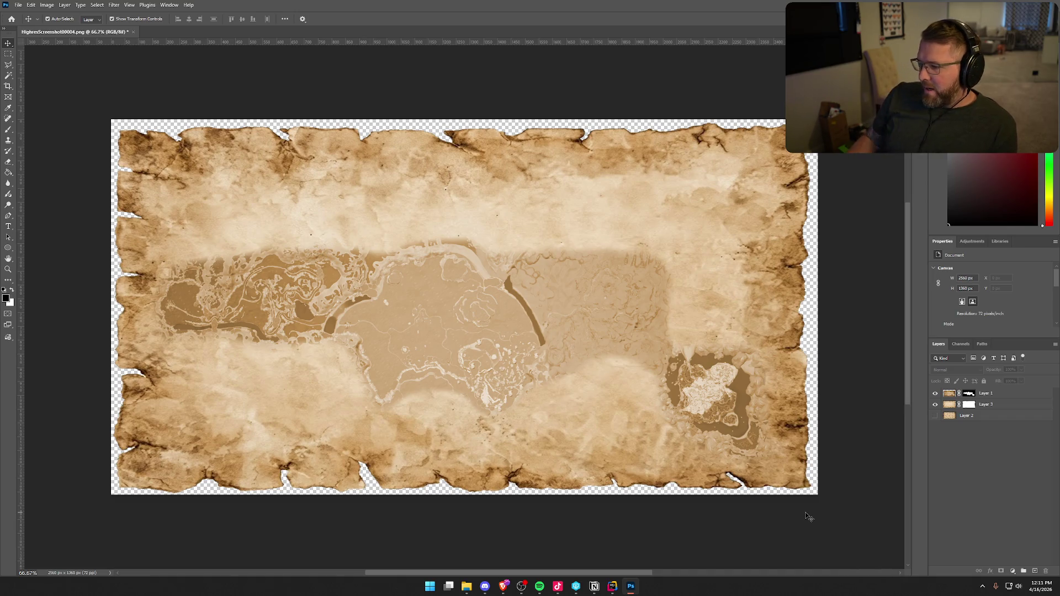
click(754, 375)
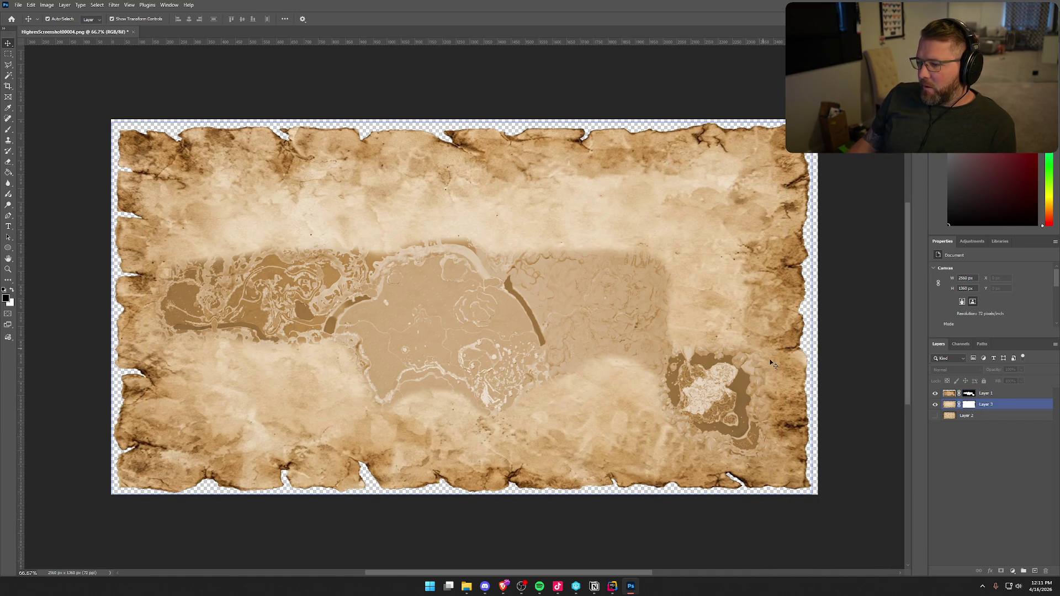
click(881, 366)
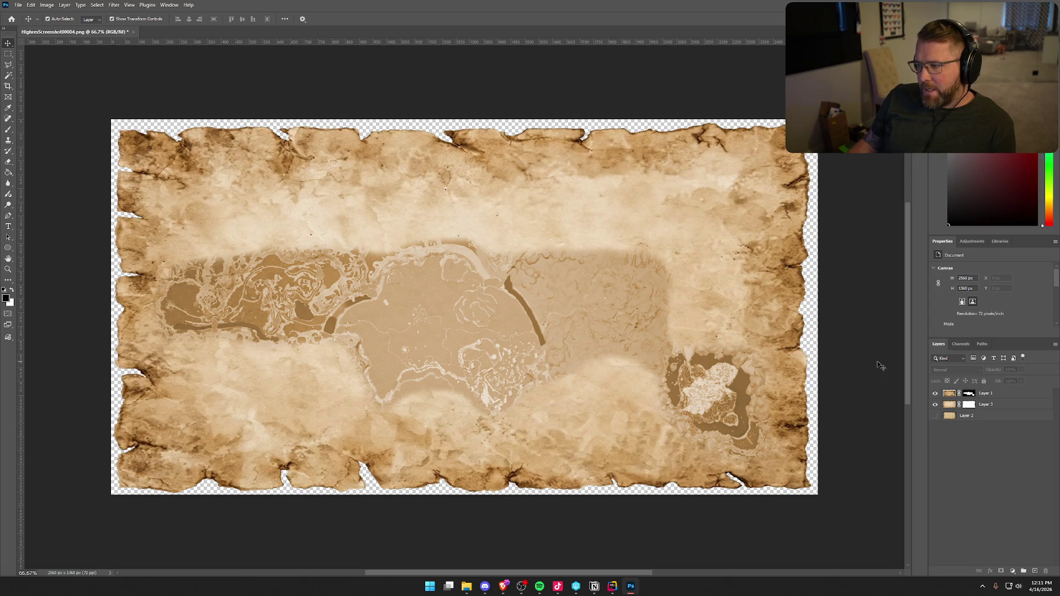
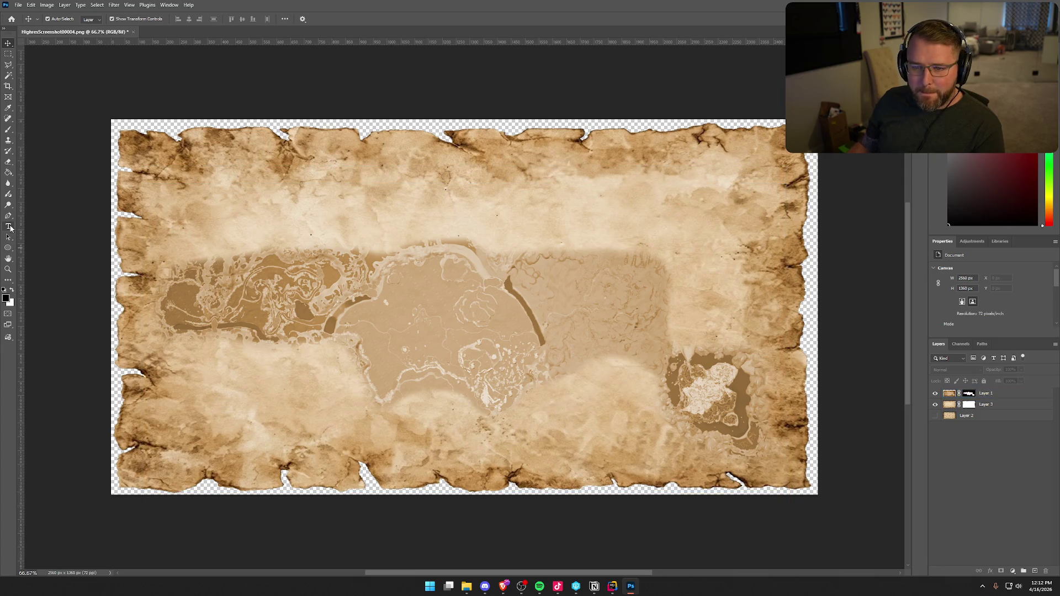
Type the title 'The Trail' near the top centre of the parchment map and commit it
click(9, 227)
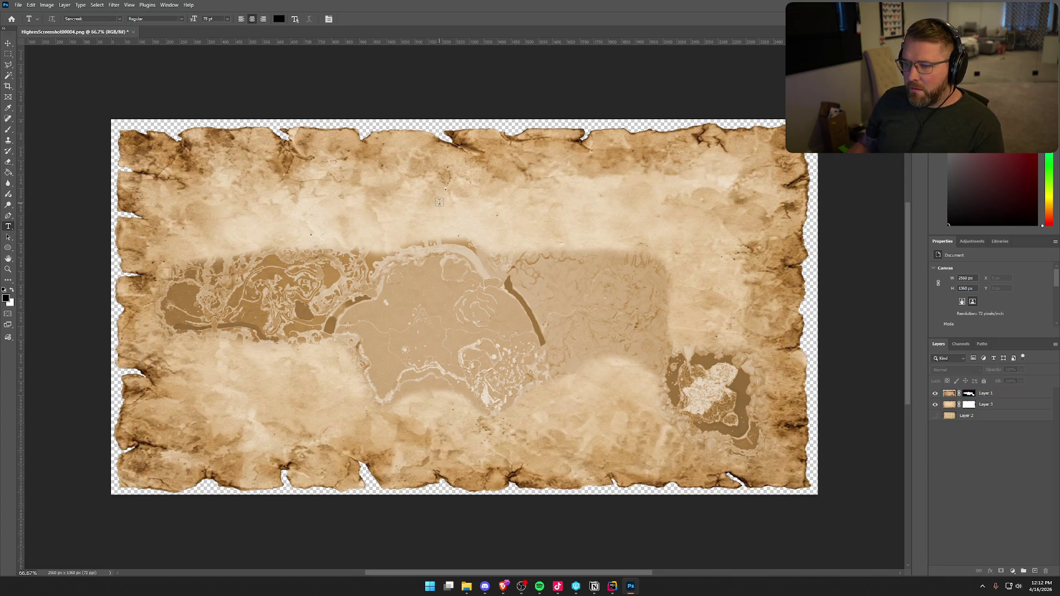
click(440, 202)
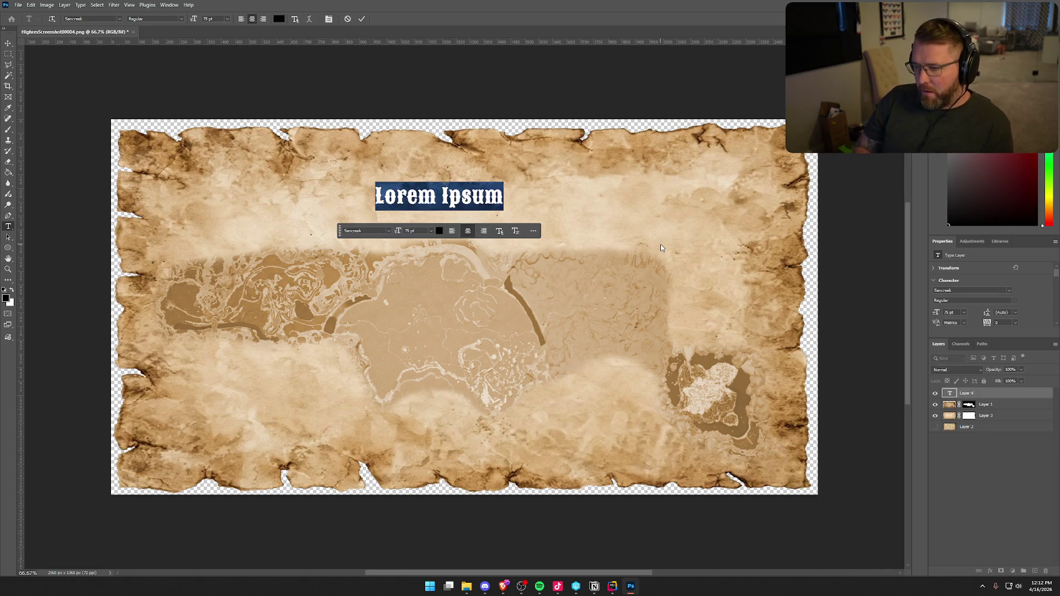
text(The)
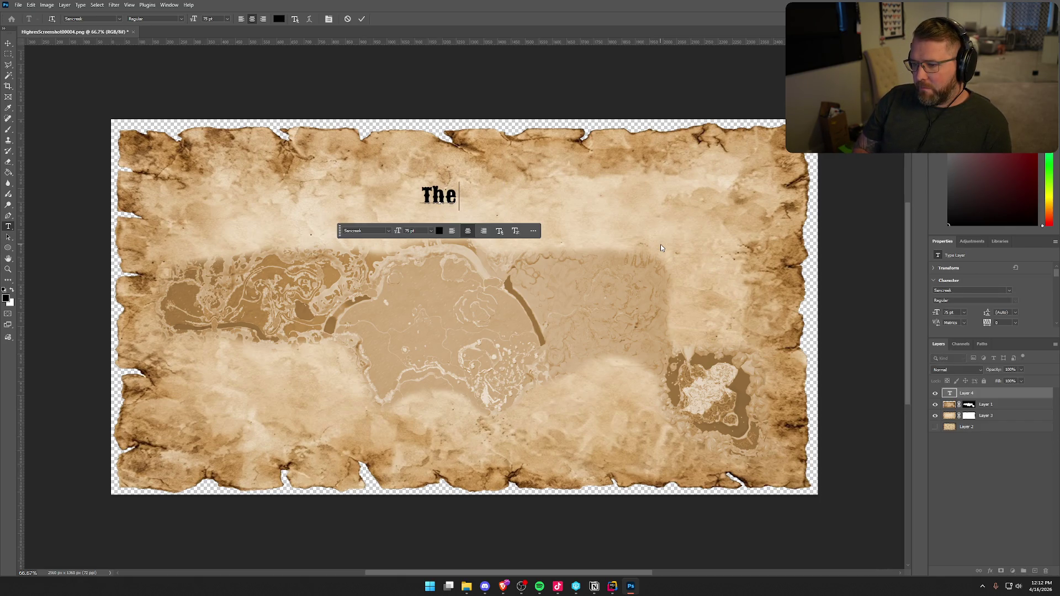
text( Trail)
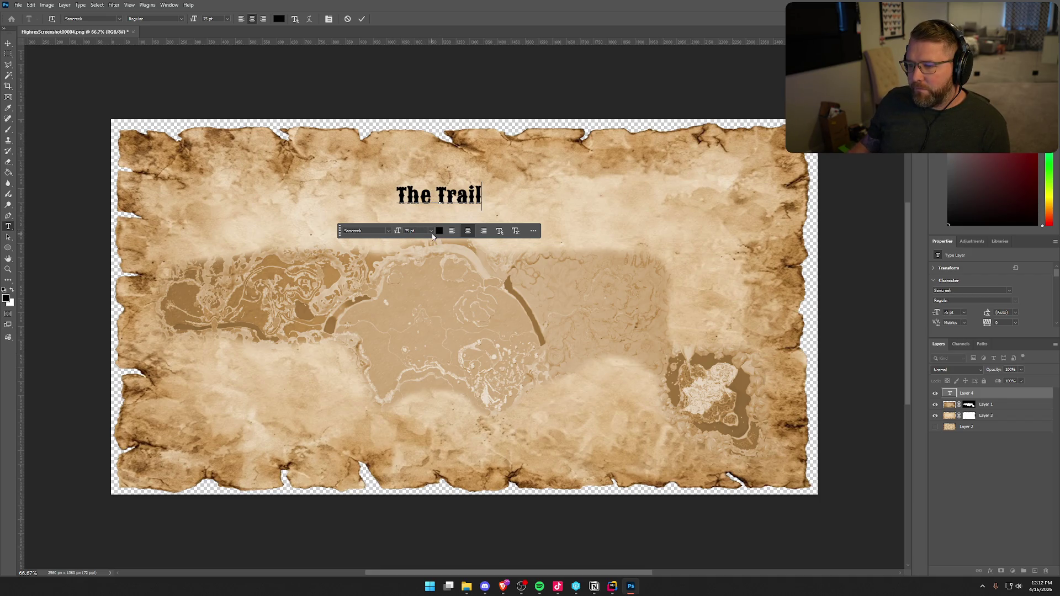
click(430, 232)
click(431, 232)
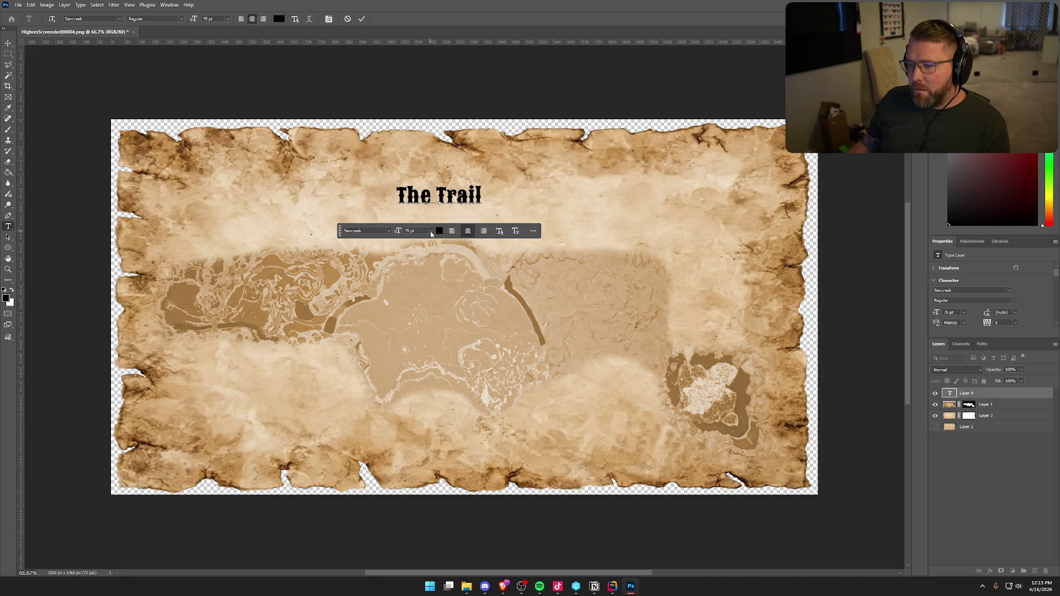
click(362, 19)
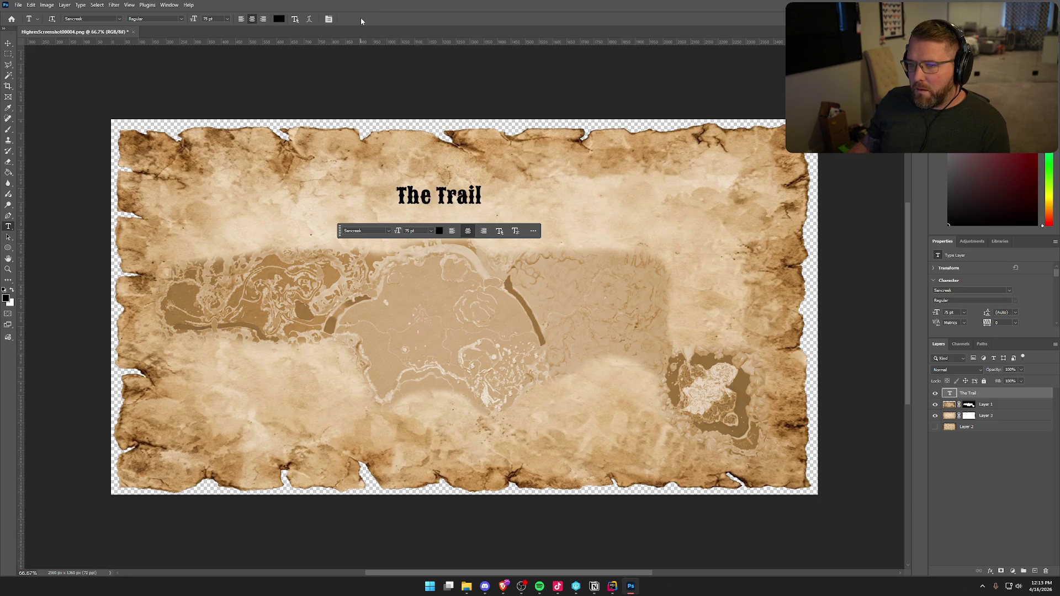
click(964, 312)
Set the title size to 150 pt and try white in its text colour chooser
click(961, 437)
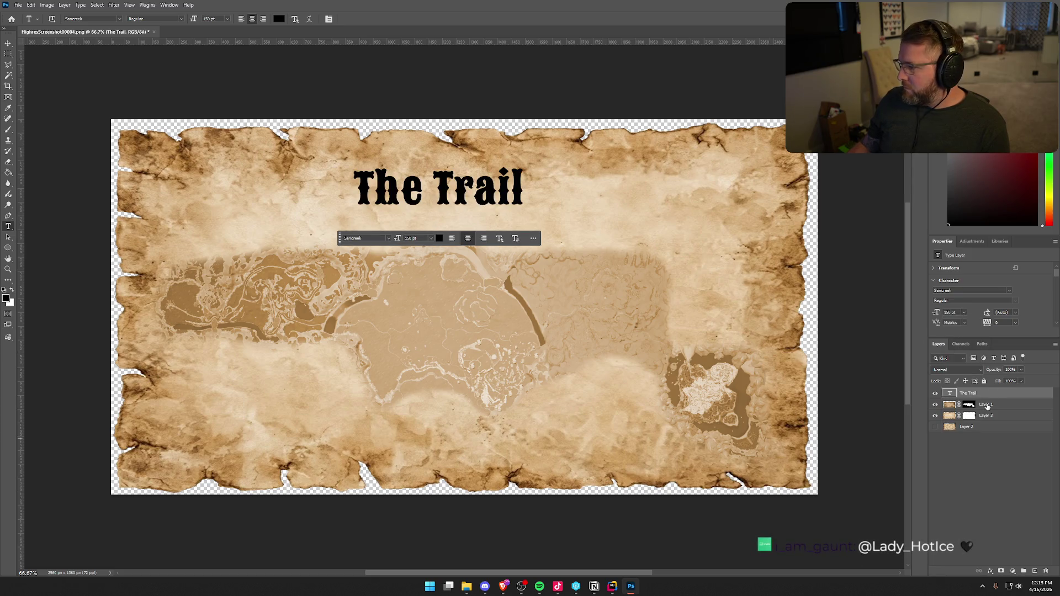
scroll(1011, 316, down, 1)
click(1011, 313)
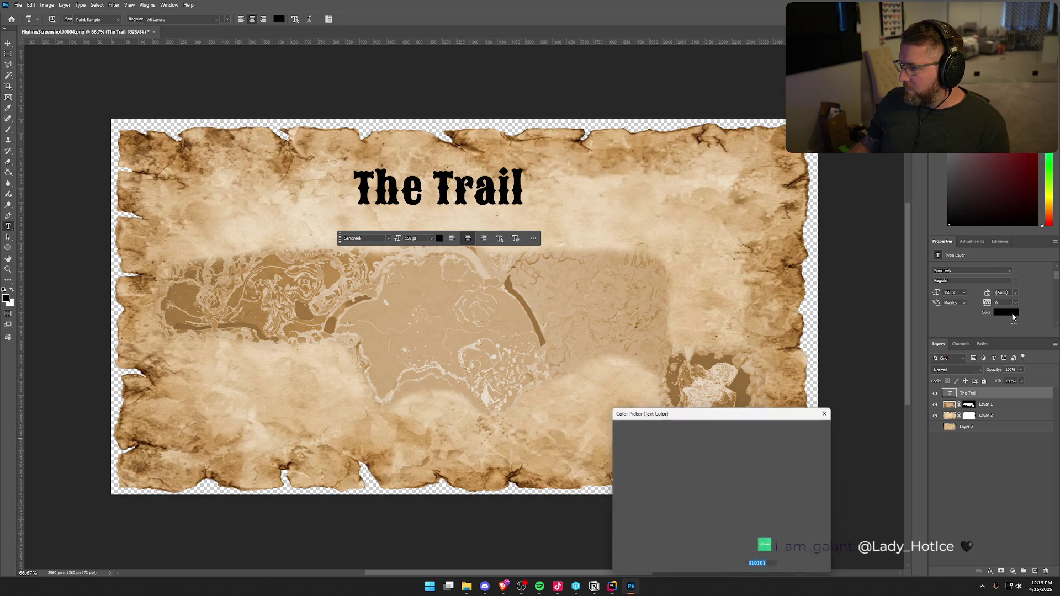
click(633, 458)
mouse_move(634, 458)
mouse_down()
mouse_move(585, 412)
mouse_move(587, 467)
mouse_up()
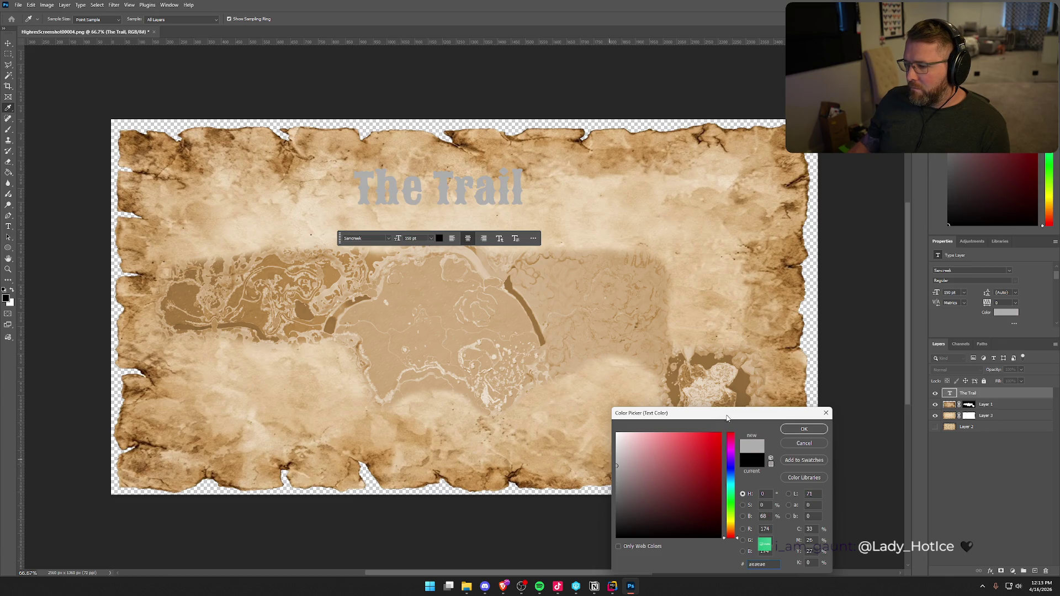
drag(695, 413, 750, 207)
drag(671, 279, 669, 227)
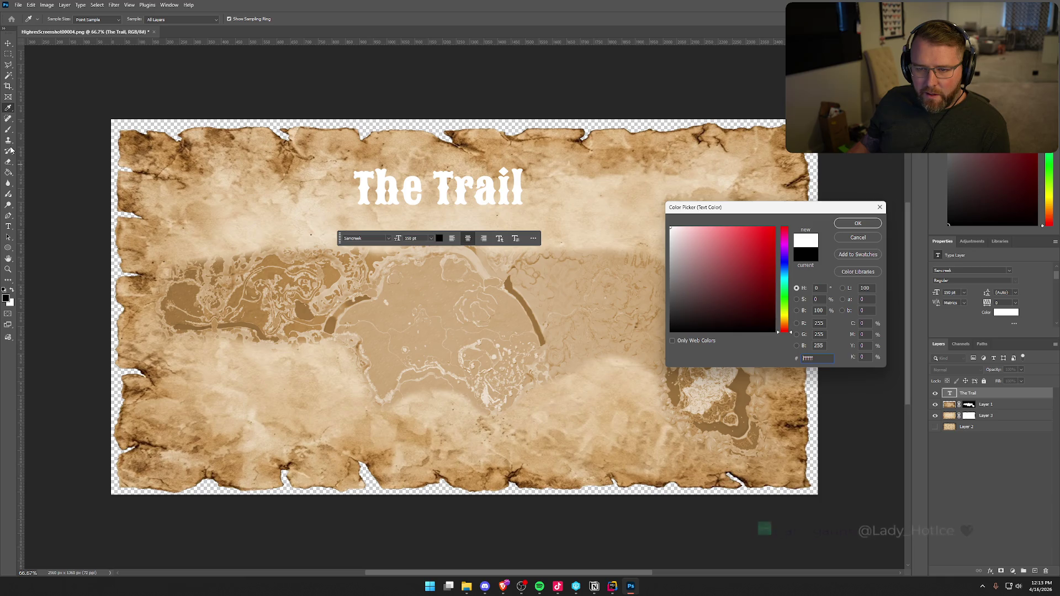
Sample a parchment brown (#bc8a4d) from the map as the title colour and confirm
click(287, 215)
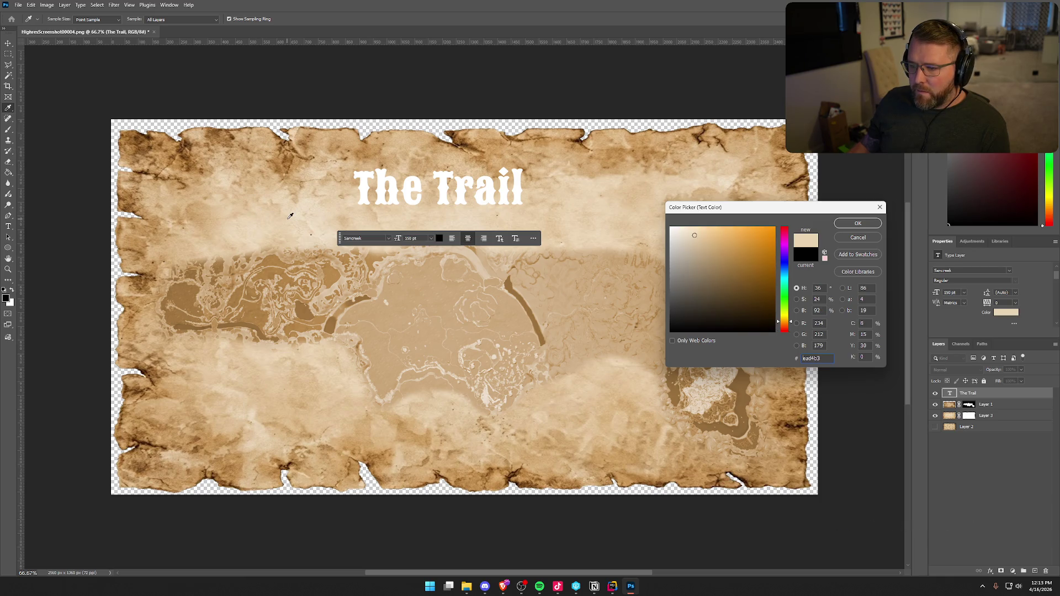
click(701, 244)
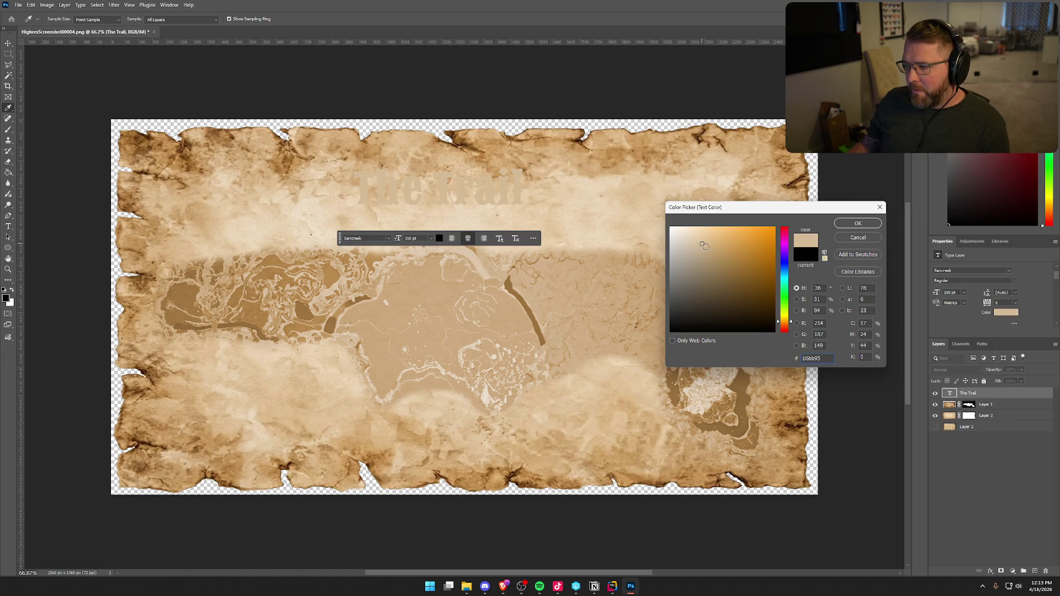
click(716, 247)
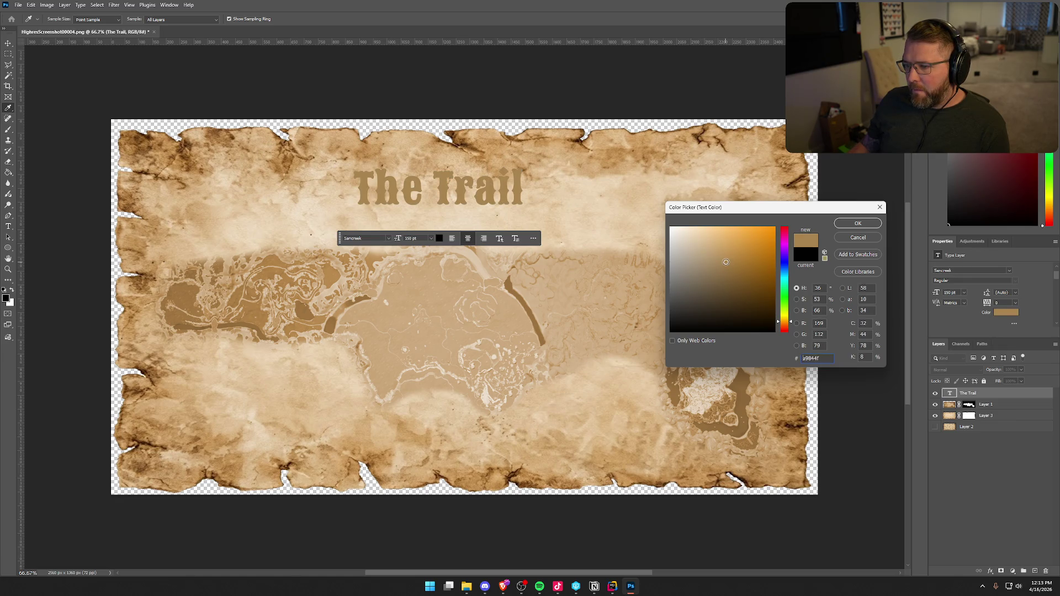
click(726, 247)
click(715, 249)
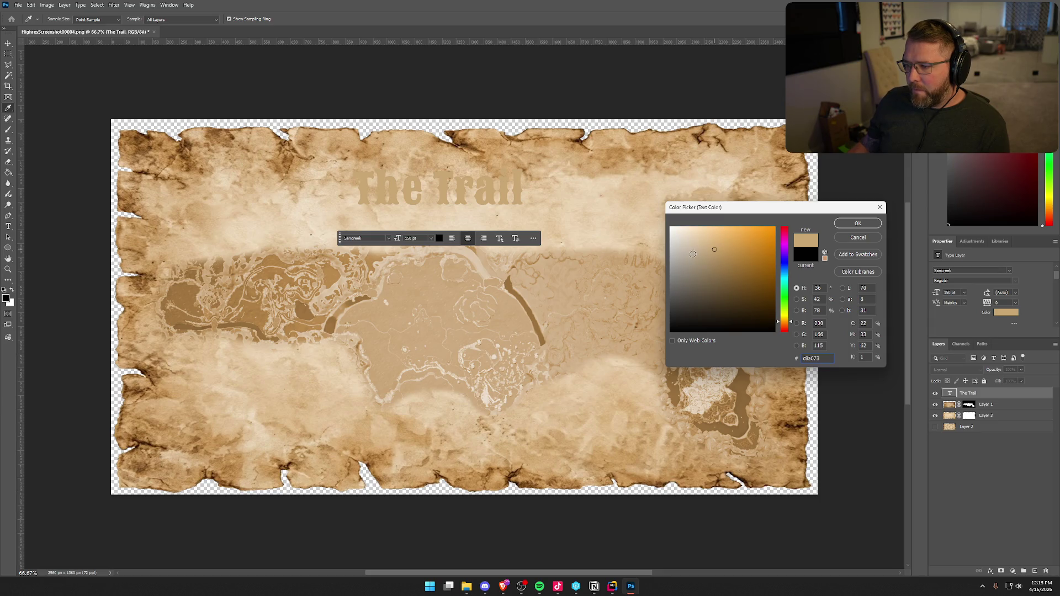
click(322, 463)
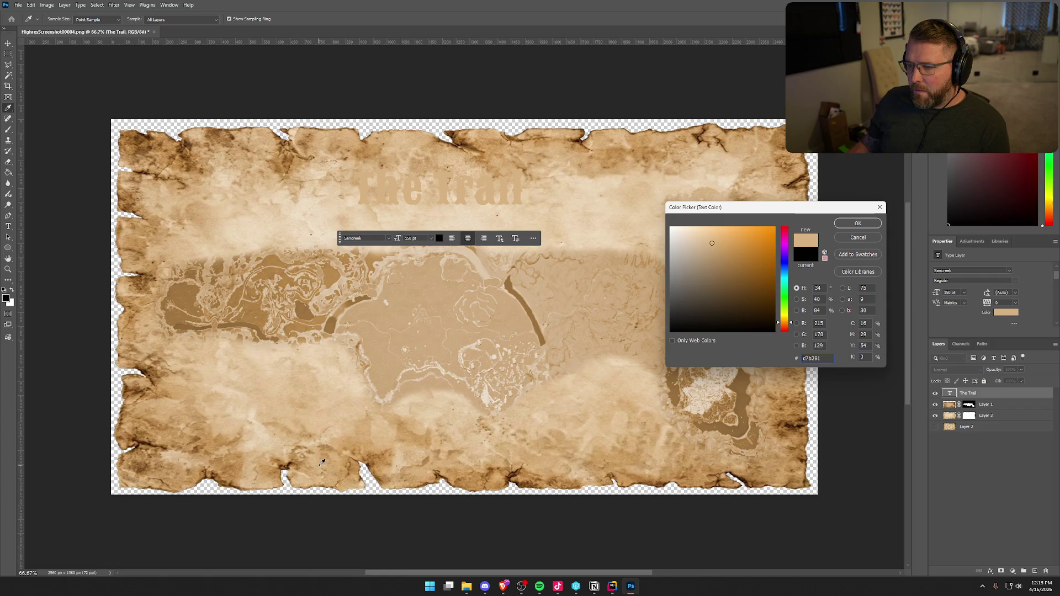
click(467, 482)
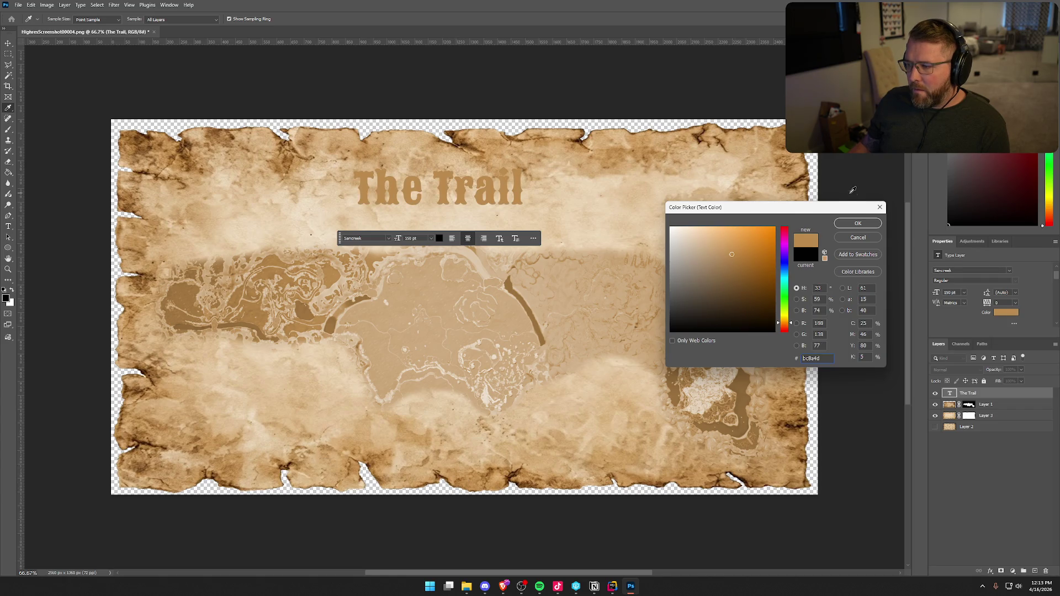
click(858, 223)
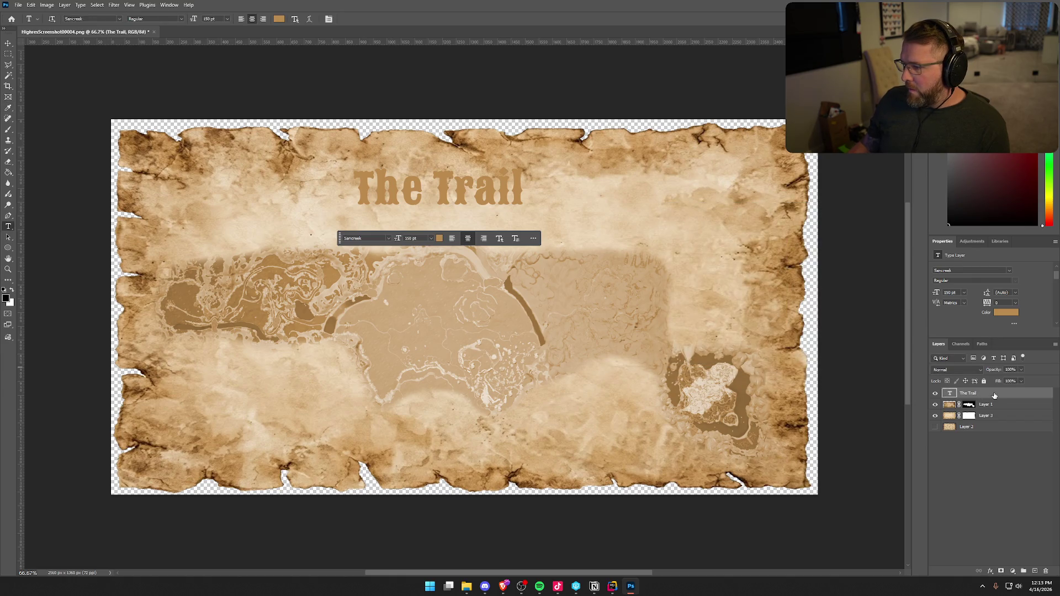
Try Drop Shadow and Stroke on the title layer, leave both off, and close Layer Style
double_click(994, 396)
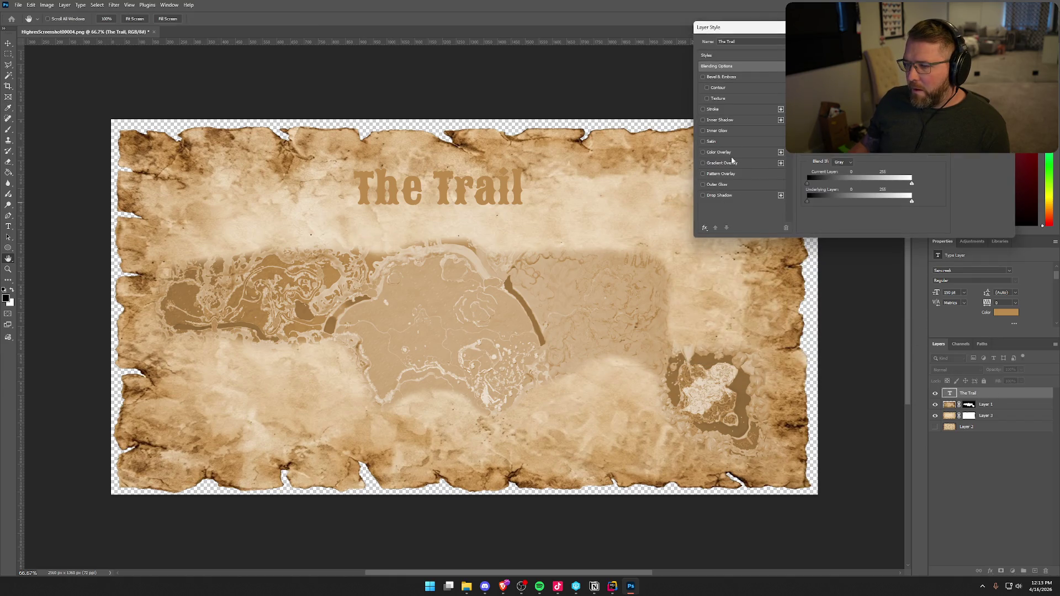
click(704, 196)
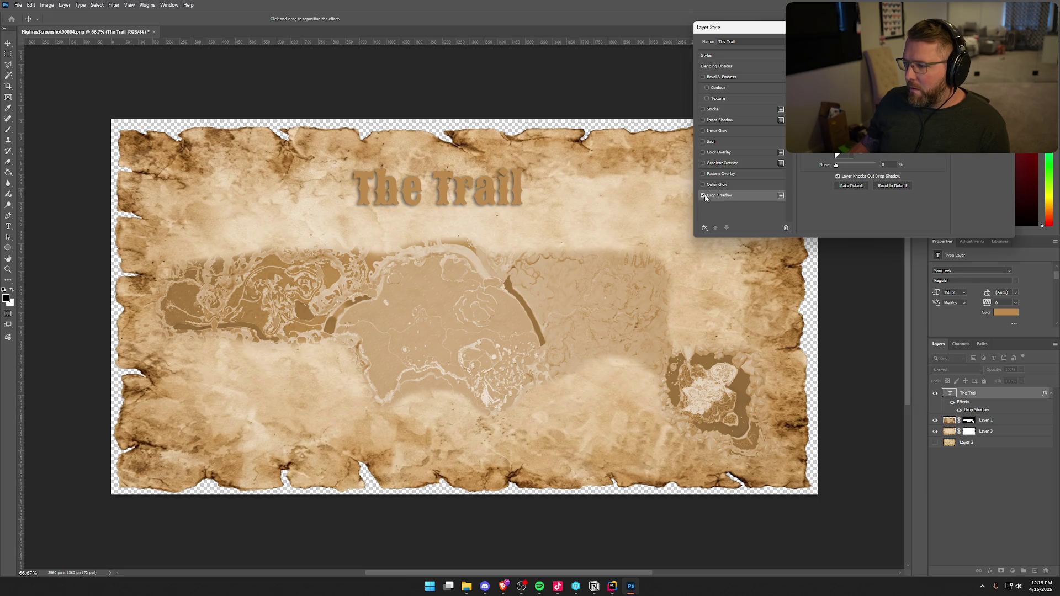
click(703, 196)
click(703, 109)
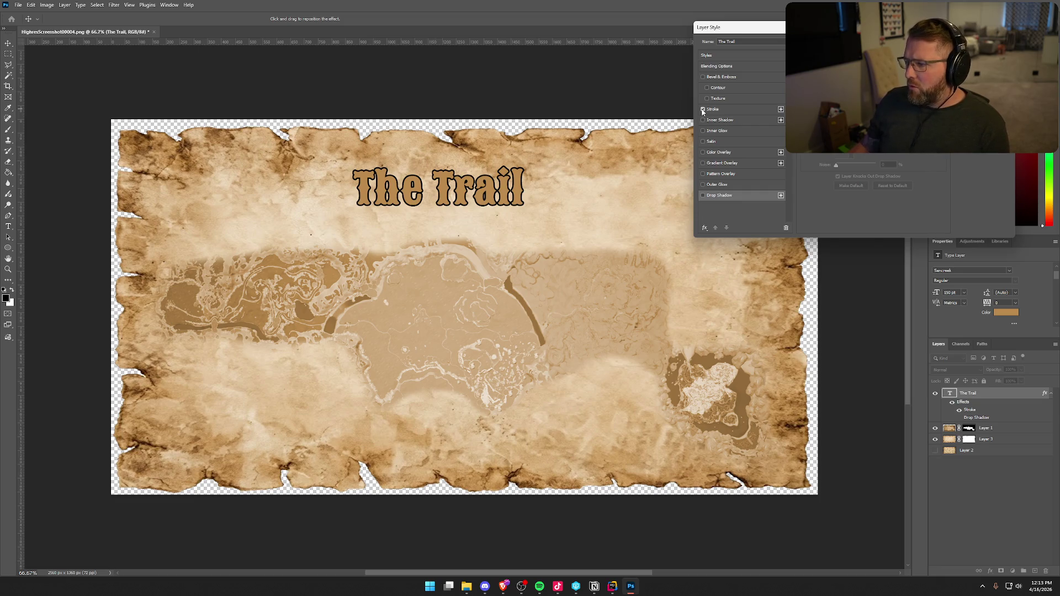
click(703, 109)
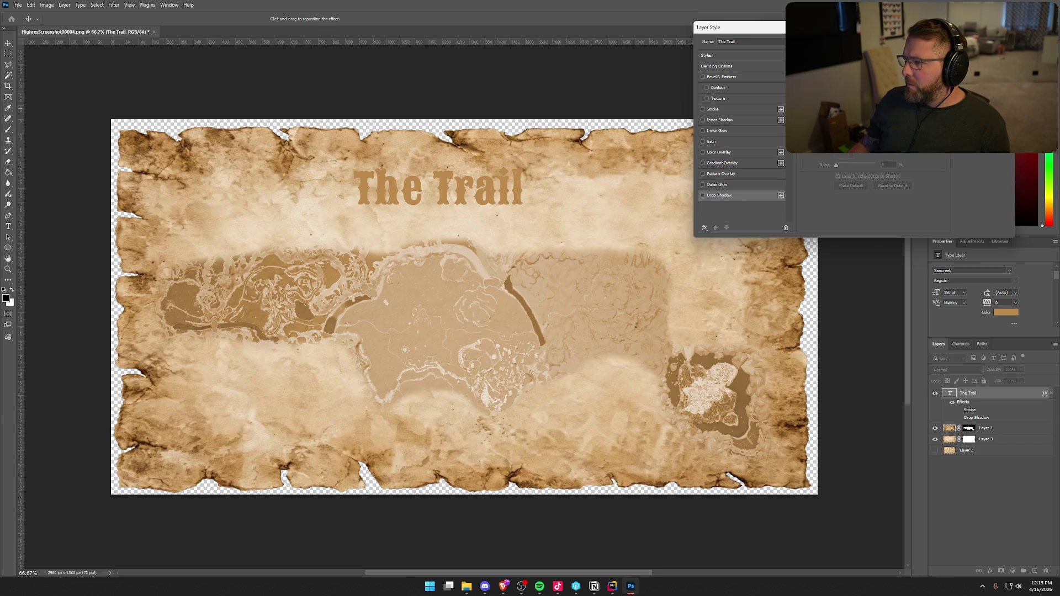
click(985, 41)
Set the title's text colour to hex efefef
click(1006, 312)
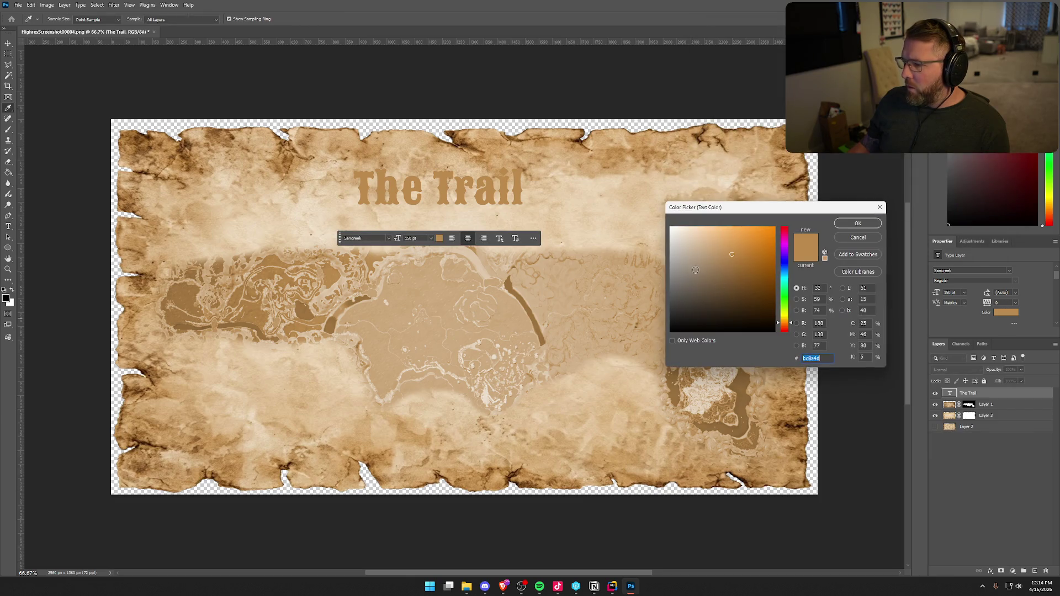
text(efefef)
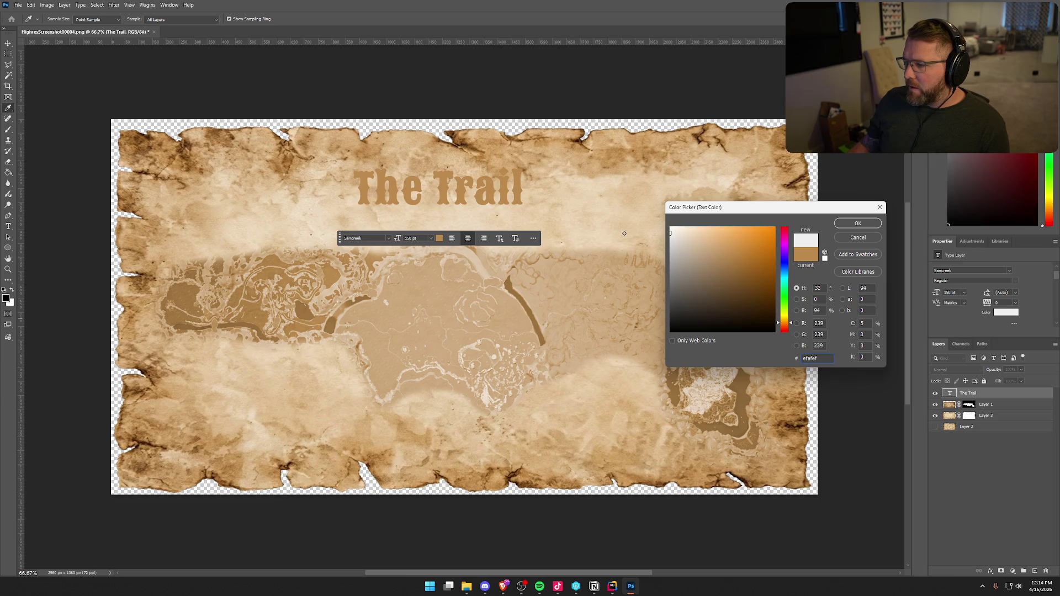
click(839, 223)
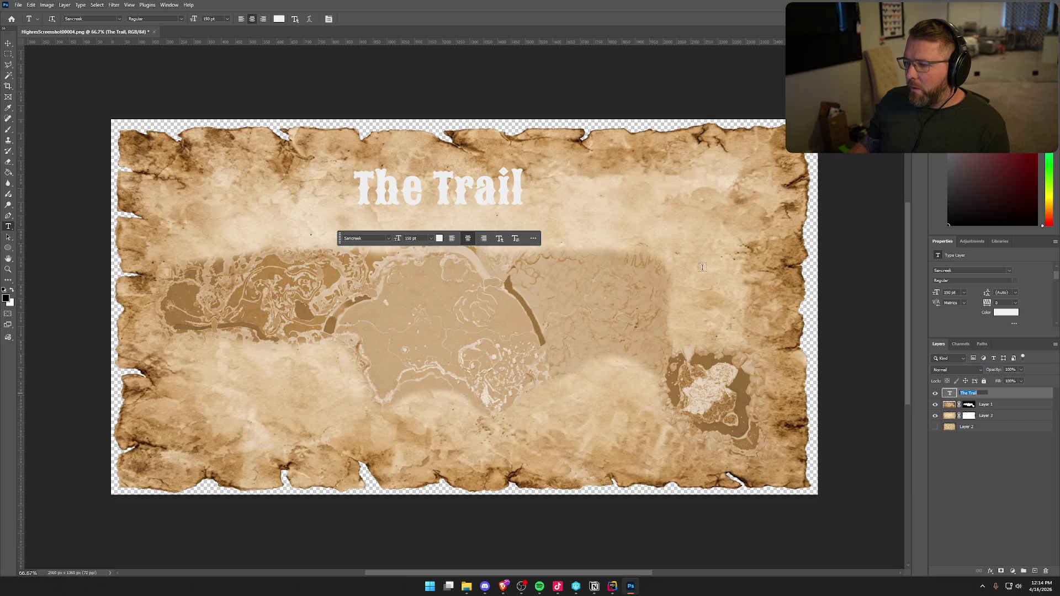
Test Stroke, Inner Shadow and Drop Shadow on the title, leaving them all switched off
double_click(1005, 394)
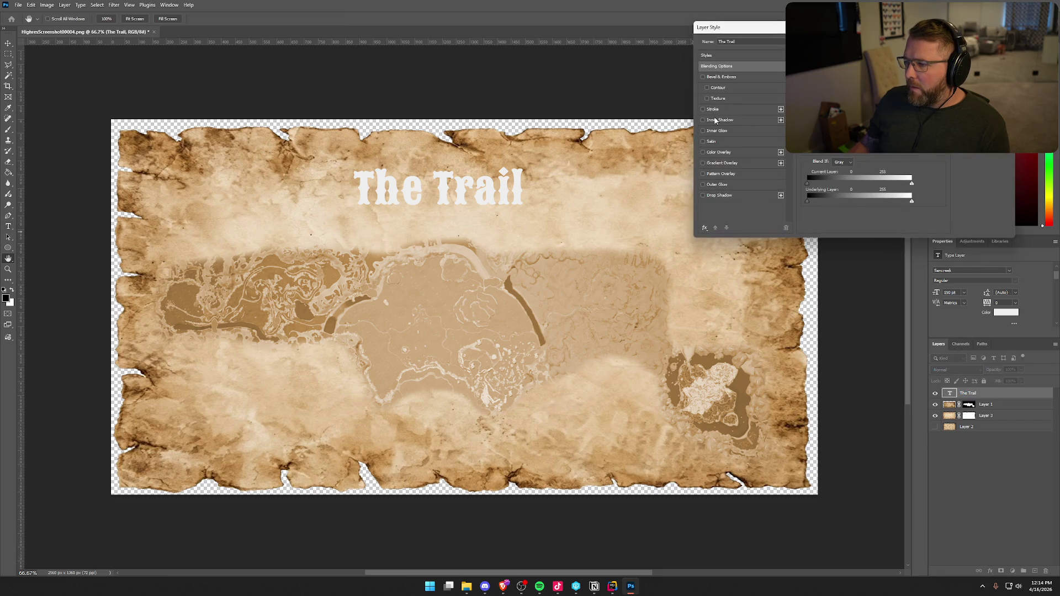
click(702, 109)
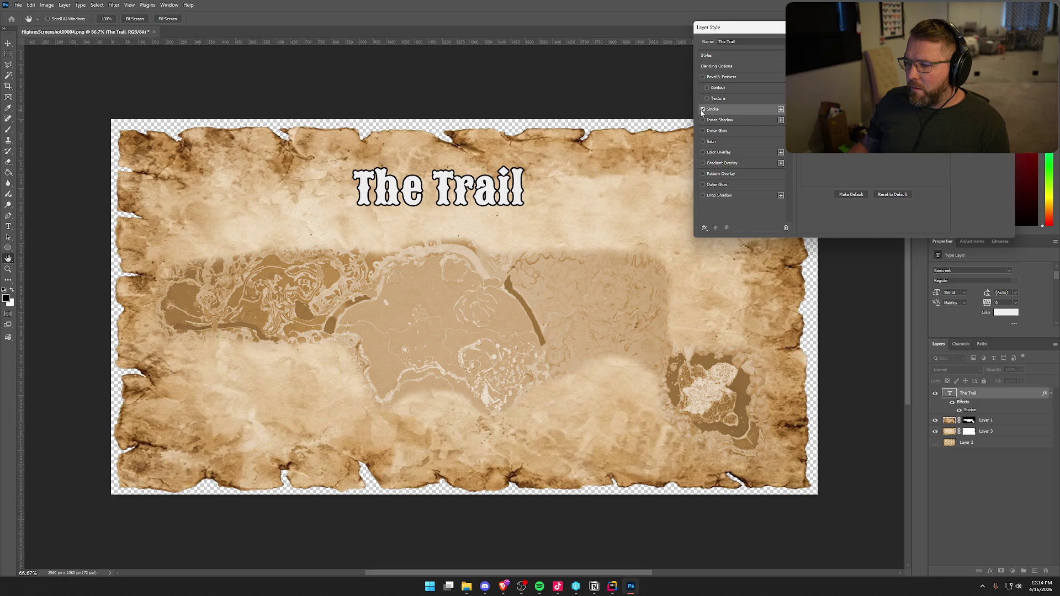
click(703, 110)
click(703, 121)
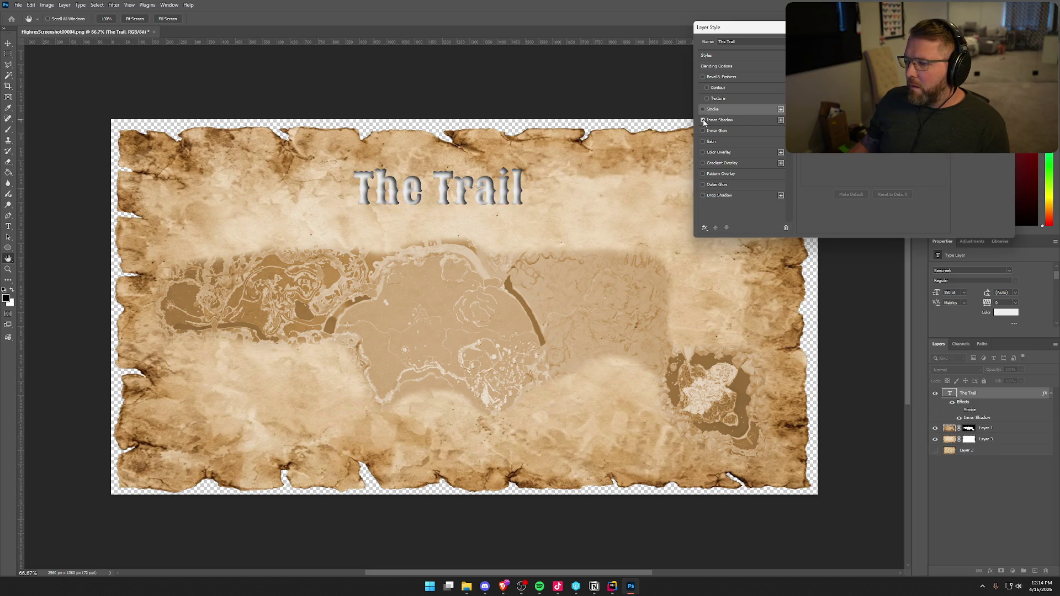
click(704, 120)
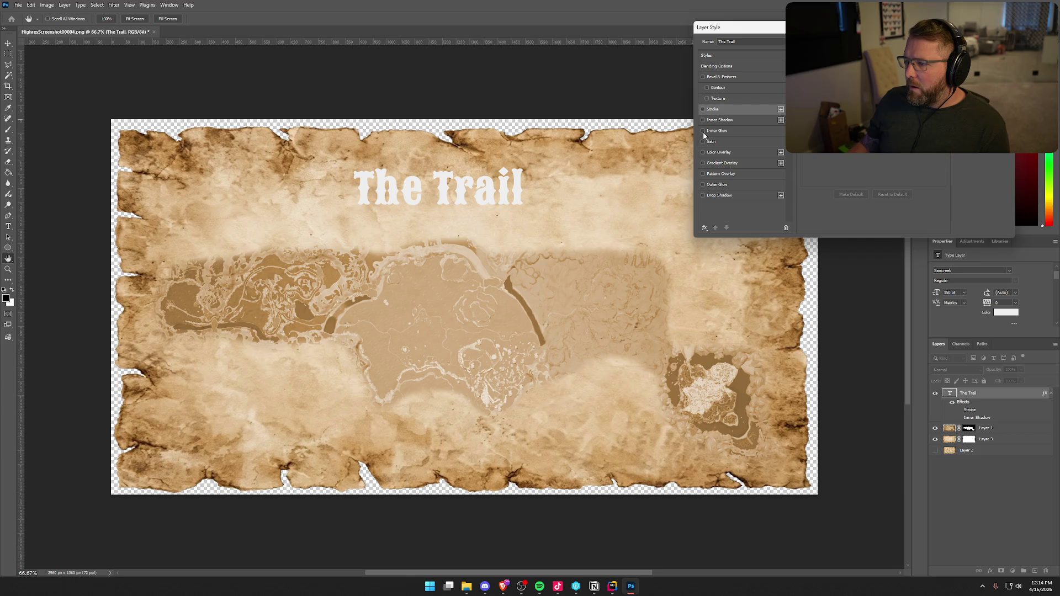
click(704, 121)
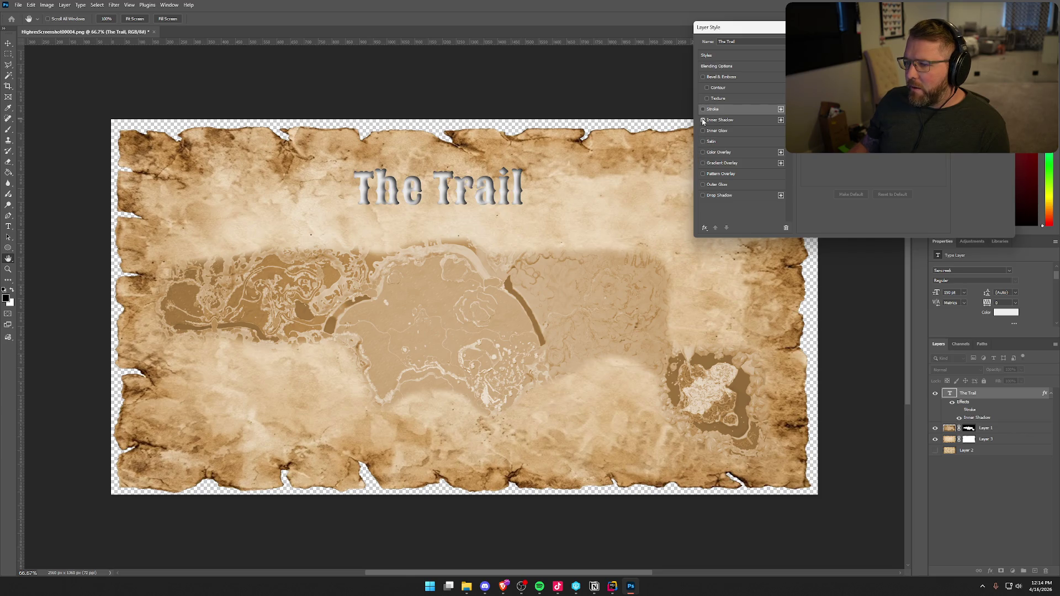
click(704, 121)
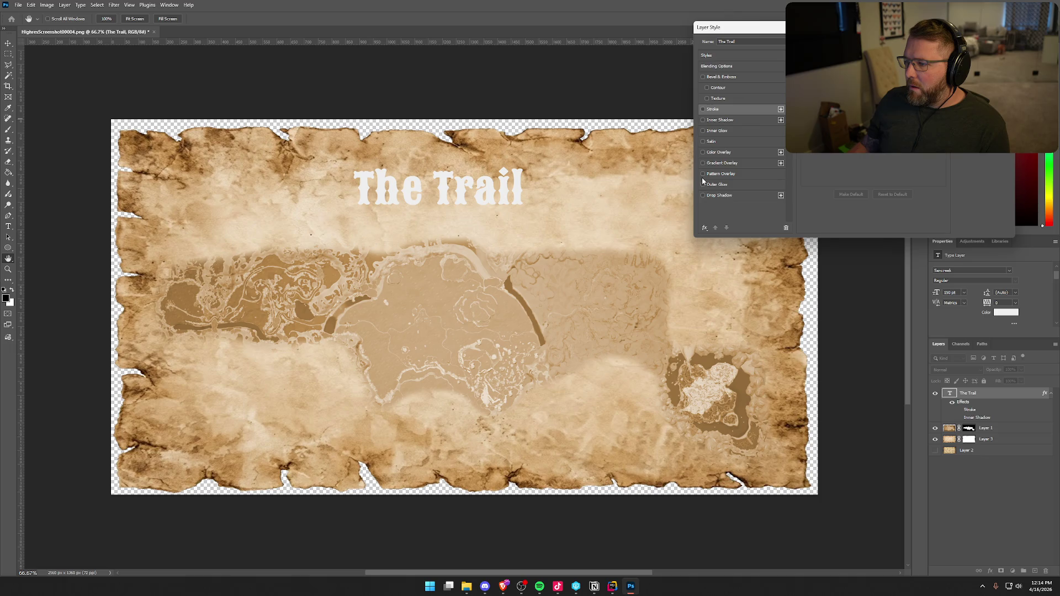
click(703, 196)
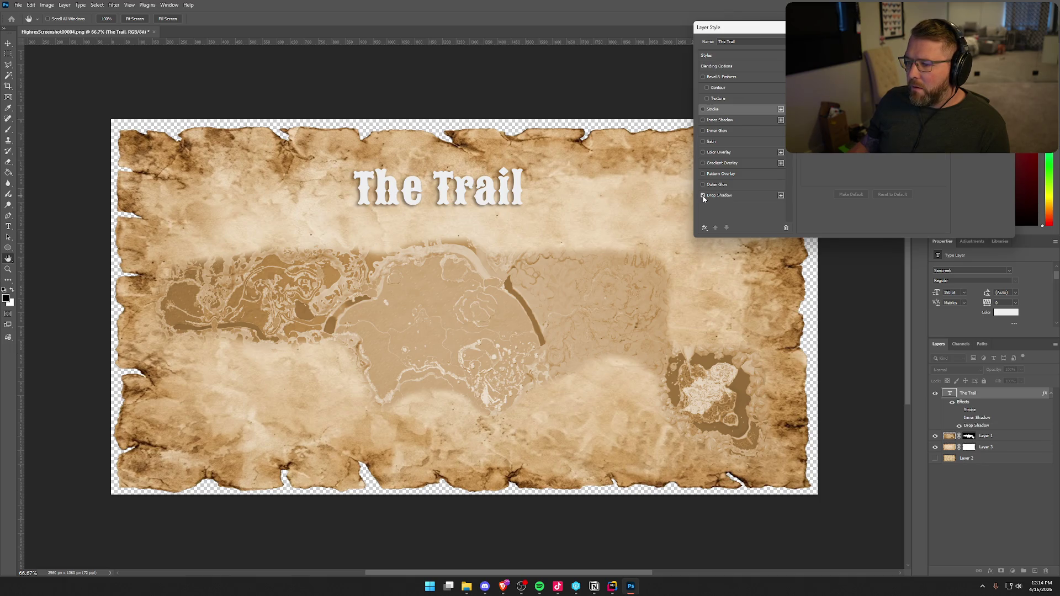
click(703, 109)
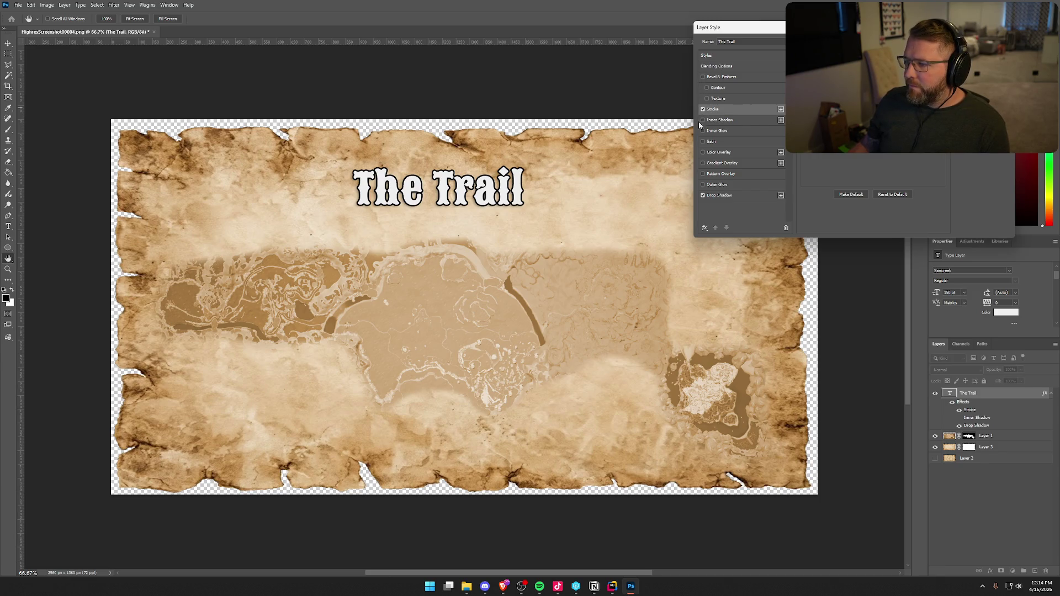
click(703, 109)
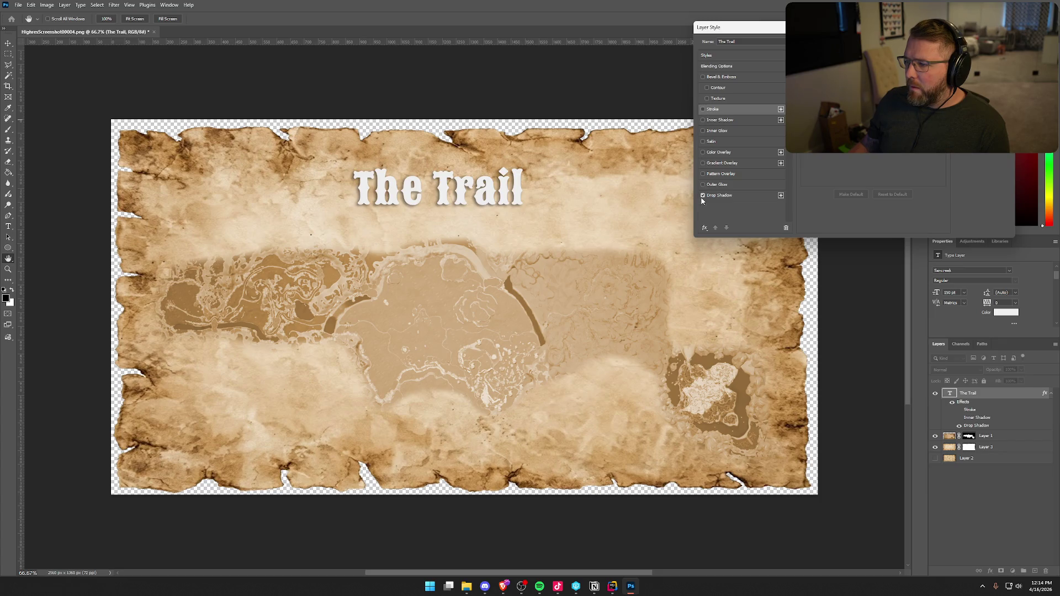
click(703, 195)
Add Bevel & Emboss and a dark Stroke outline to the title and accept the styles
click(703, 77)
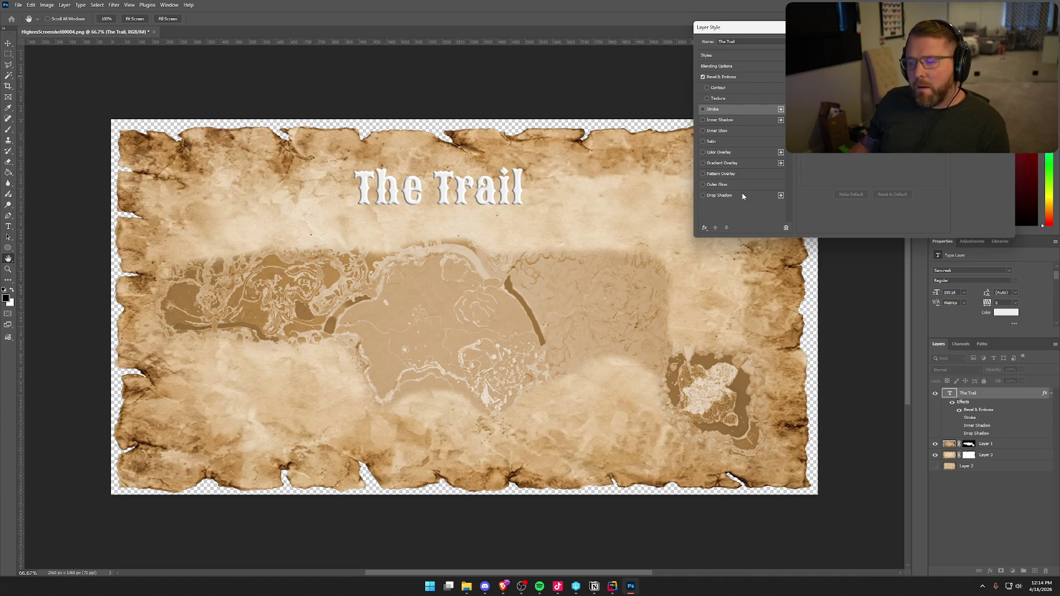
click(703, 109)
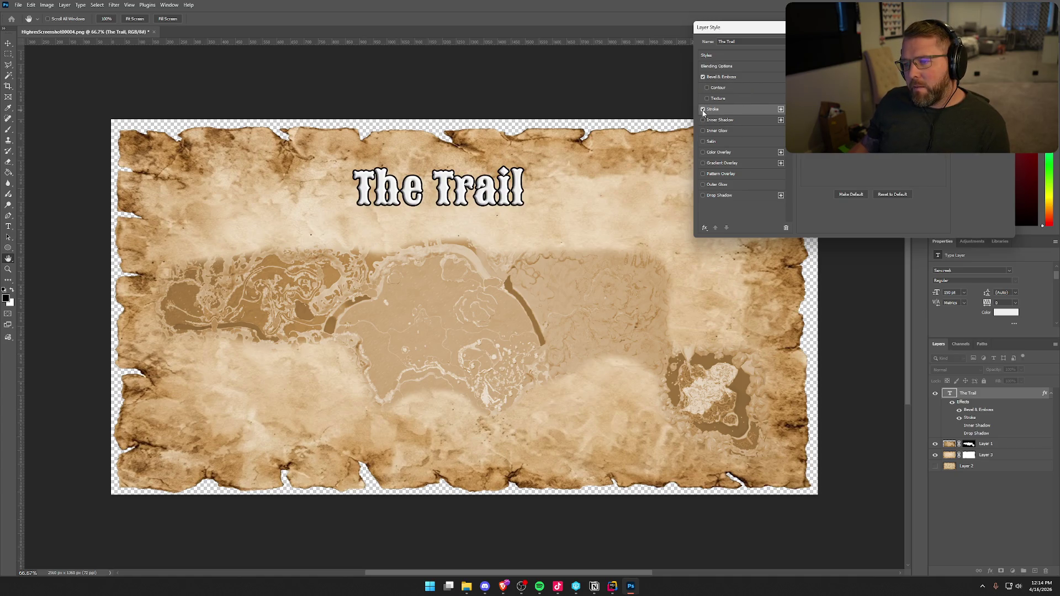
click(703, 109)
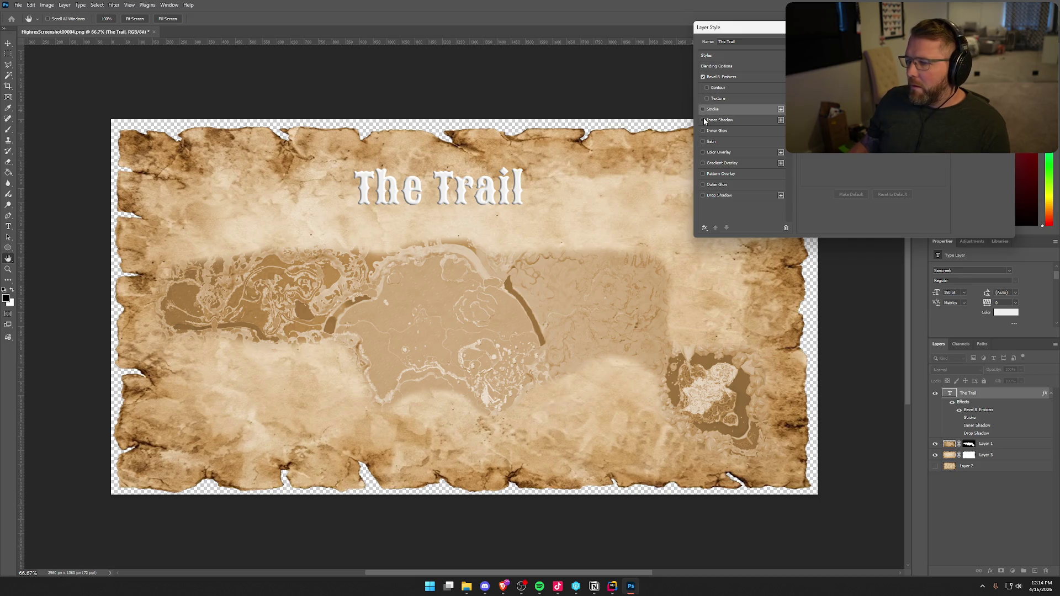
click(703, 120)
click(703, 120)
click(703, 132)
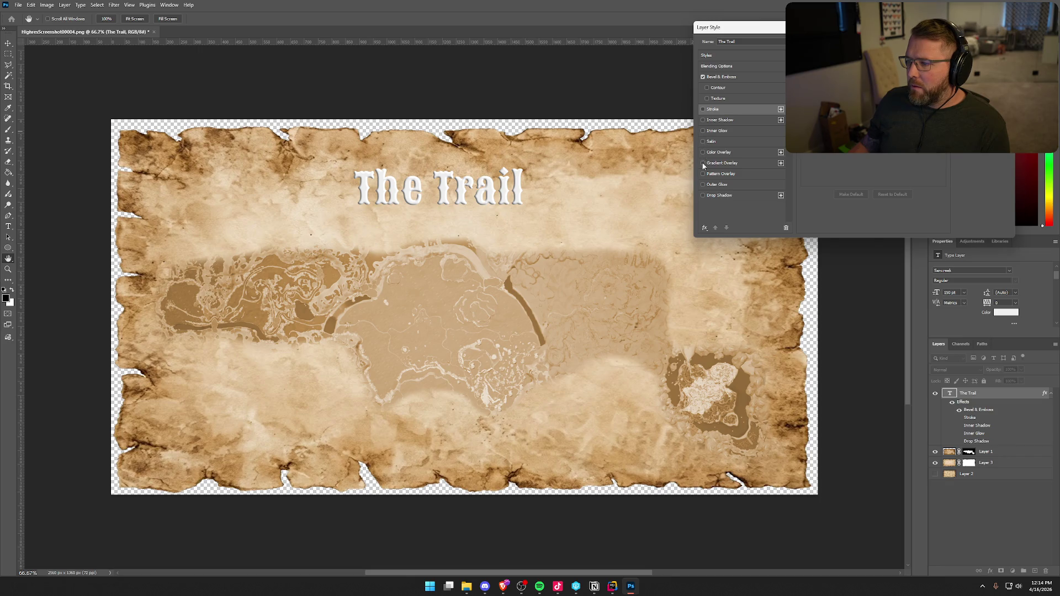
click(703, 196)
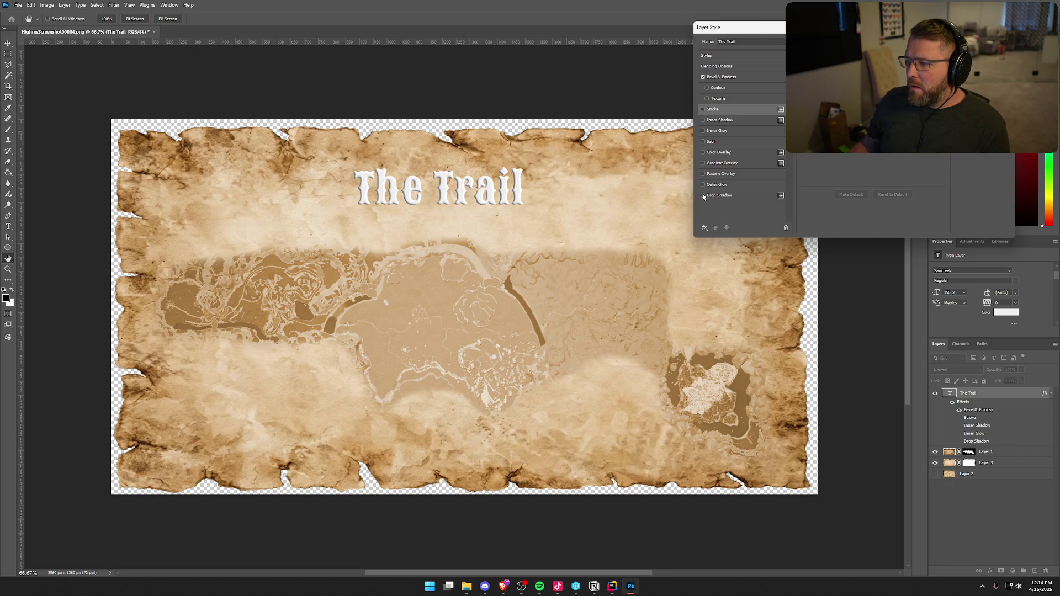
click(703, 196)
click(703, 110)
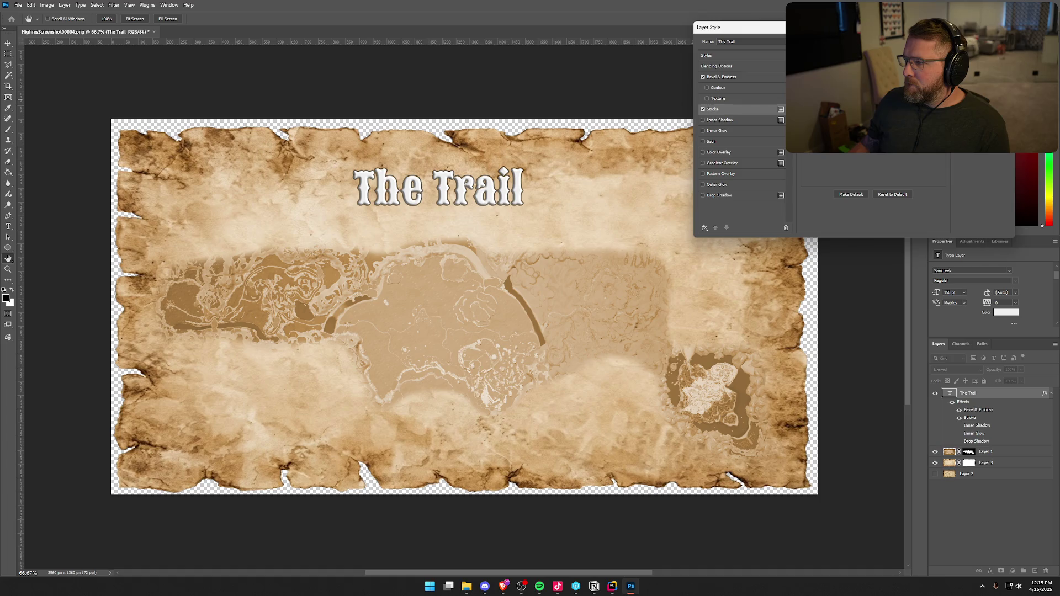
key(Return)
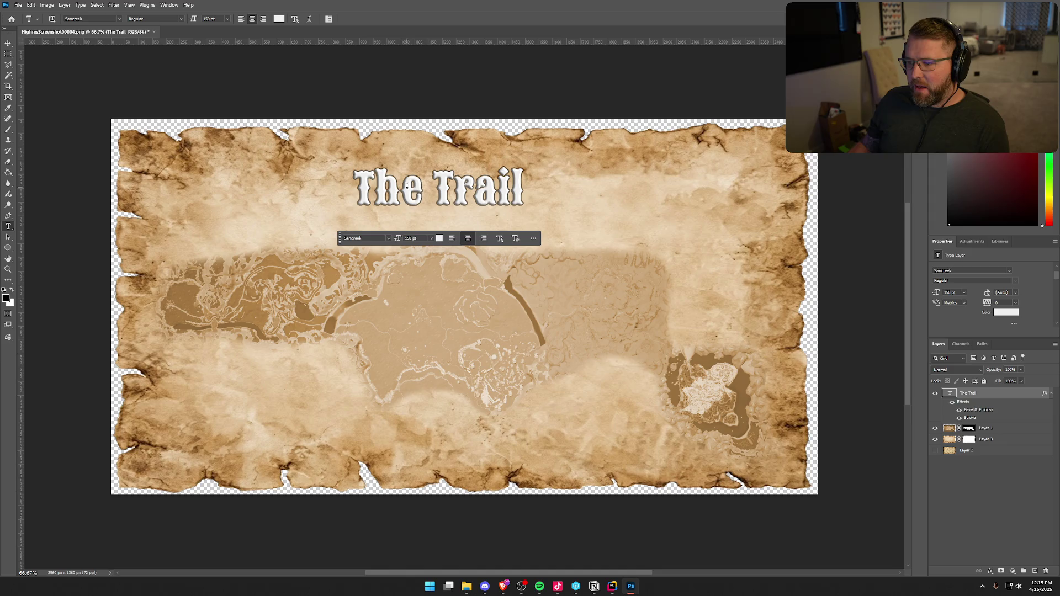
Drag 'The Trail' slightly down-right with the Move tool to centre it near the top
click(9, 43)
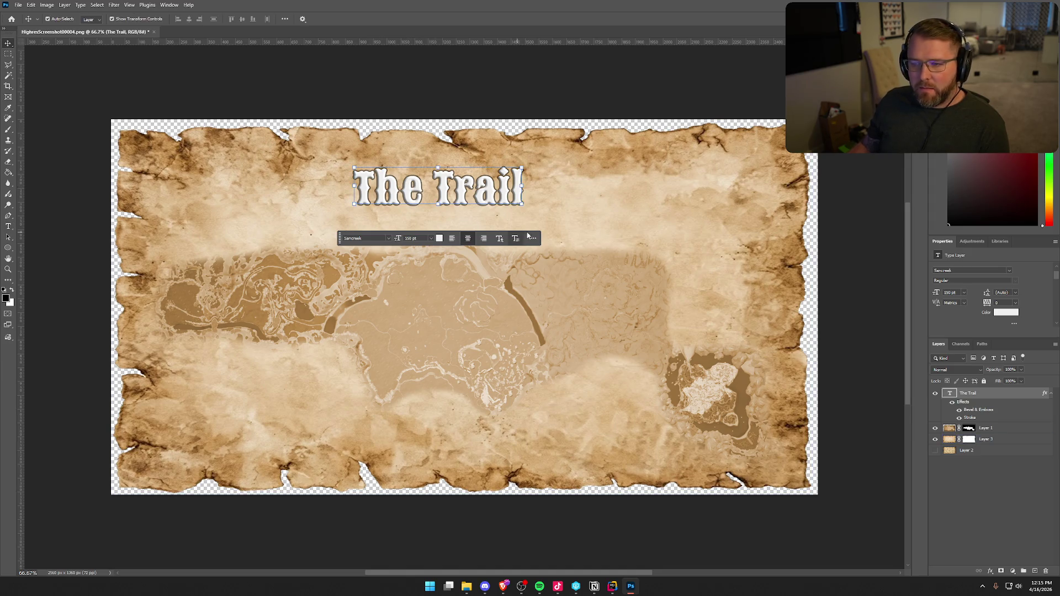
drag(469, 197, 487, 219)
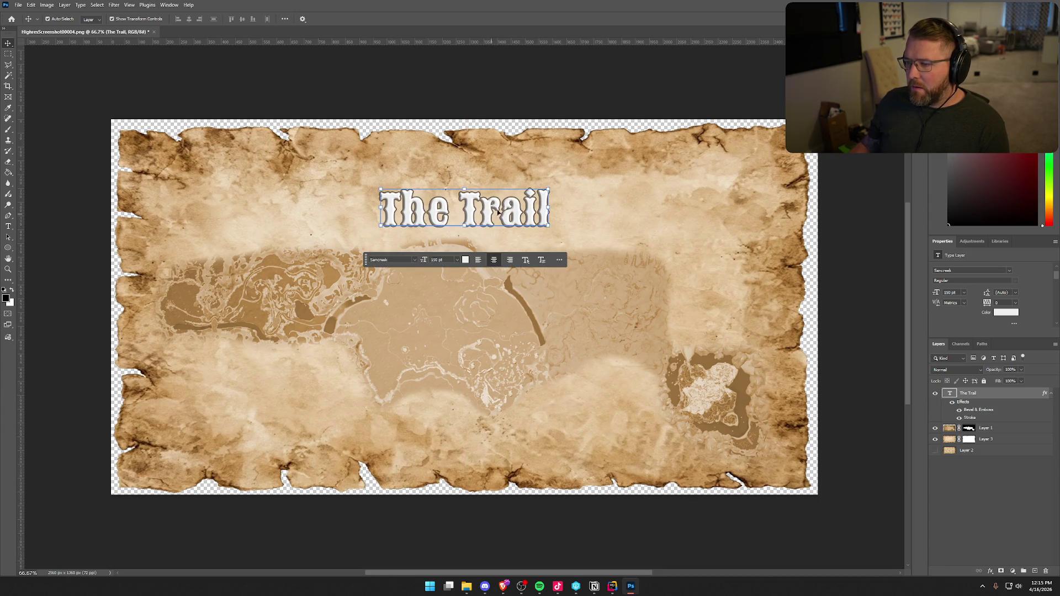
click(992, 505)
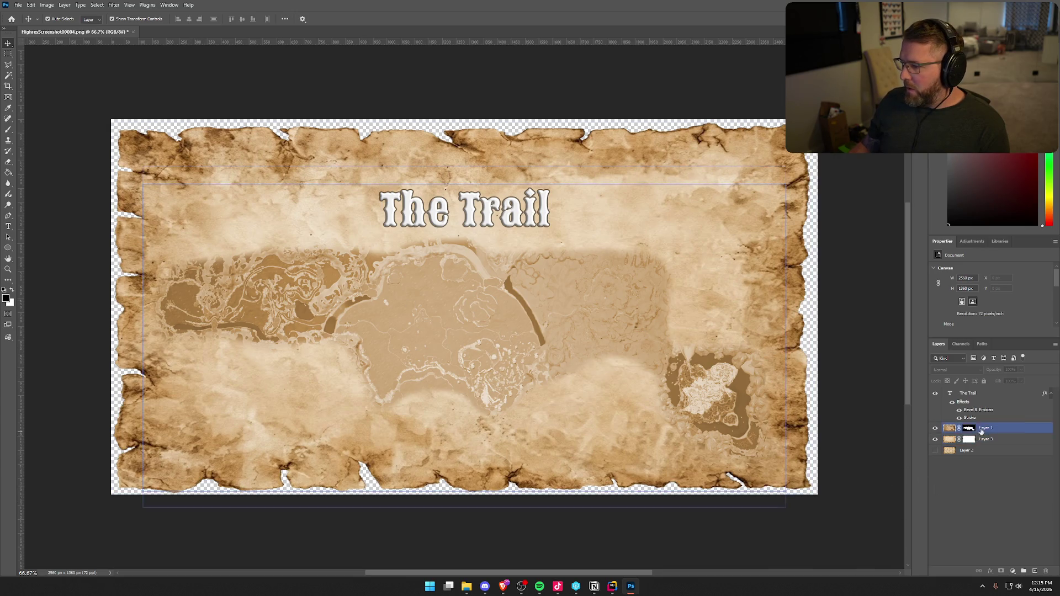
click(962, 398)
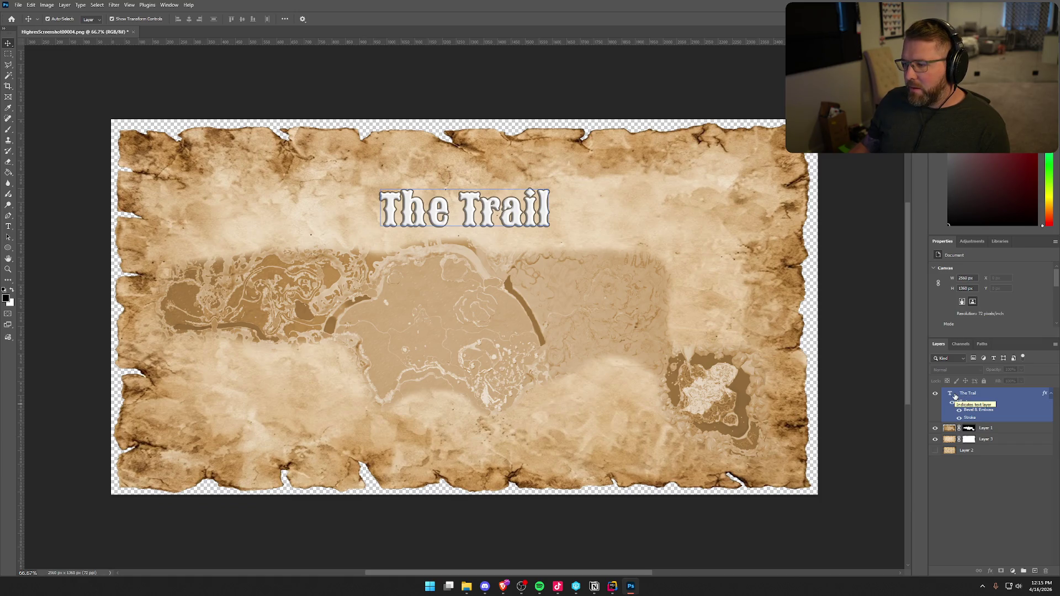
Rename the title text layer to 'Path Taken'
double_click(977, 393)
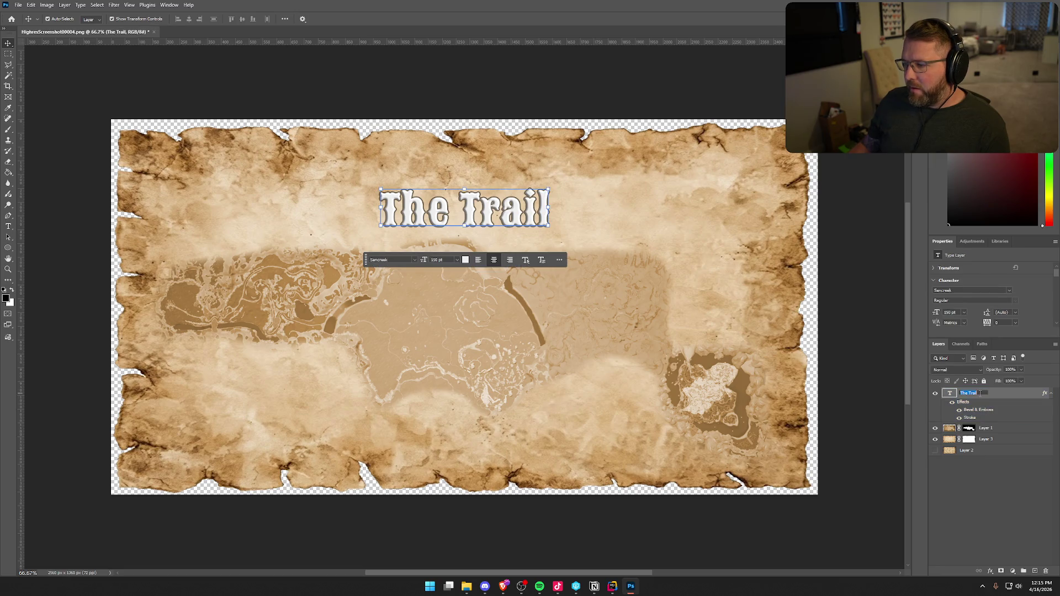
text(Path)
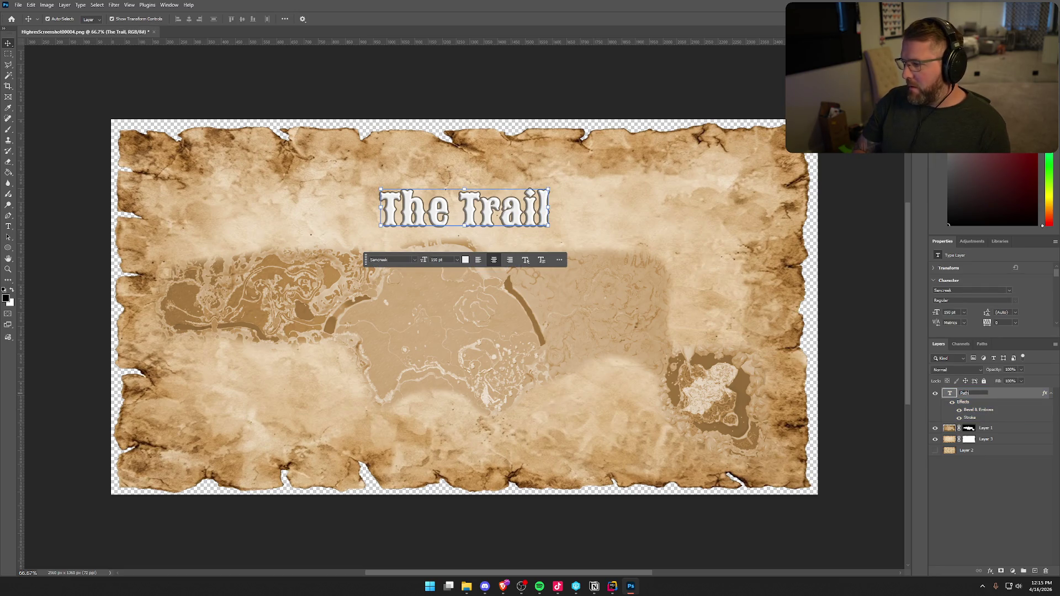
text( Taken)
key(Return)
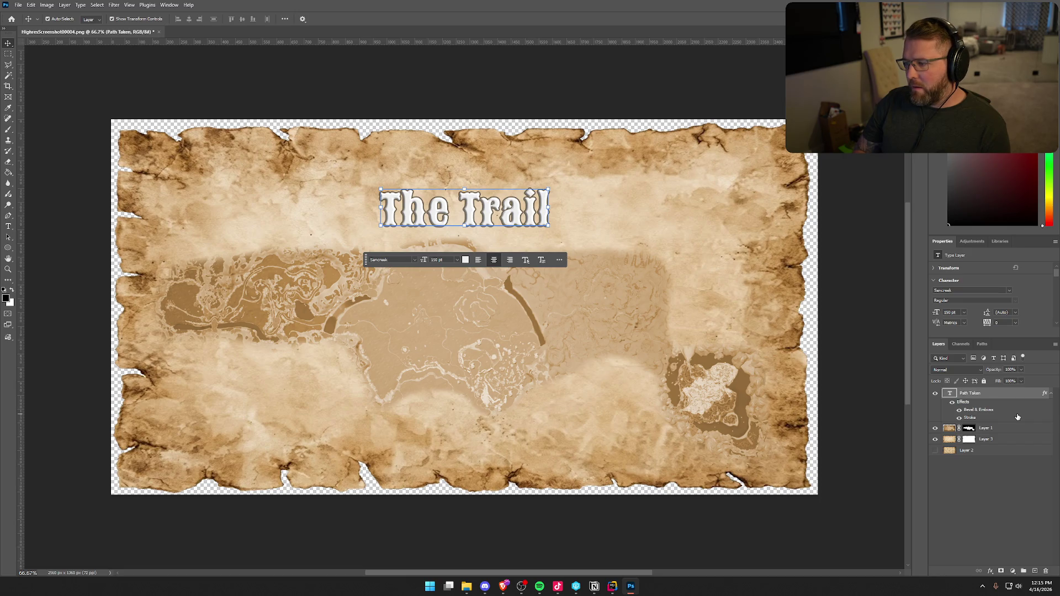
Try retyping the title as 'Path Taken' and 'Your Trail', cancel, then delete the text layer
double_click(951, 394)
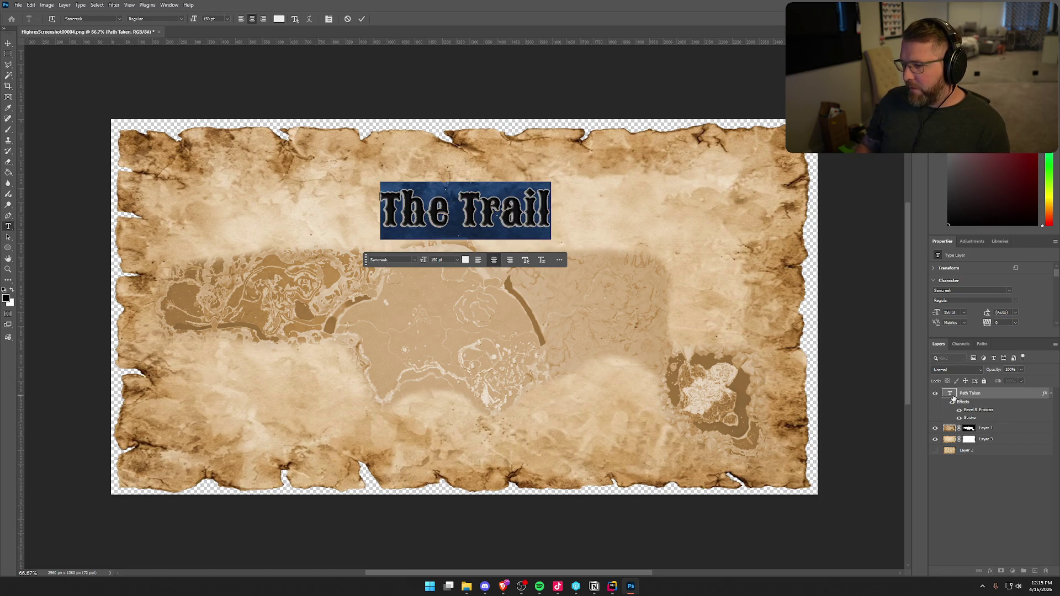
text(Path Tak)
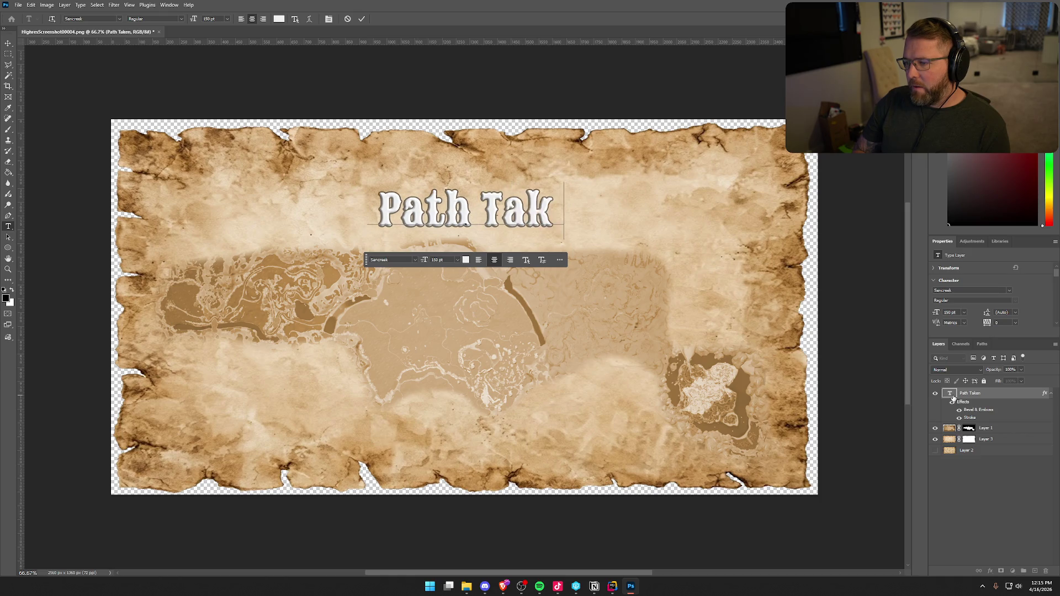
text(en)
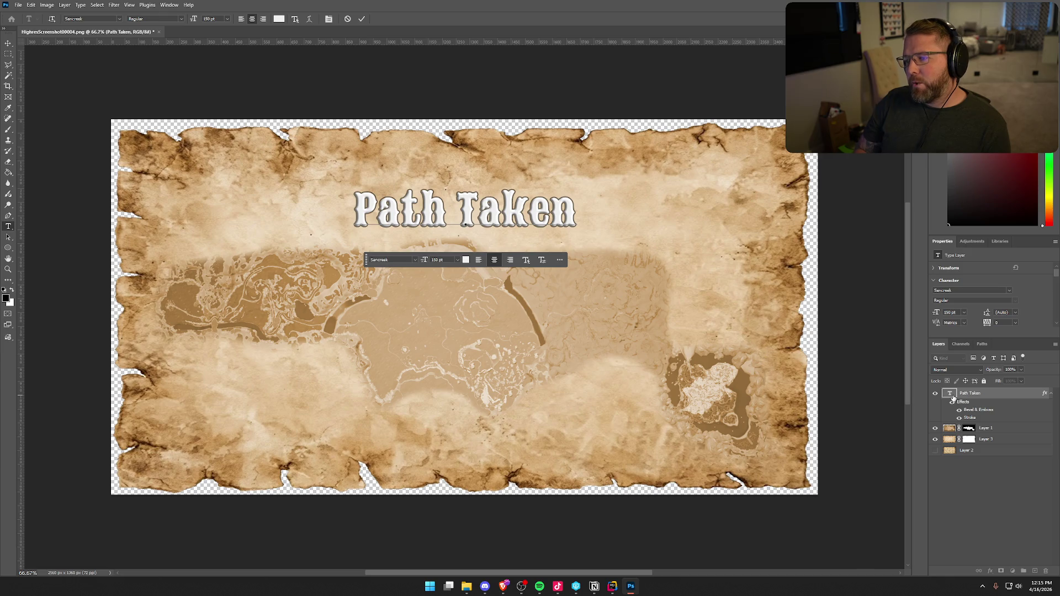
key(BackSpace)
key(BackSpace)
key(BackSpace)
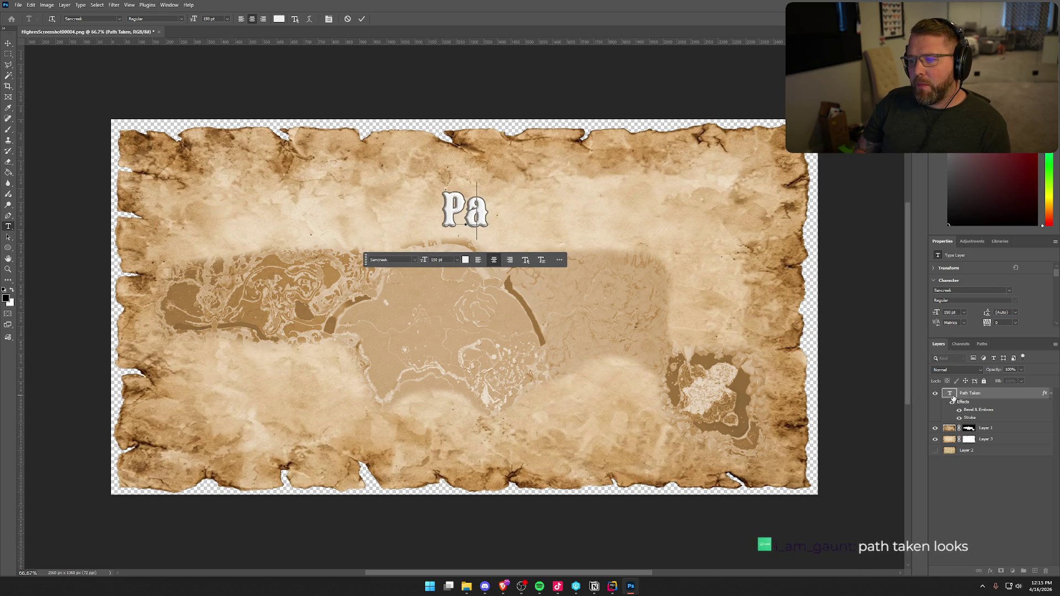
key(BackSpace)
key(BackSpace)
text(Your )
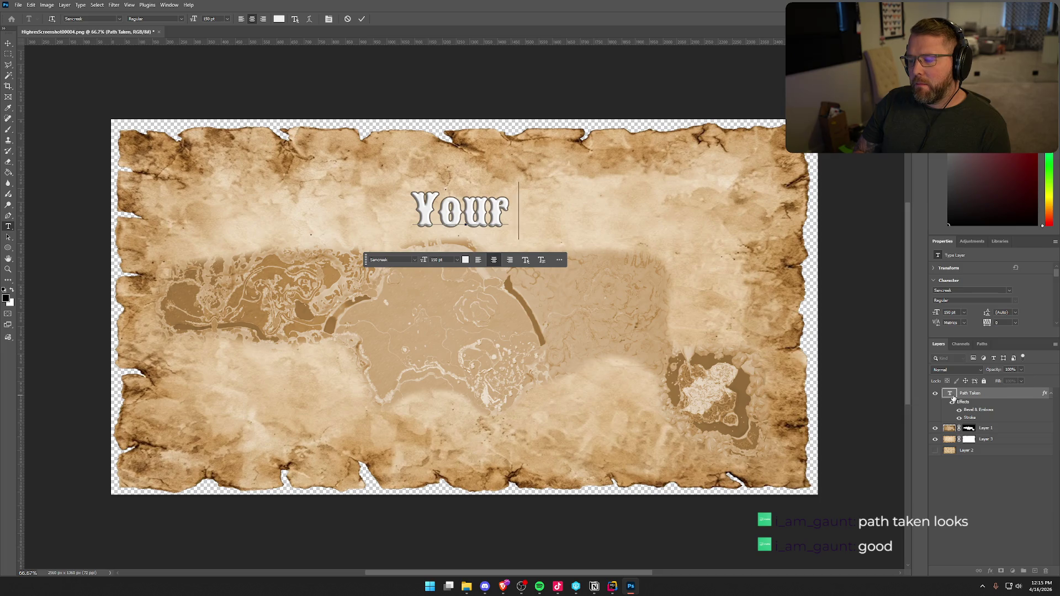
text(Trail)
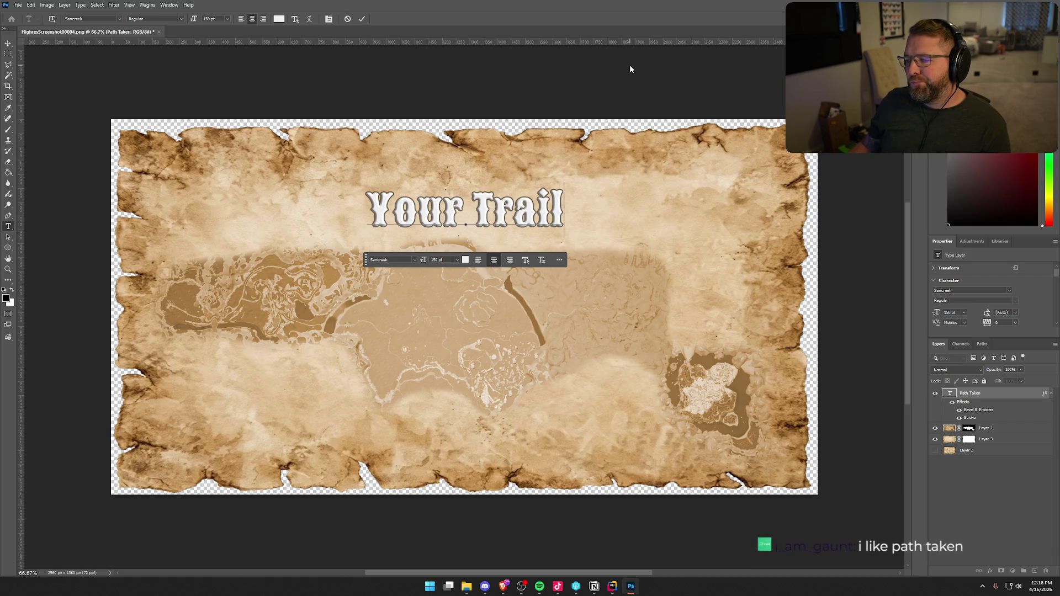
key(BackSpace)
key(BackSpace)
key(BackSpace)
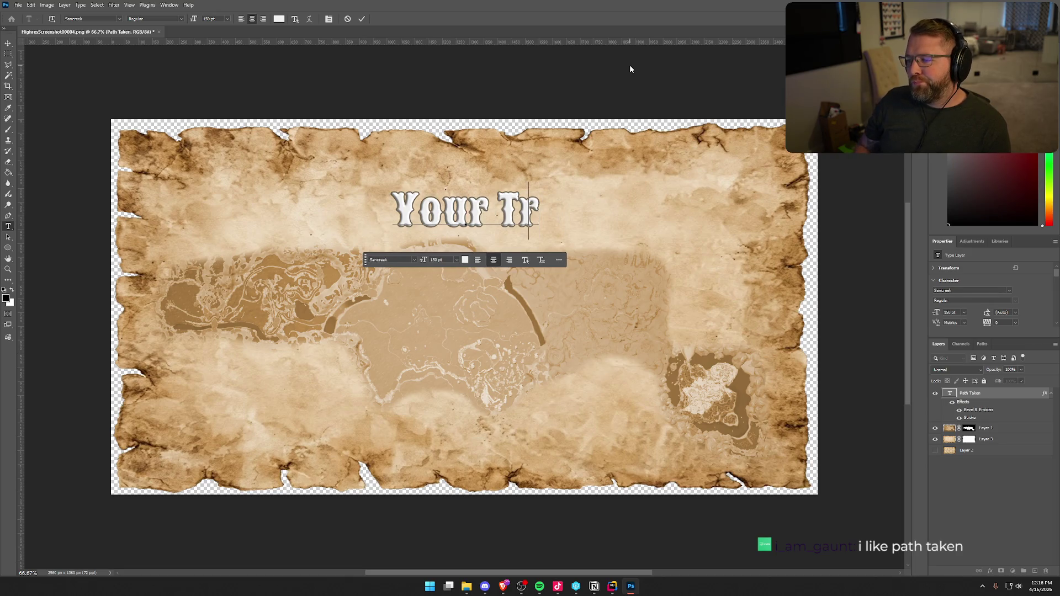
key(BackSpace)
key(BackSpace)
key(BackSpace)
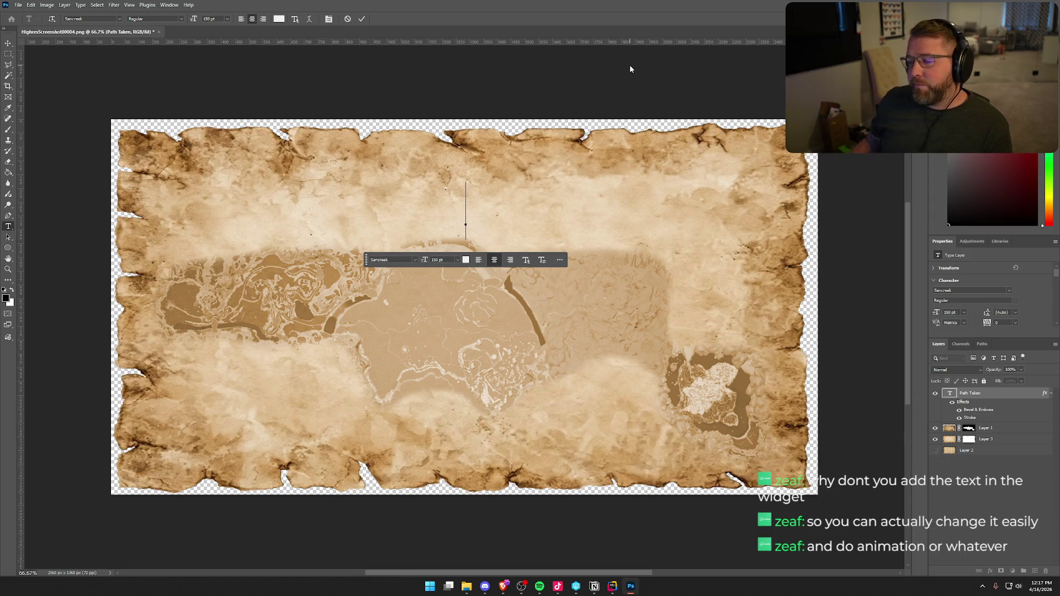
click(347, 20)
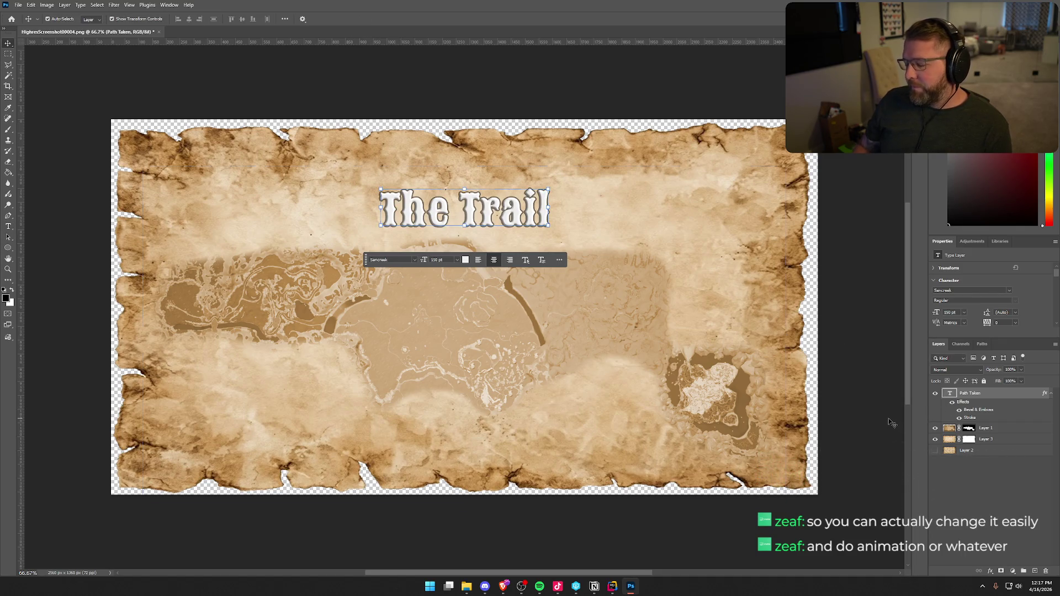
key(Delete)
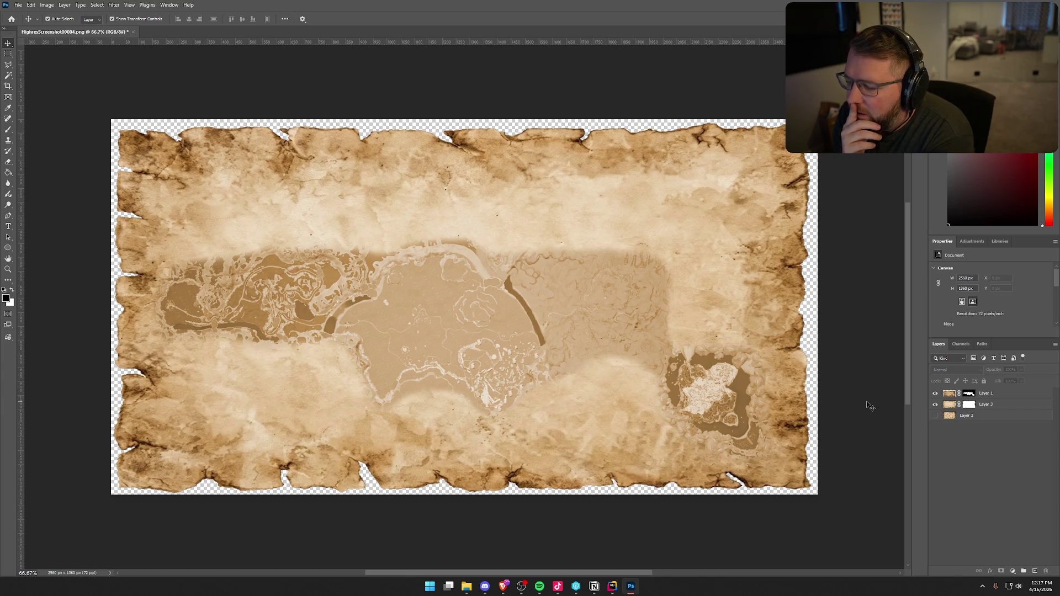
click(422, 355)
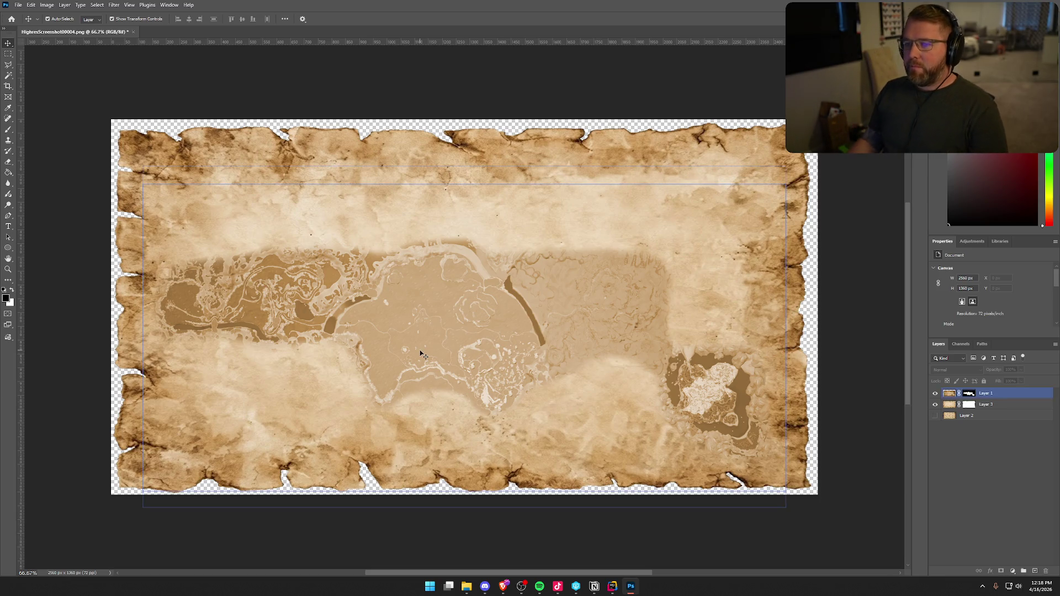
key(alt+Tab)
key(Tab)
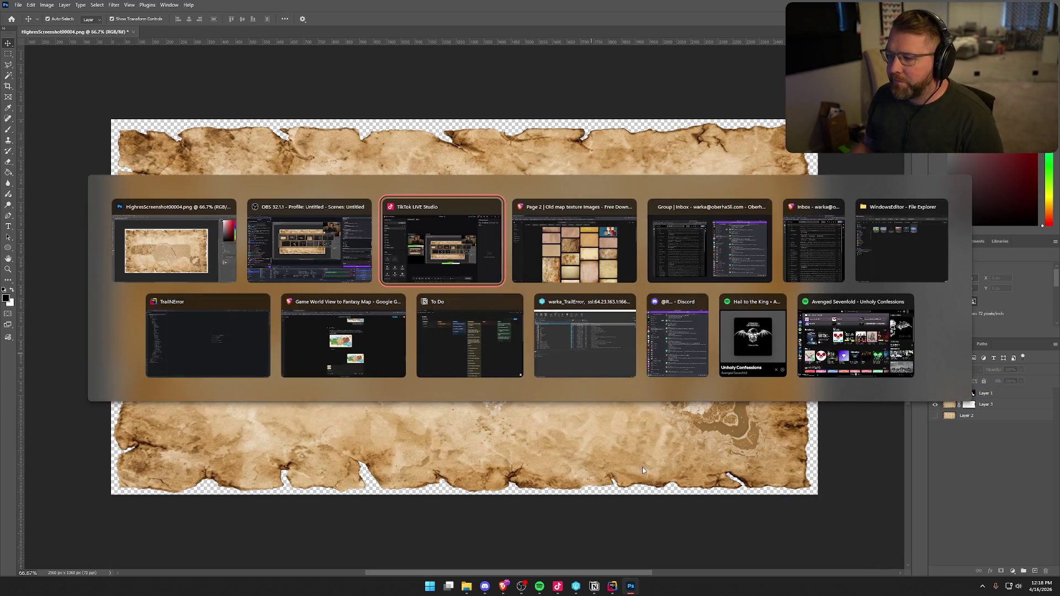
key(Tab)
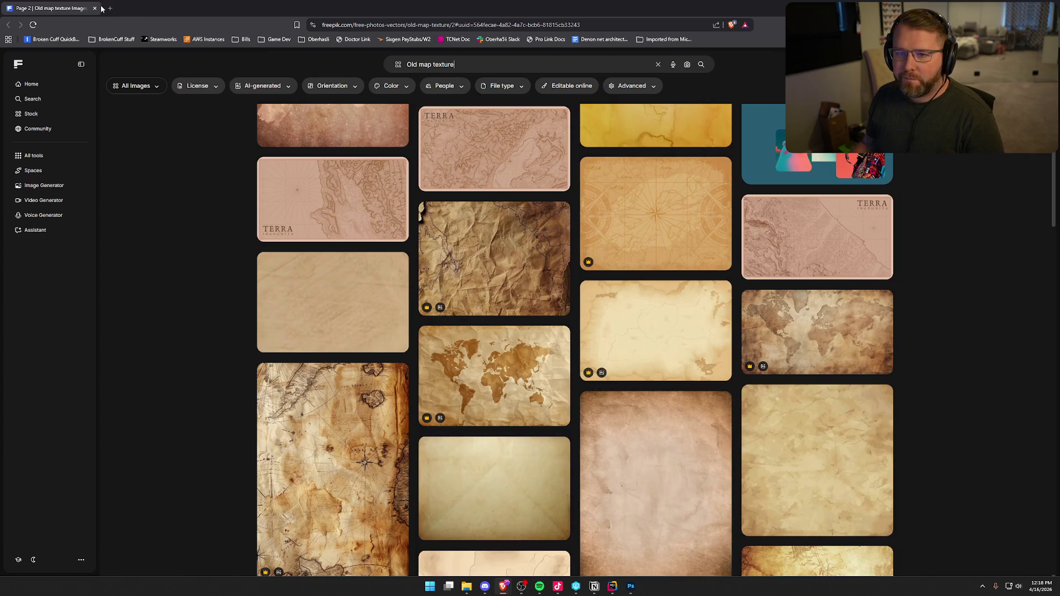
key(alt+Tab)
key(alt+Tab)
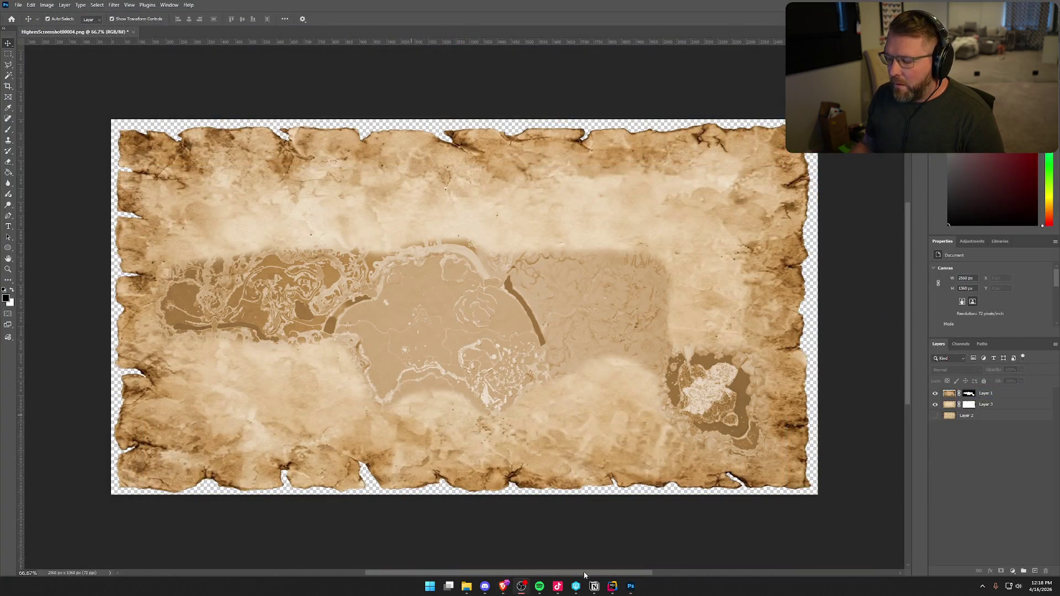
mouse_move(503, 586)
click(578, 543)
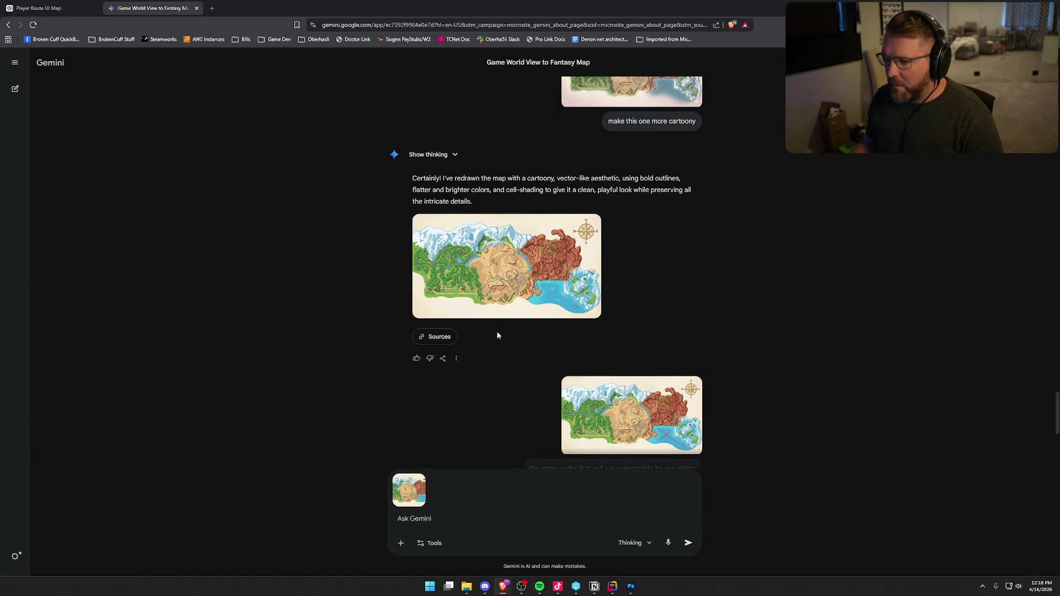
click(197, 8)
scroll(330, 345, up, 20)
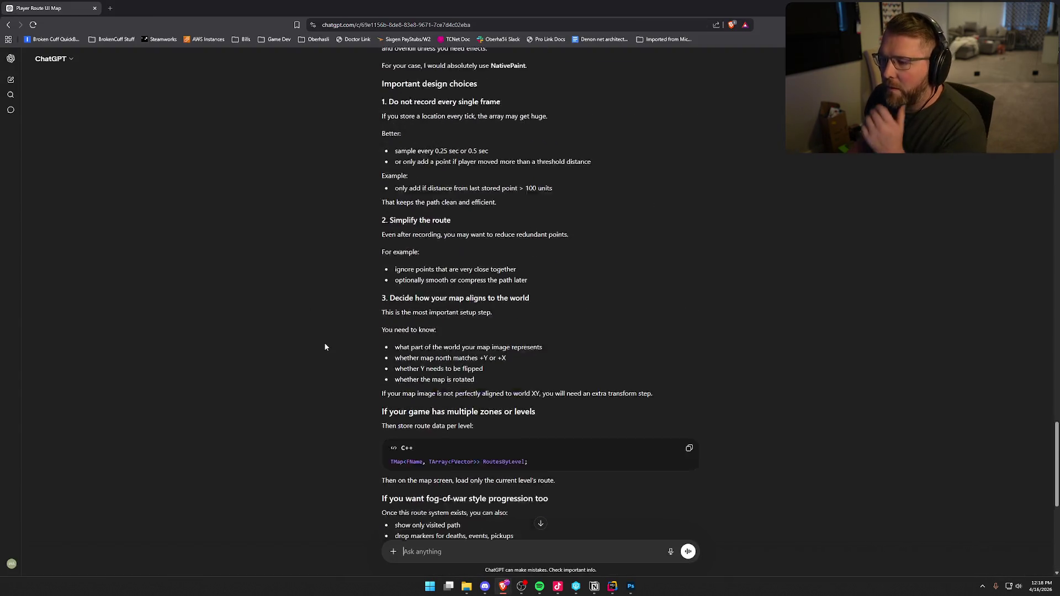
scroll(322, 330, up, 20)
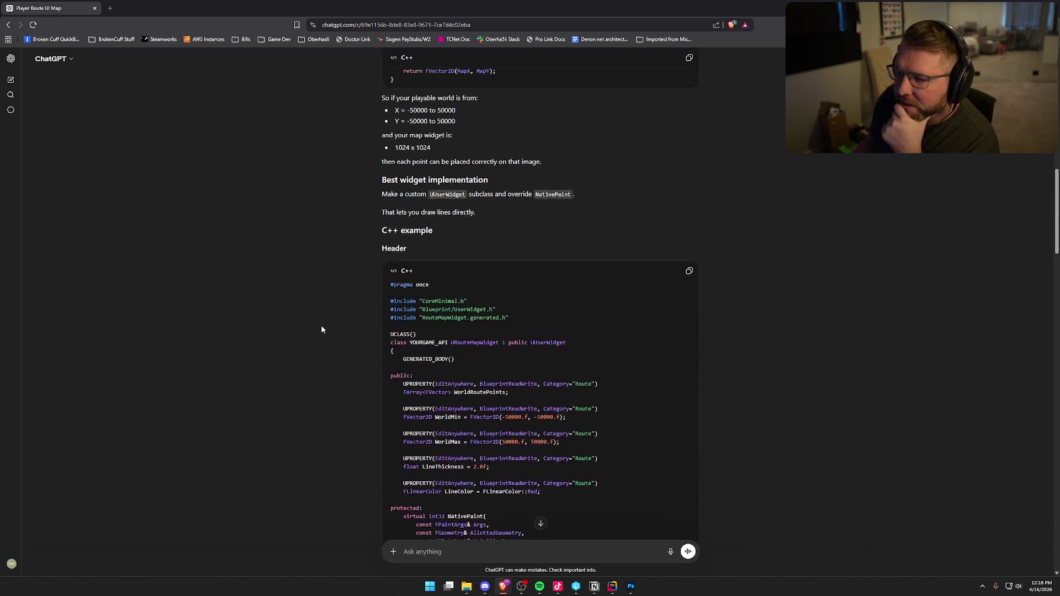
scroll(327, 308, down, 4)
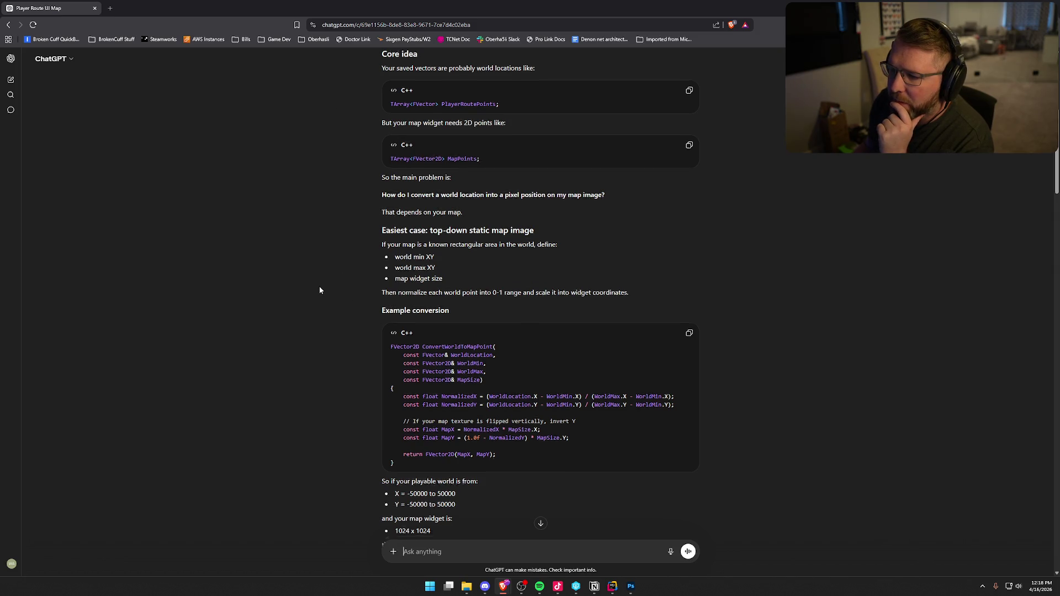
scroll(319, 289, down, 2)
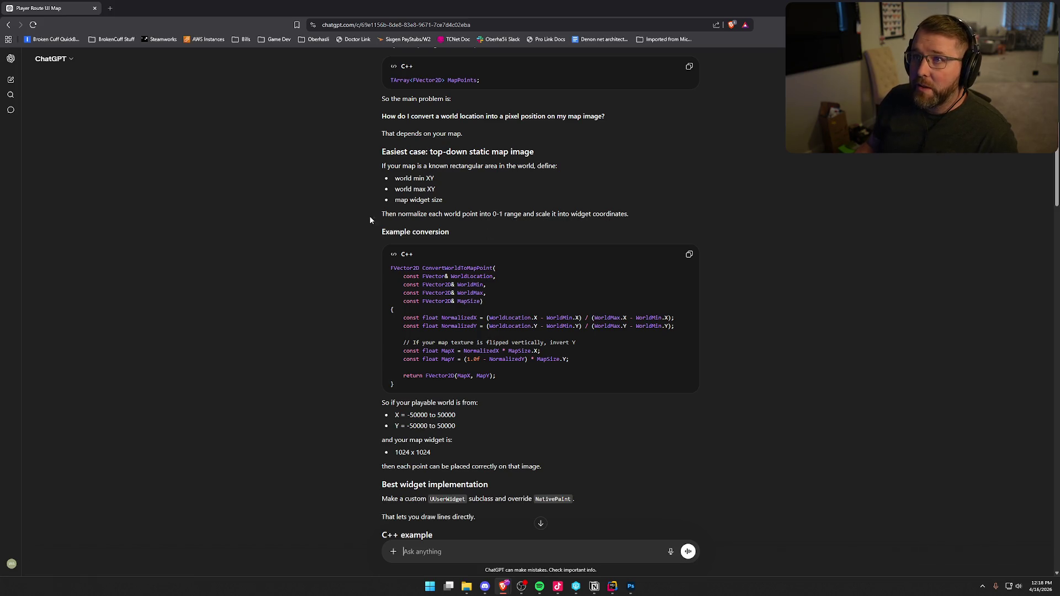
scroll(345, 209, down, 3)
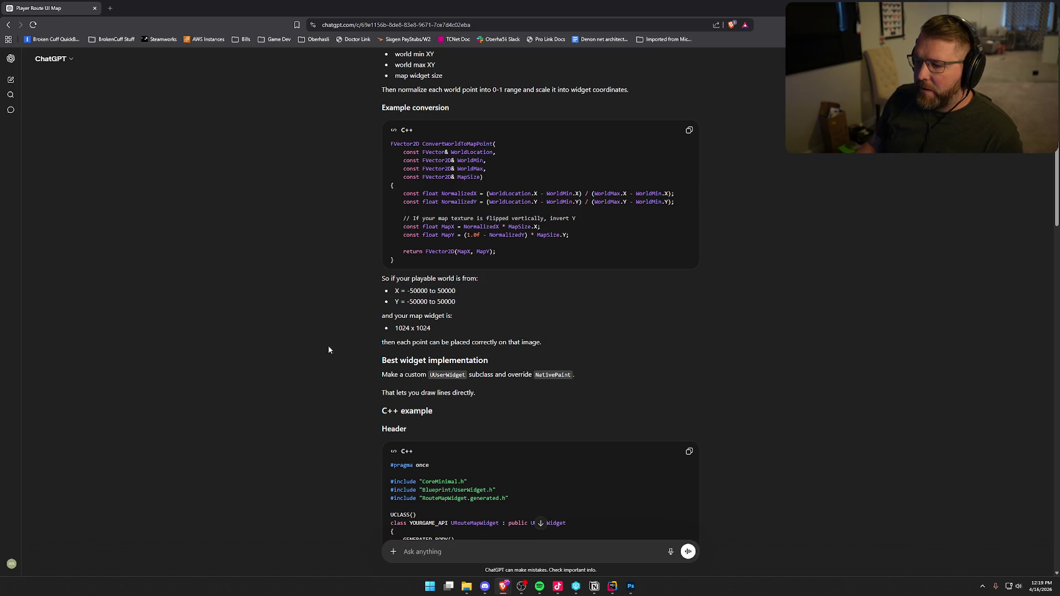
scroll(334, 359, down, 1)
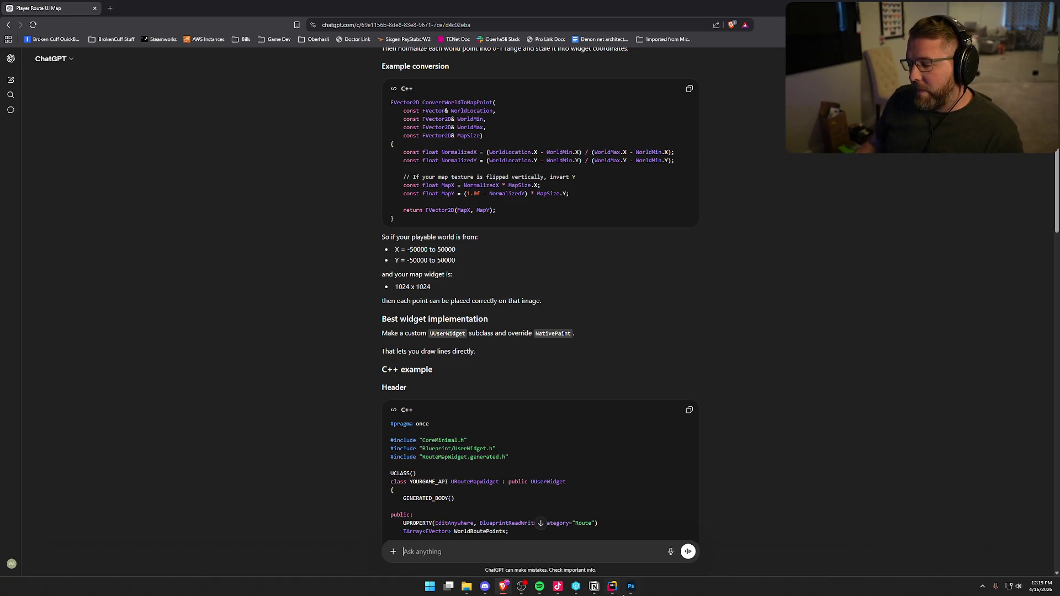
click(630, 588)
click(156, 308)
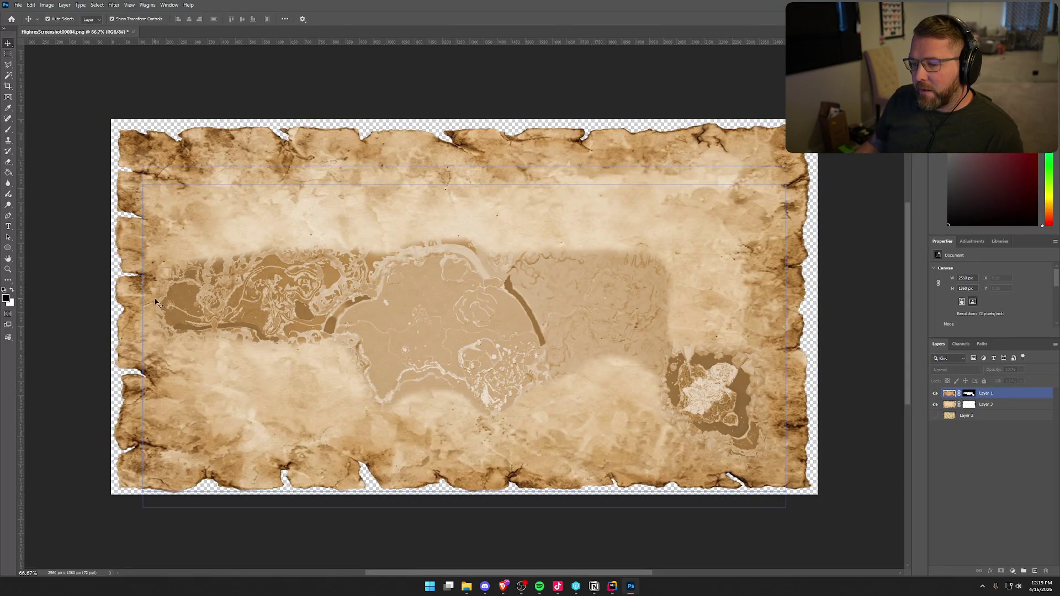
click(762, 512)
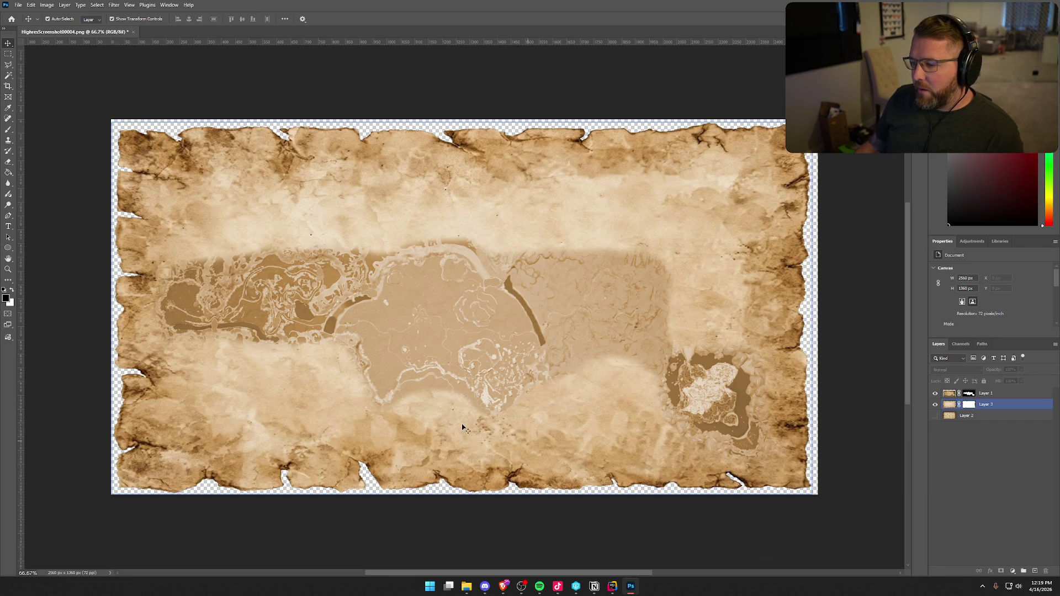
click(580, 363)
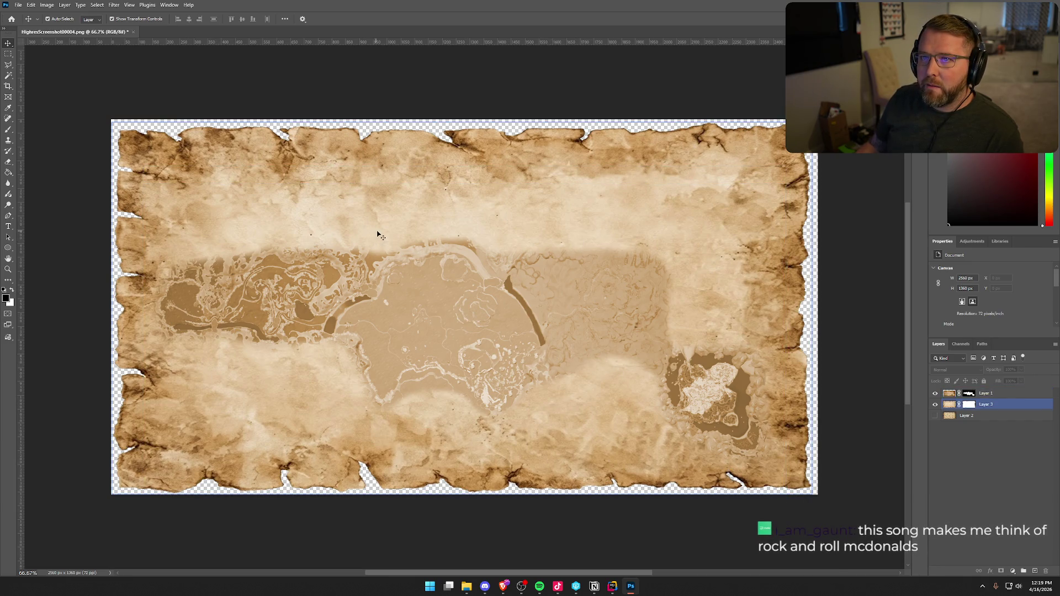
click(468, 319)
click(883, 503)
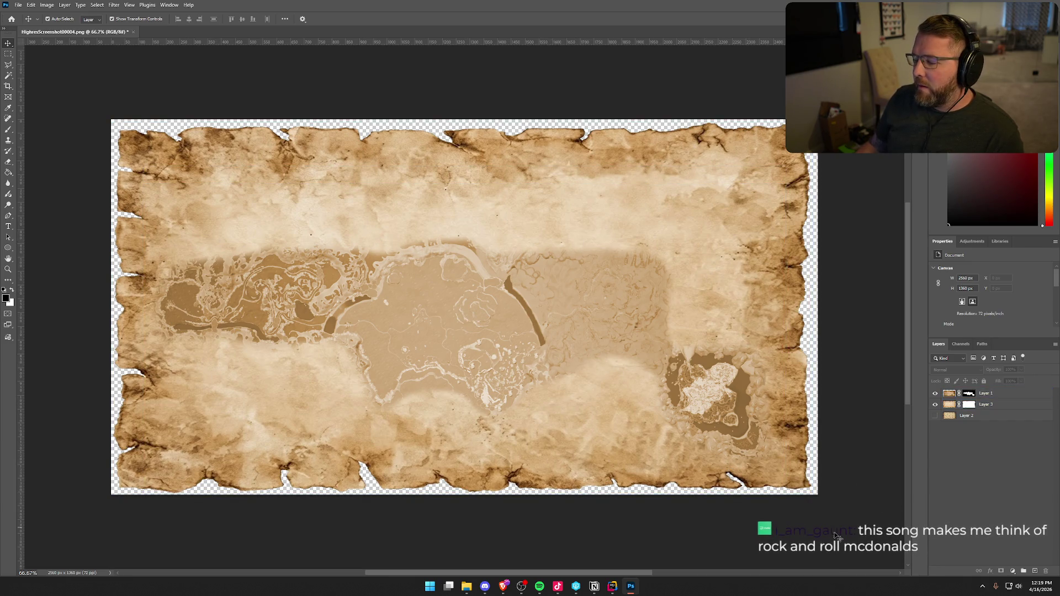
click(612, 587)
mouse_move(503, 586)
click(534, 569)
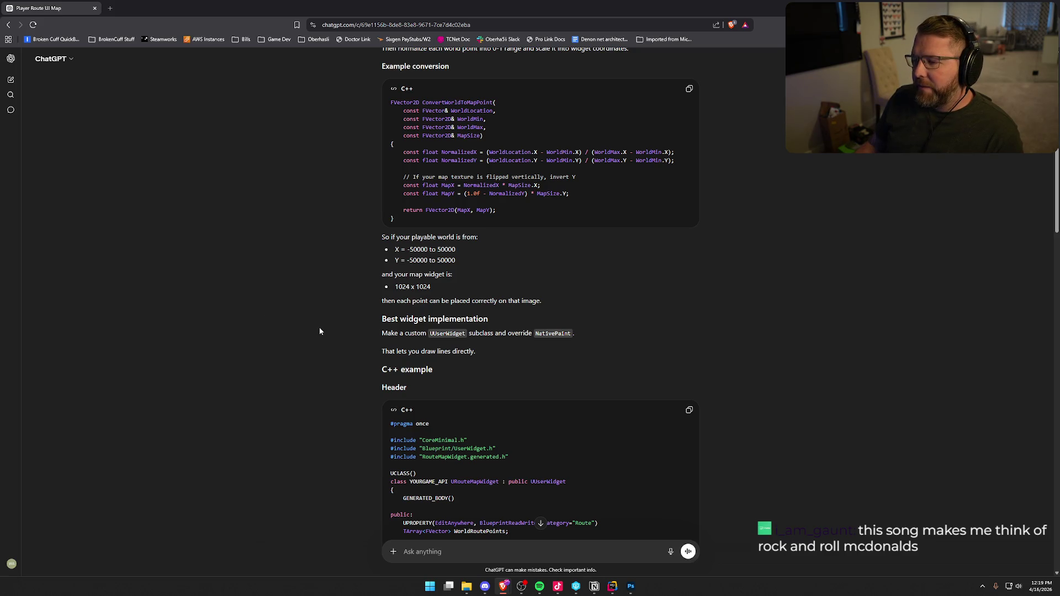
Scroll through the ChatGPT answer's C++ code and design notes, then switch to Rider
scroll(319, 331, down, 1)
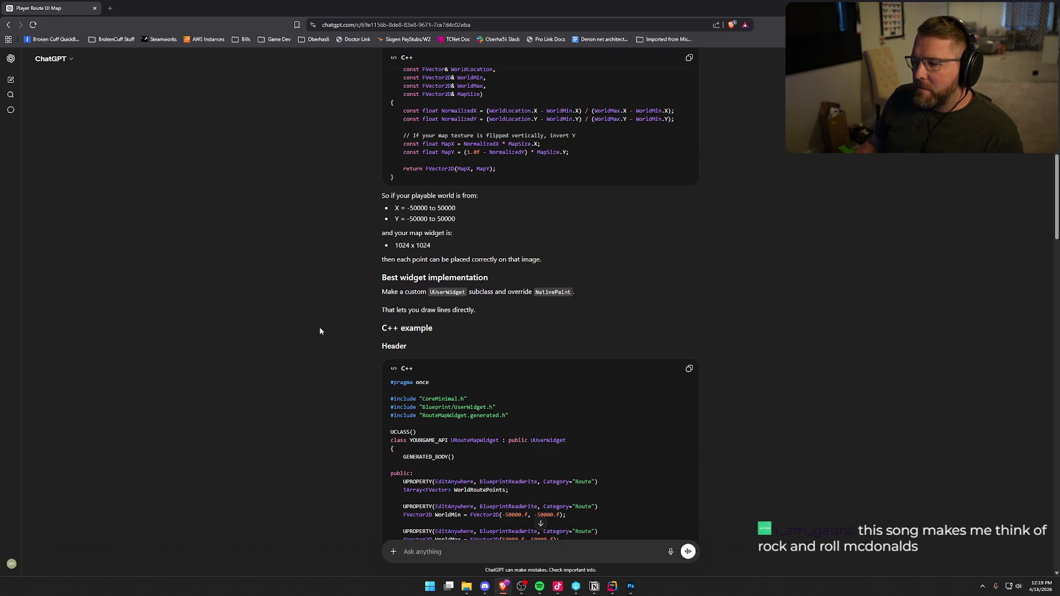
scroll(320, 331, down, 5)
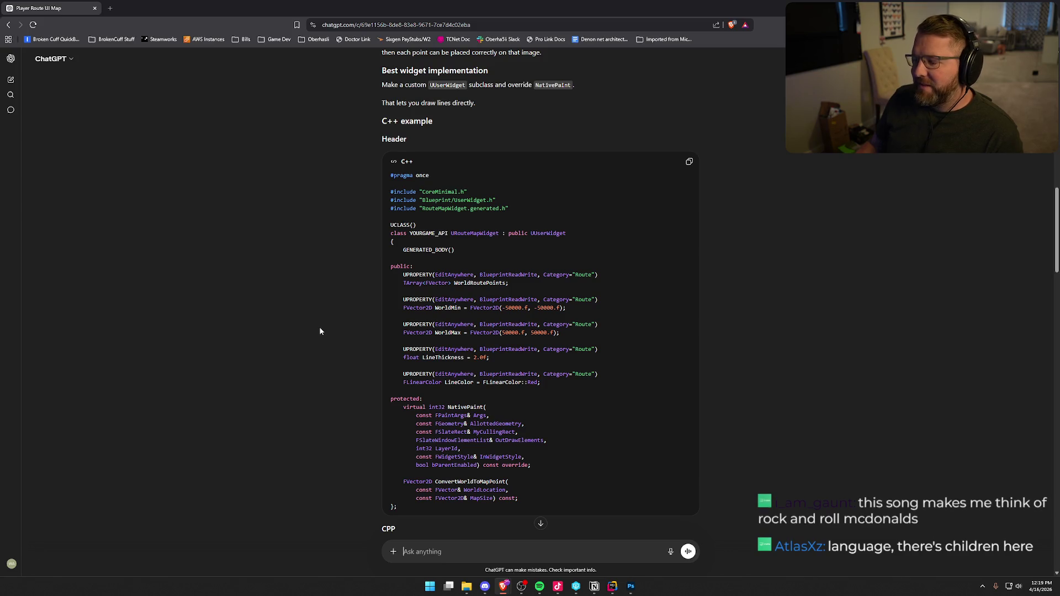
scroll(319, 331, down, 1)
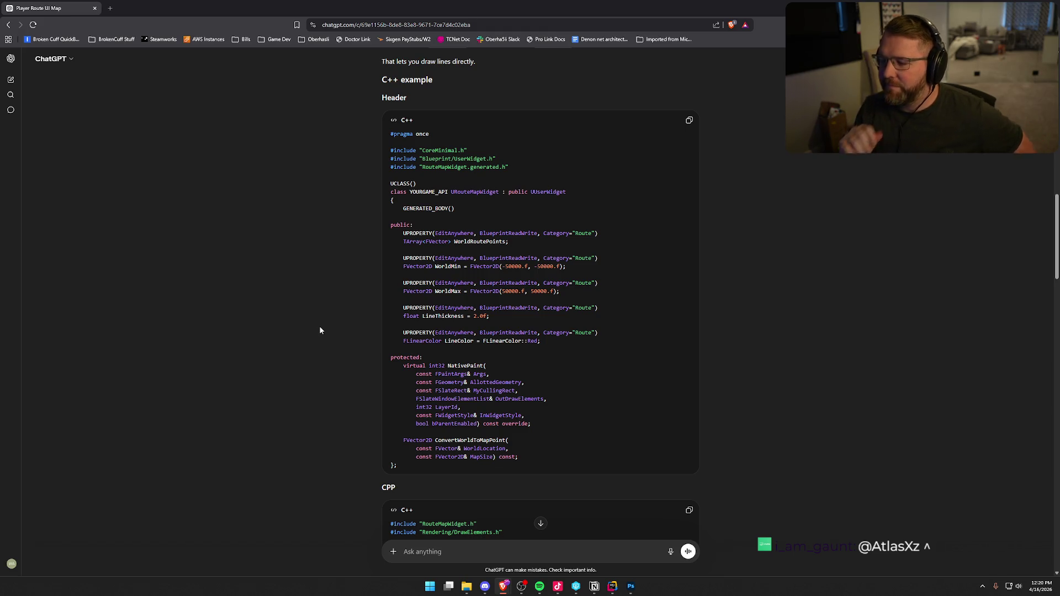
scroll(319, 330, down, 3)
scroll(277, 313, down, 3)
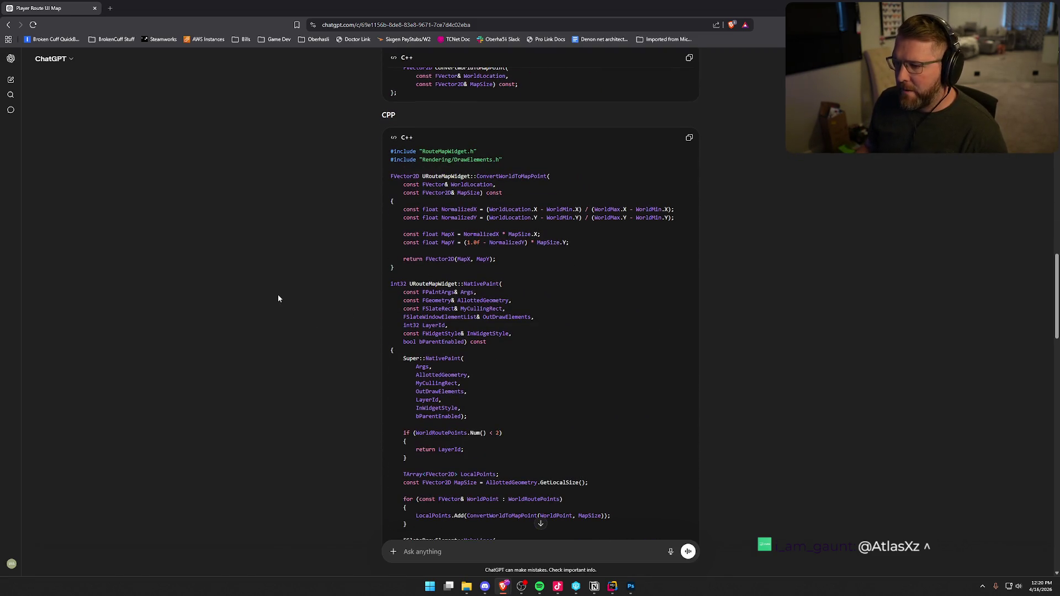
scroll(278, 298, down, 3)
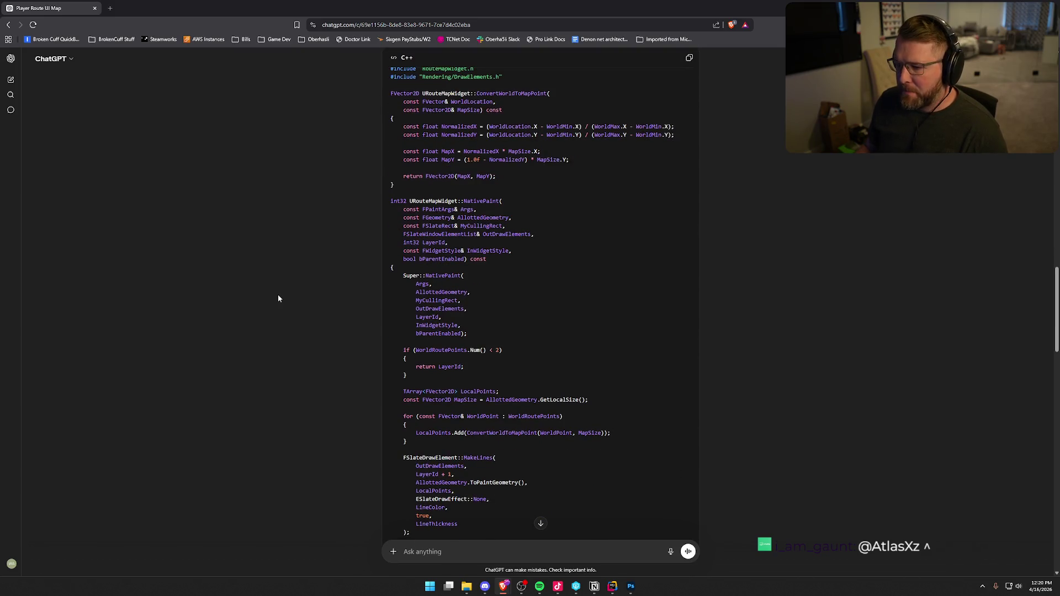
scroll(278, 298, down, 4)
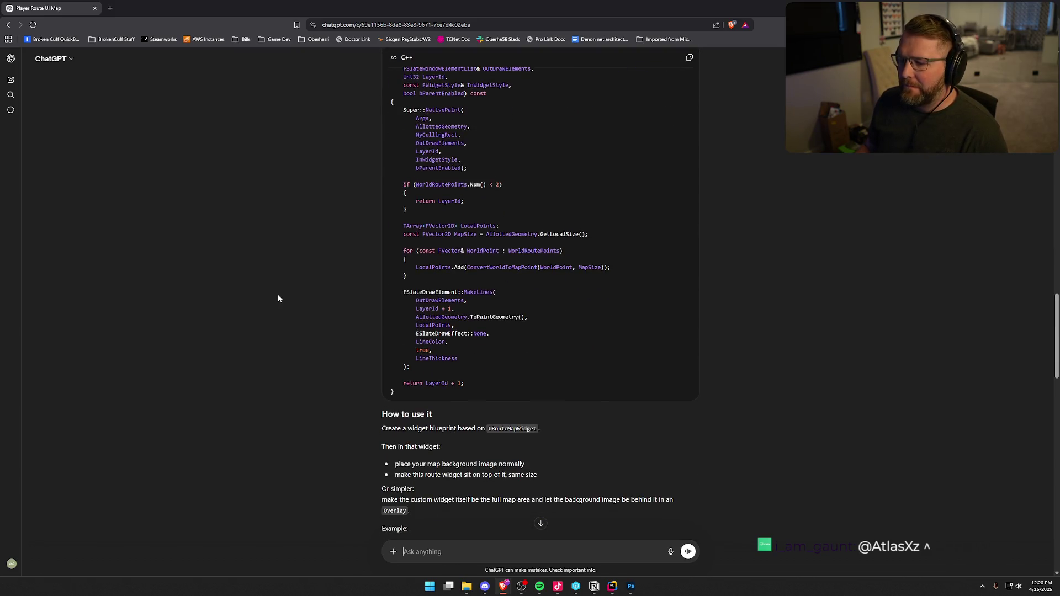
scroll(279, 298, down, 6)
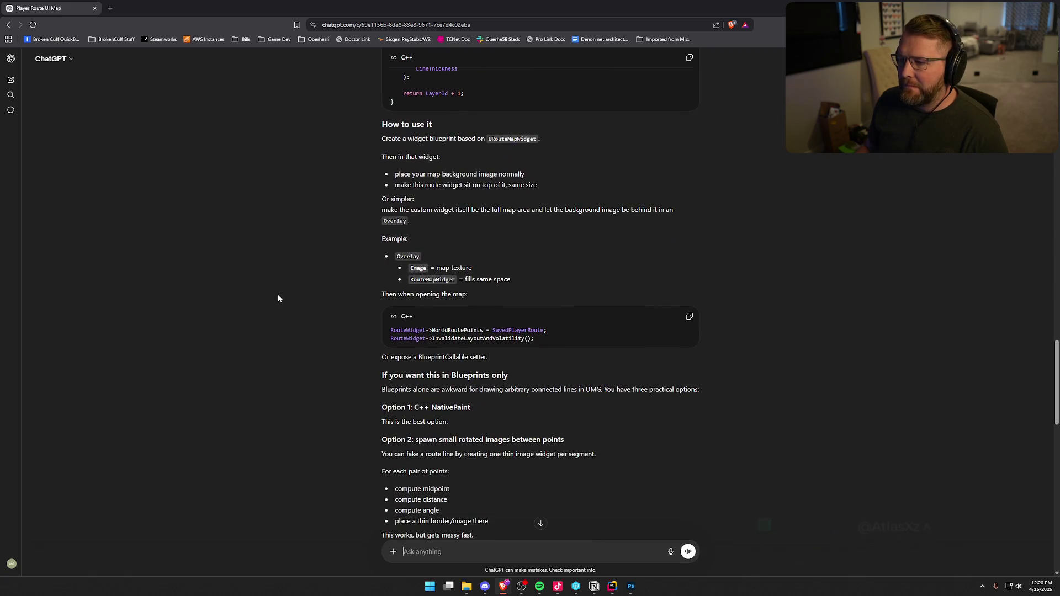
scroll(278, 298, down, 3)
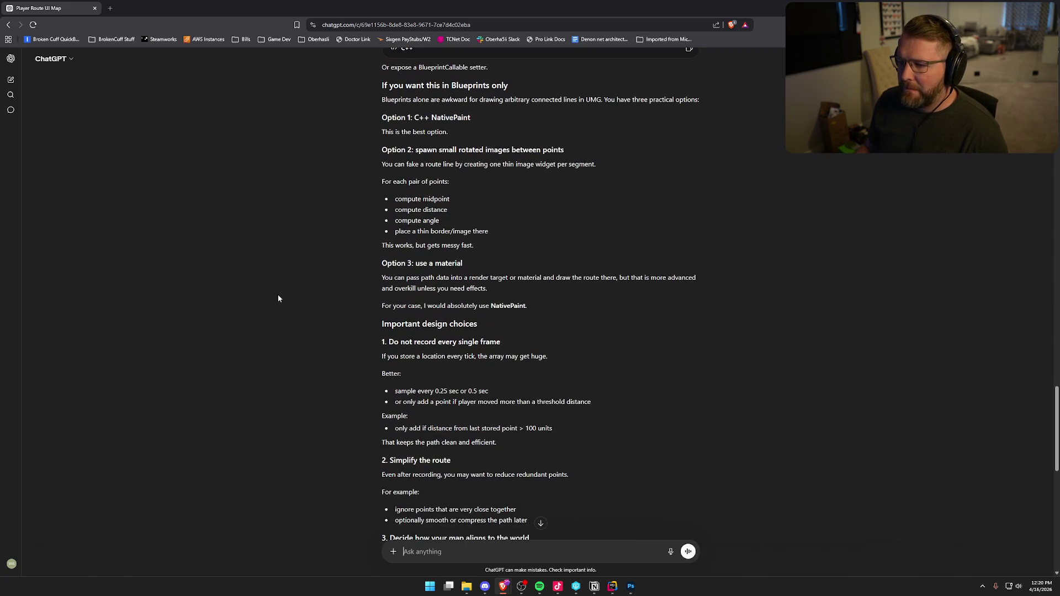
scroll(334, 212, down, 9)
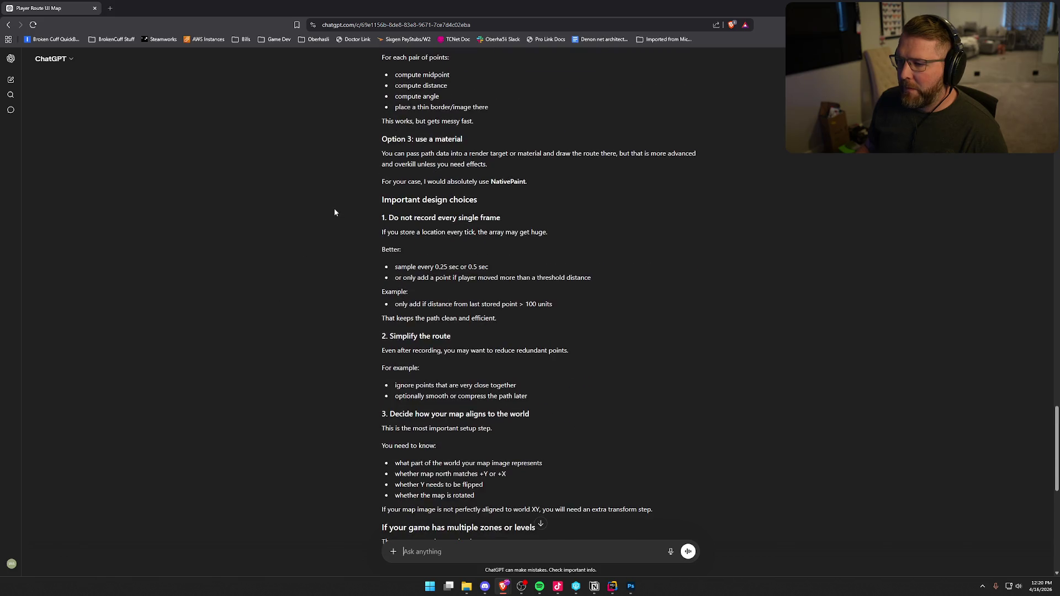
scroll(335, 212, up, 6)
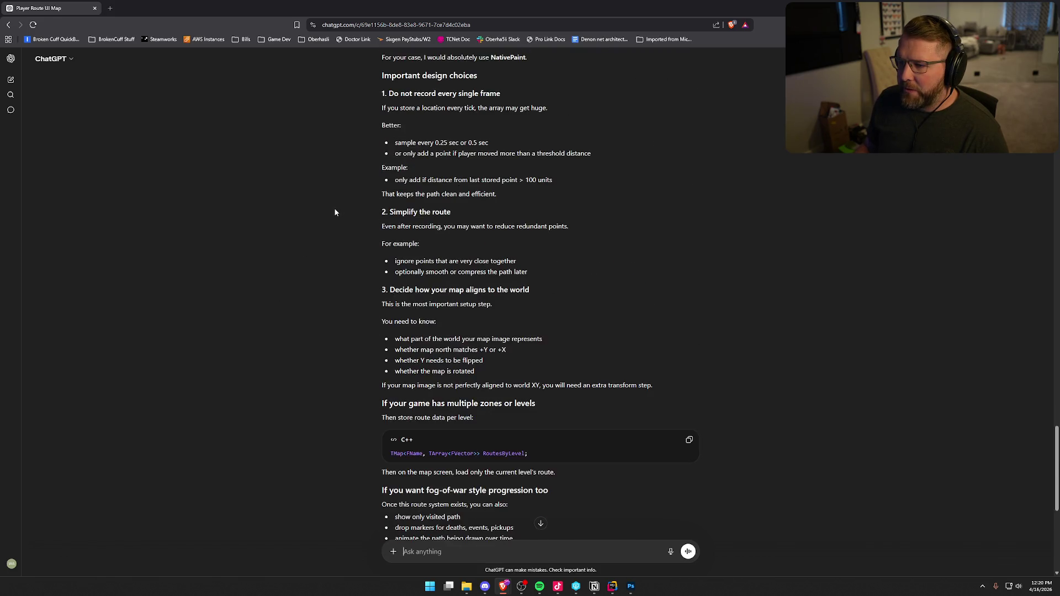
scroll(335, 212, up, 6)
scroll(336, 212, up, 15)
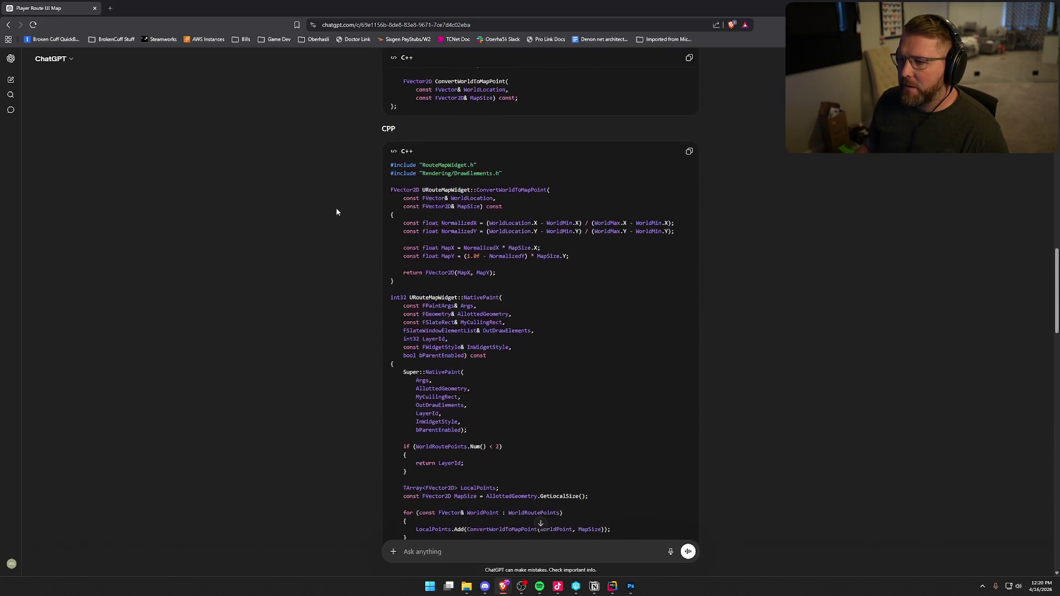
scroll(336, 212, up, 6)
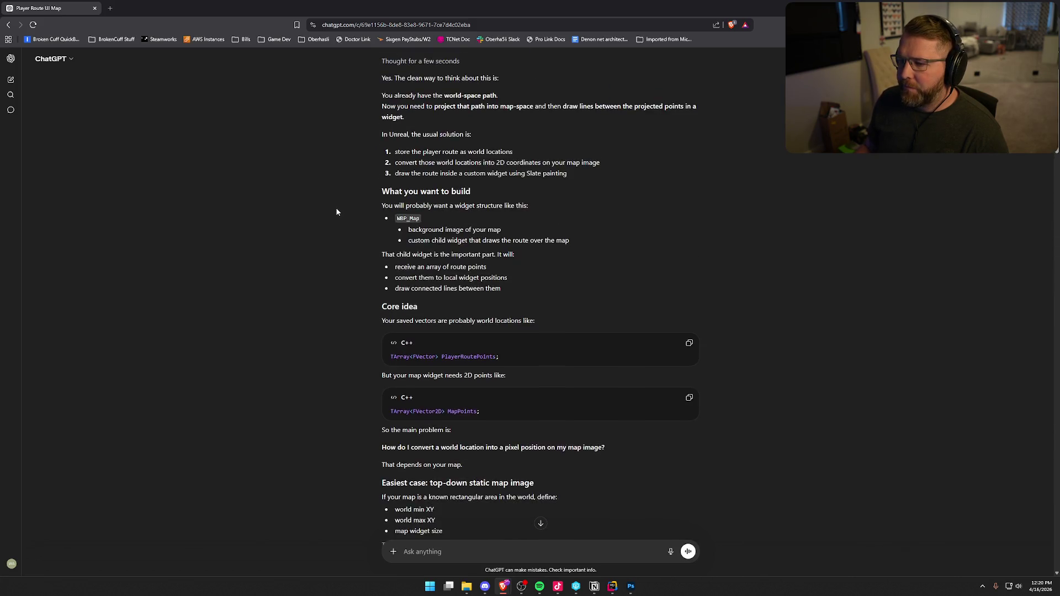
scroll(336, 212, down, 8)
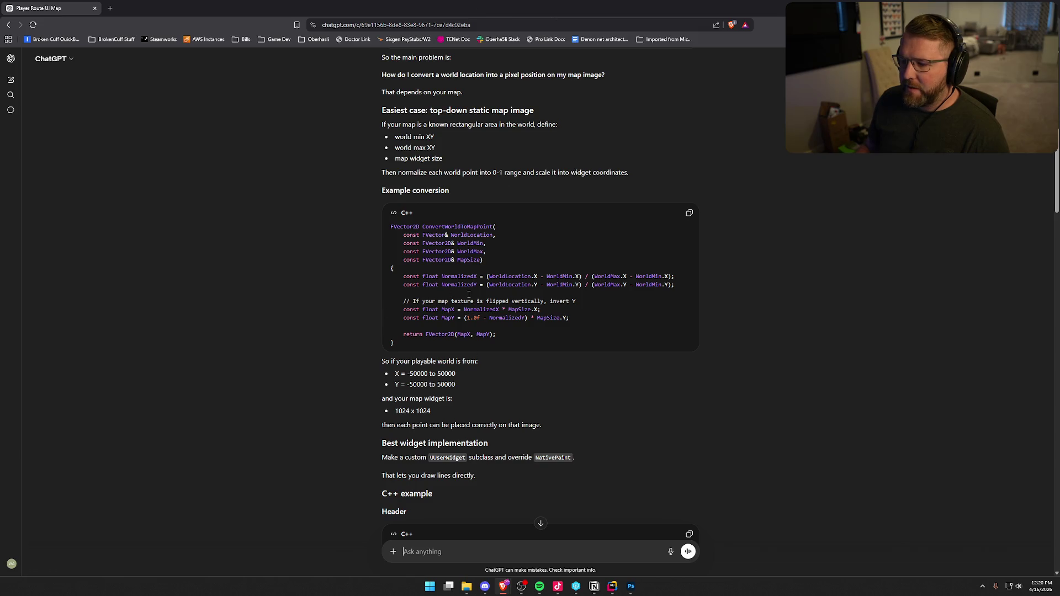
key(alt+Tab)
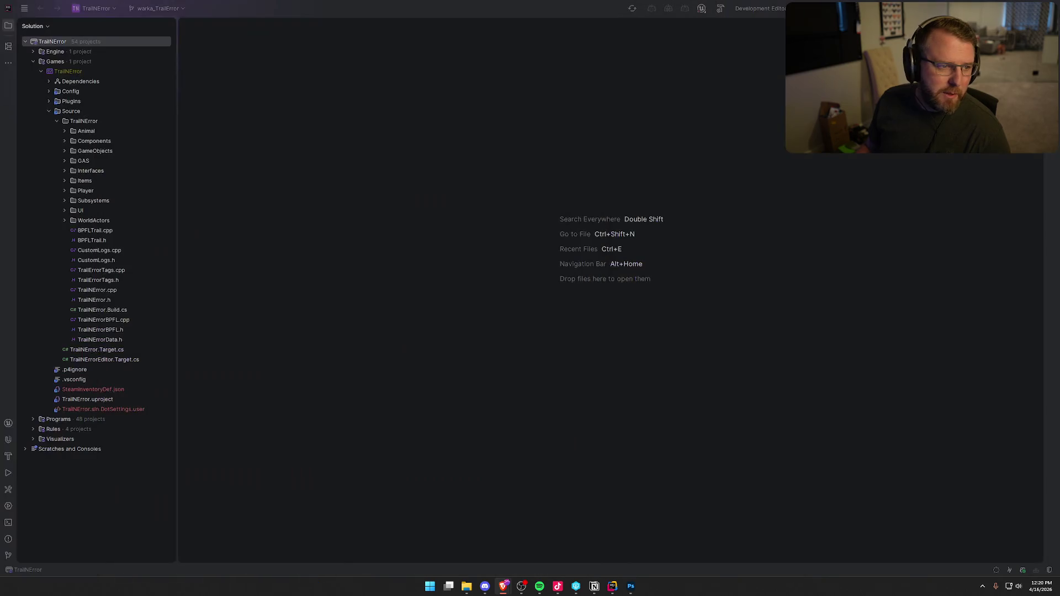
Back in Photoshop, compare layers by hiding and reshowing the parchment texture behind the map
mouse_move(631, 587)
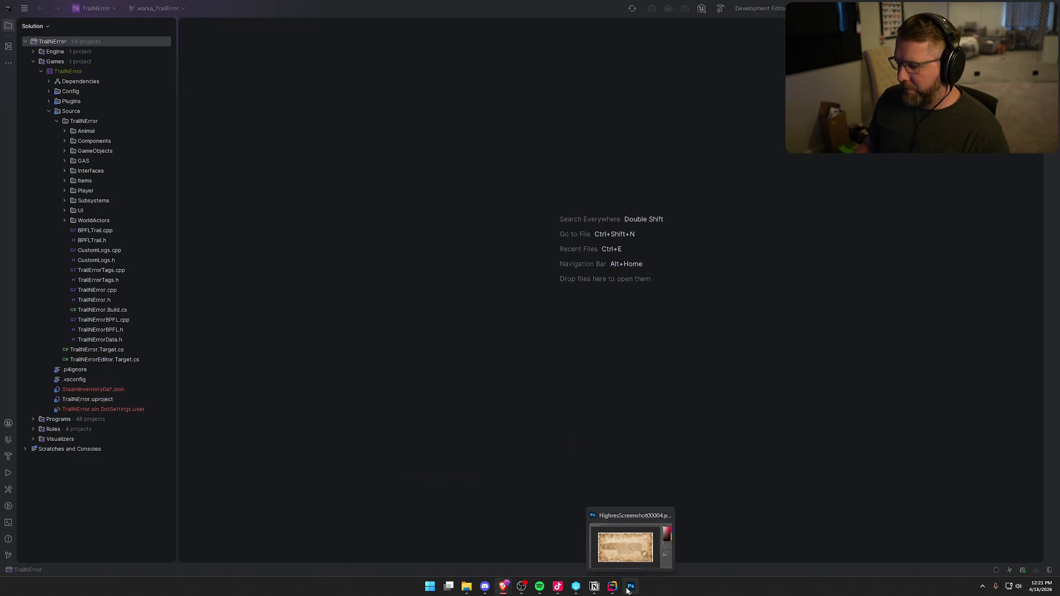
click(629, 539)
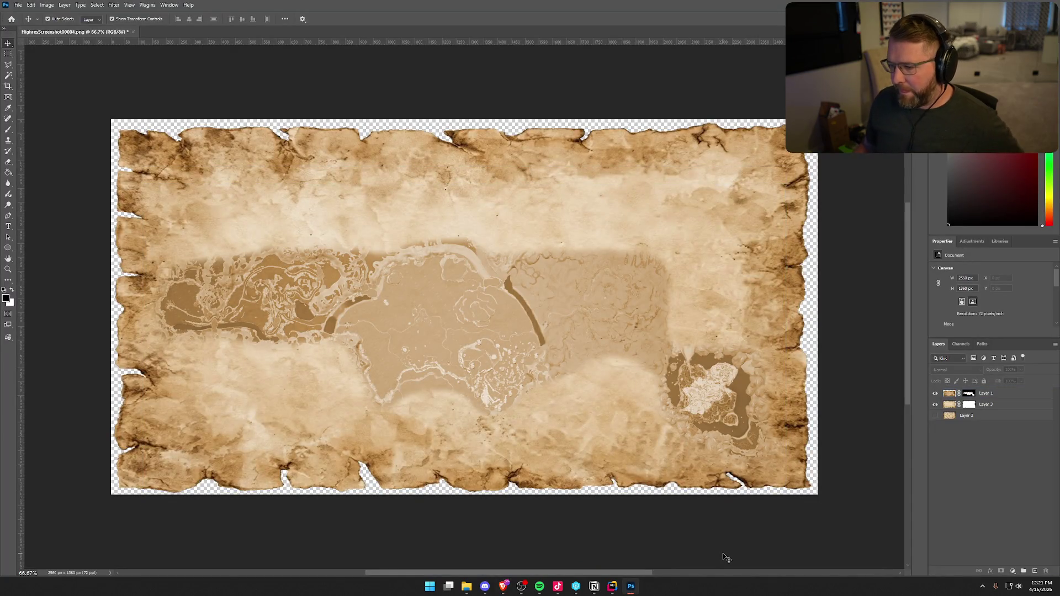
click(236, 291)
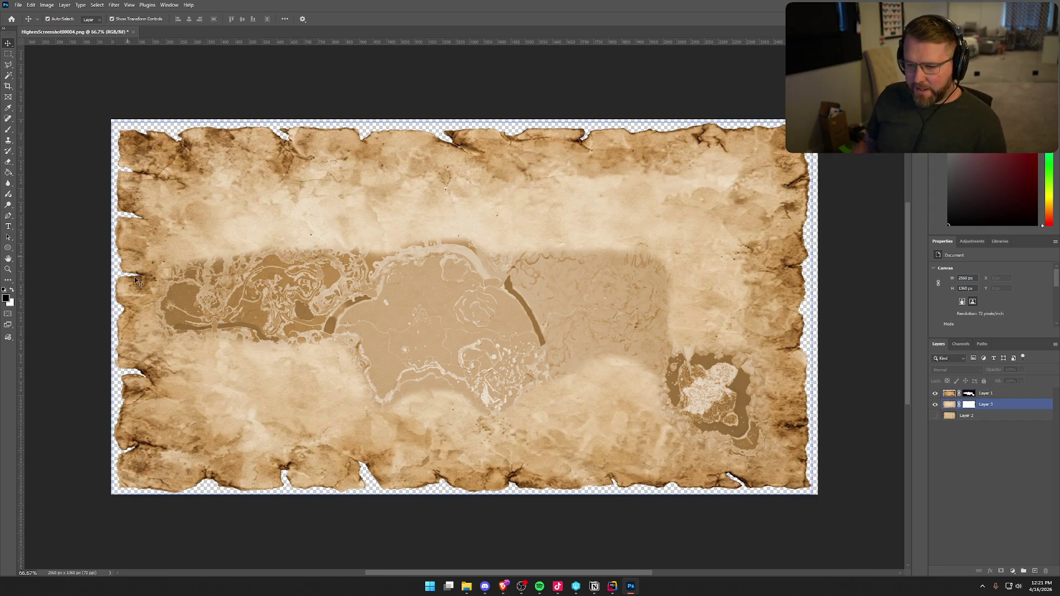
click(653, 401)
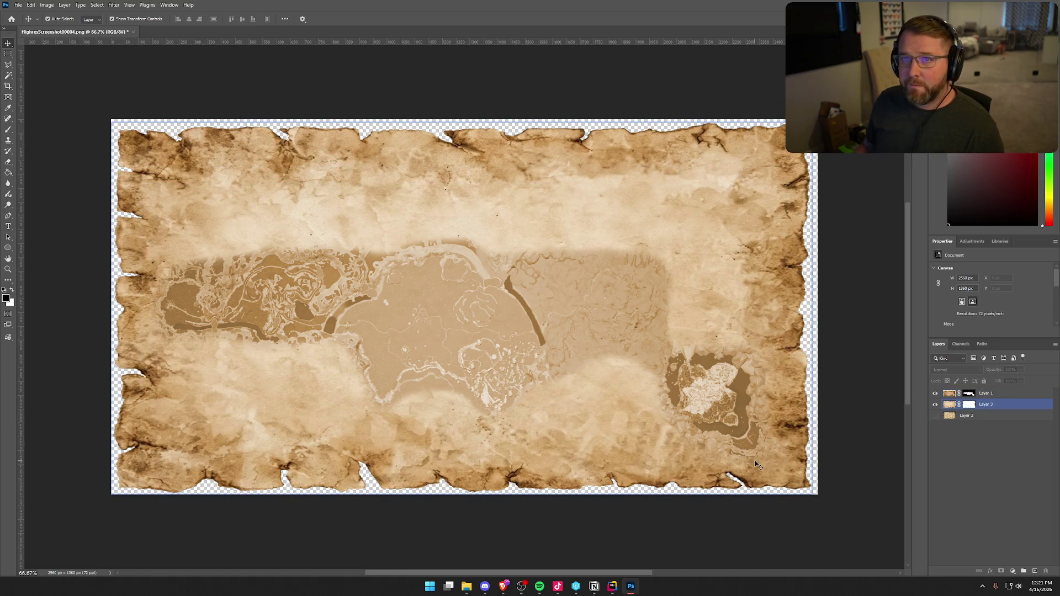
click(757, 463)
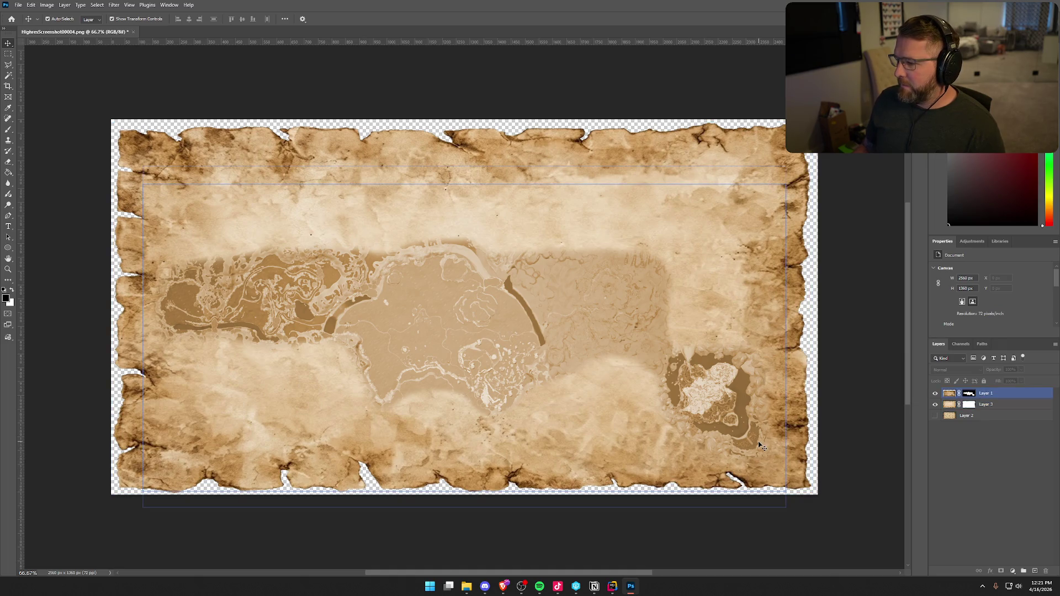
click(760, 446)
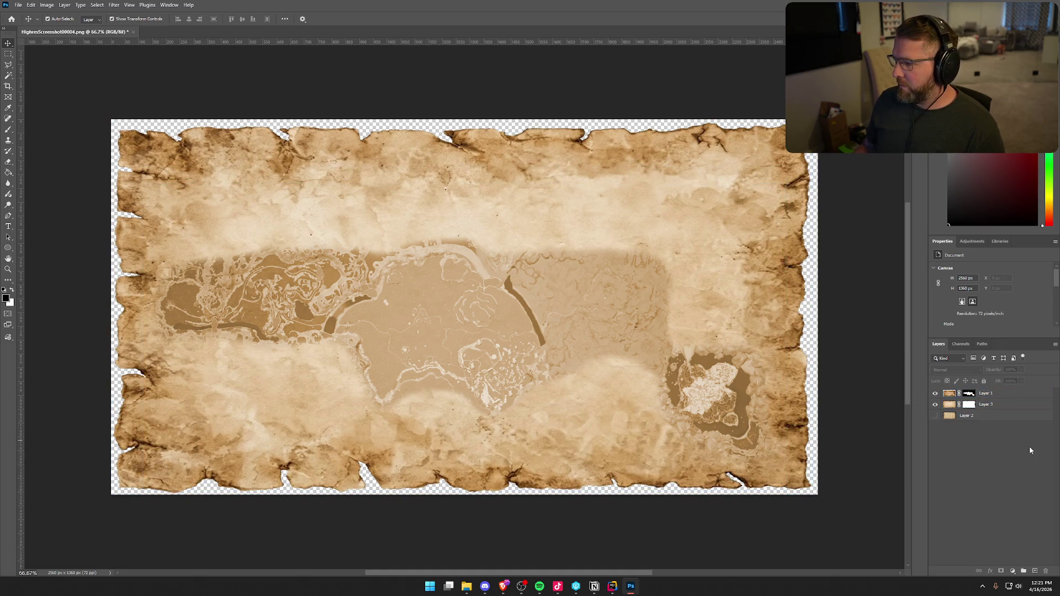
click(983, 416)
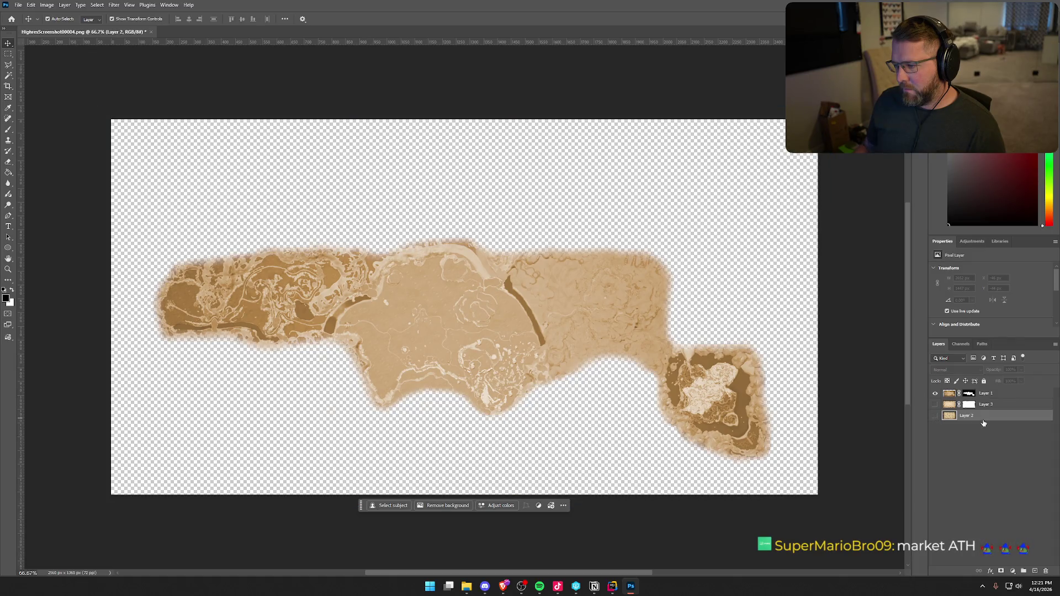
click(934, 404)
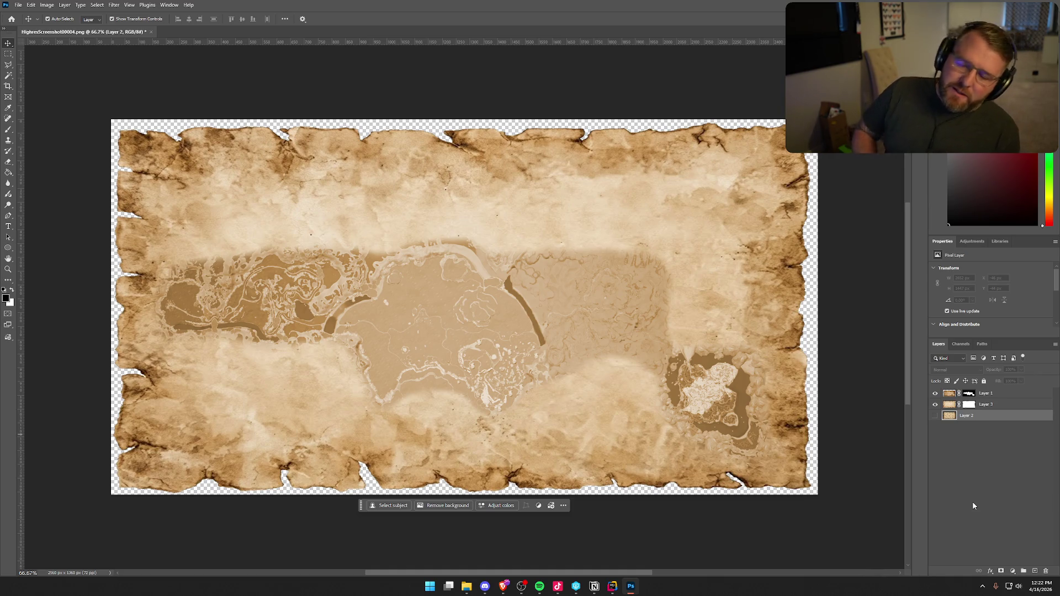
Select Layer 3, the parchment texture, and open its Layer Style dialog
click(366, 371)
click(232, 410)
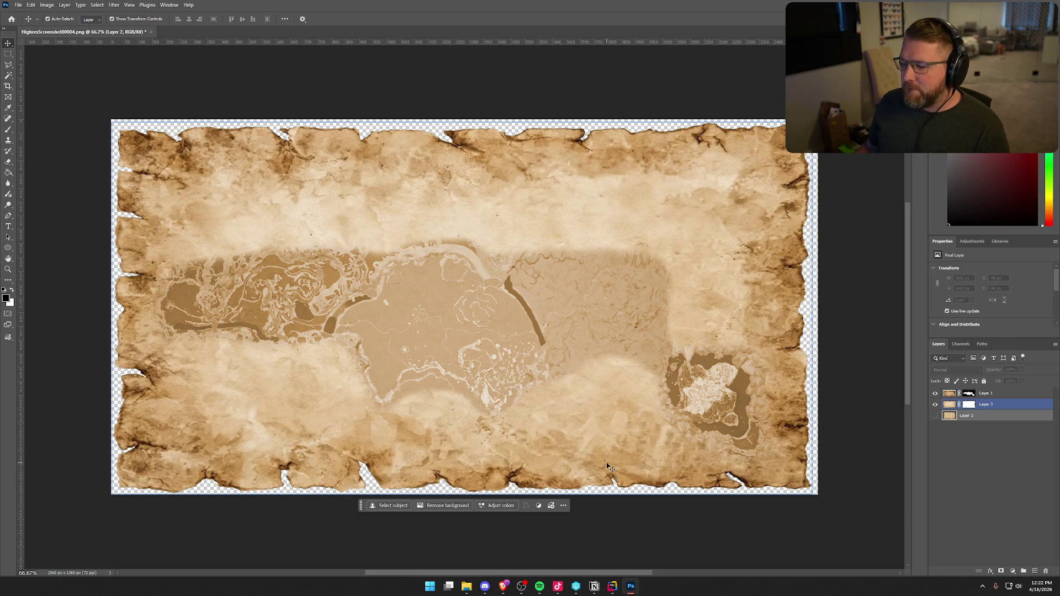
click(1006, 404)
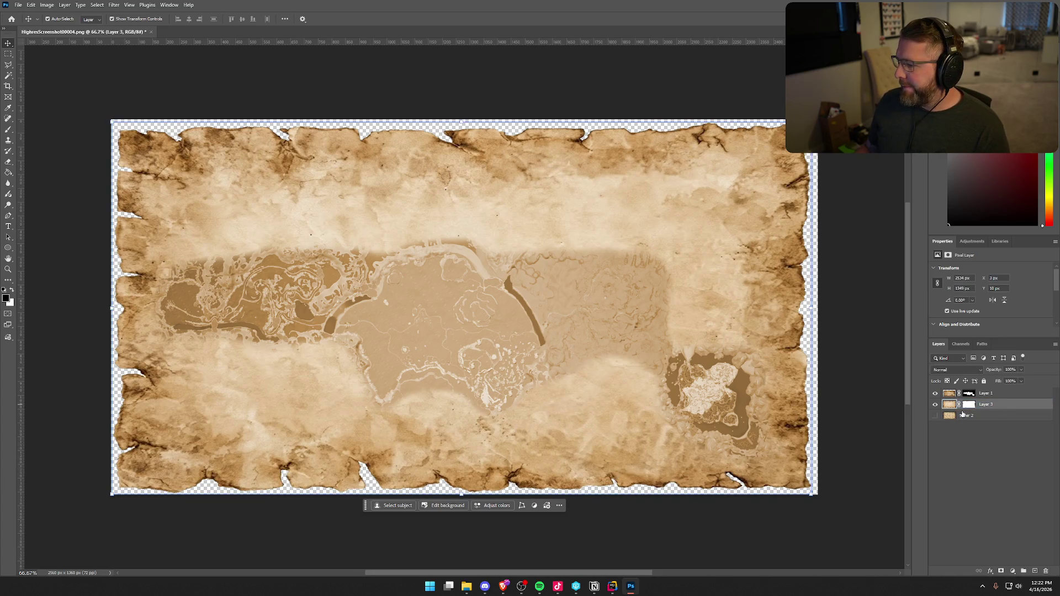
double_click(1006, 404)
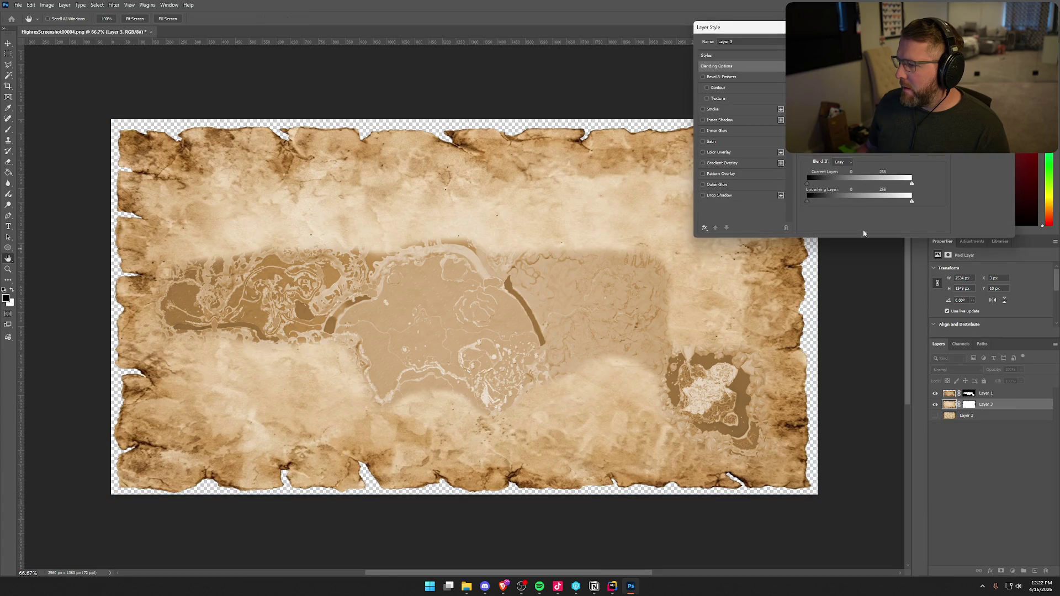
Test Stroke, Inner Shadow and Gradient Overlay on the parchment, leaving all three off
click(703, 109)
click(715, 110)
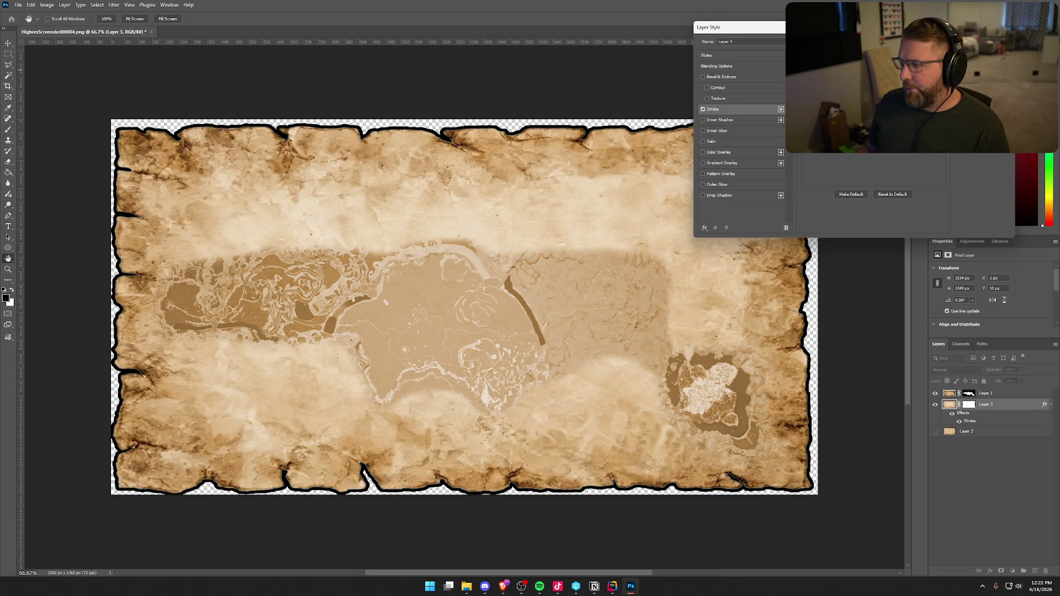
click(703, 109)
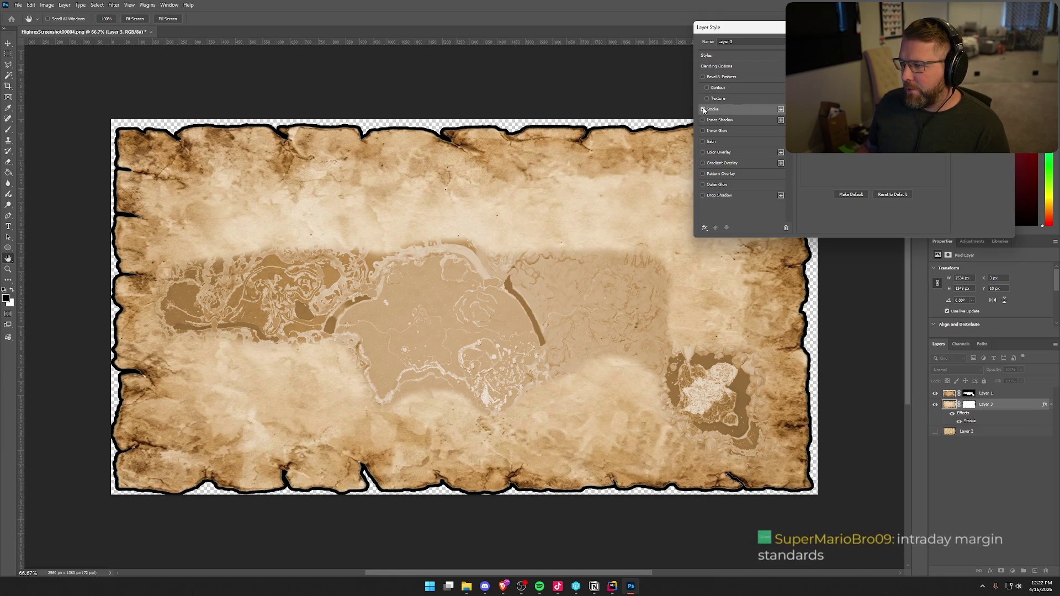
click(703, 120)
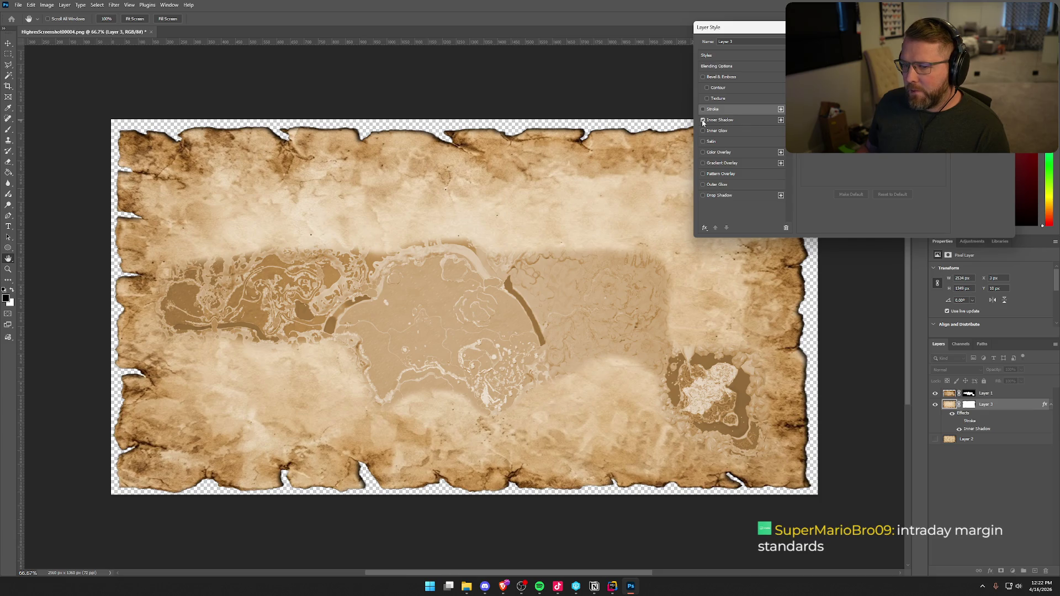
click(703, 120)
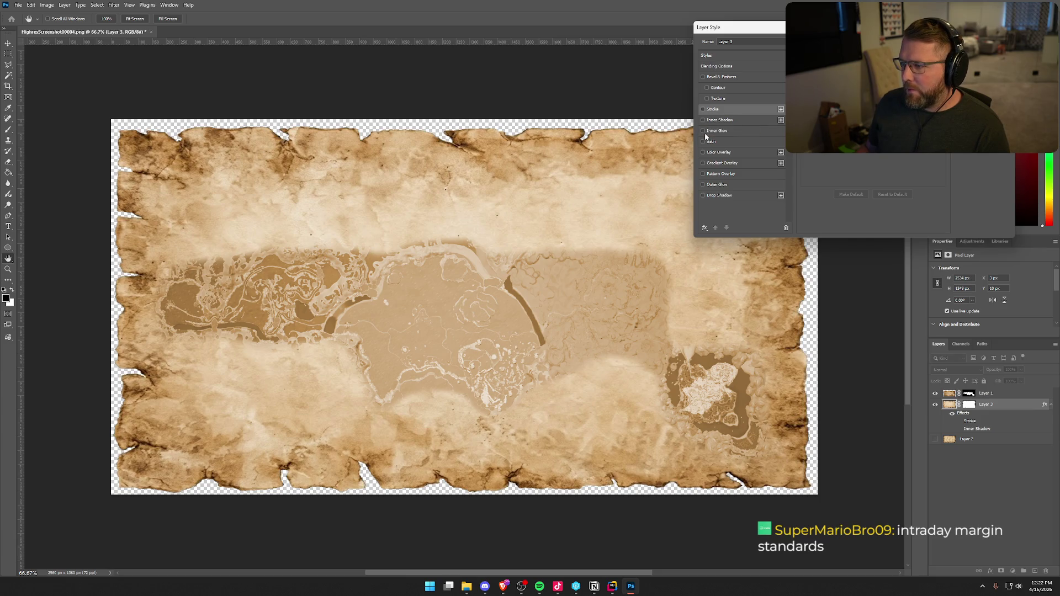
click(703, 163)
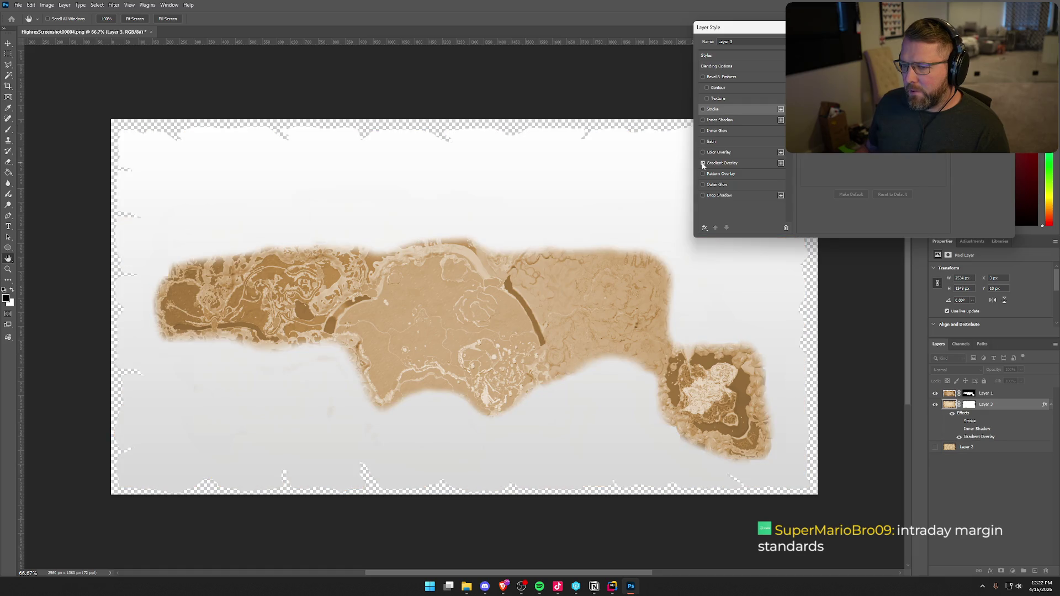
click(702, 164)
Add a finer-scaled diagonal stripe Pattern Overlay and a Drop Shadow to the parchment, then confirm
click(703, 174)
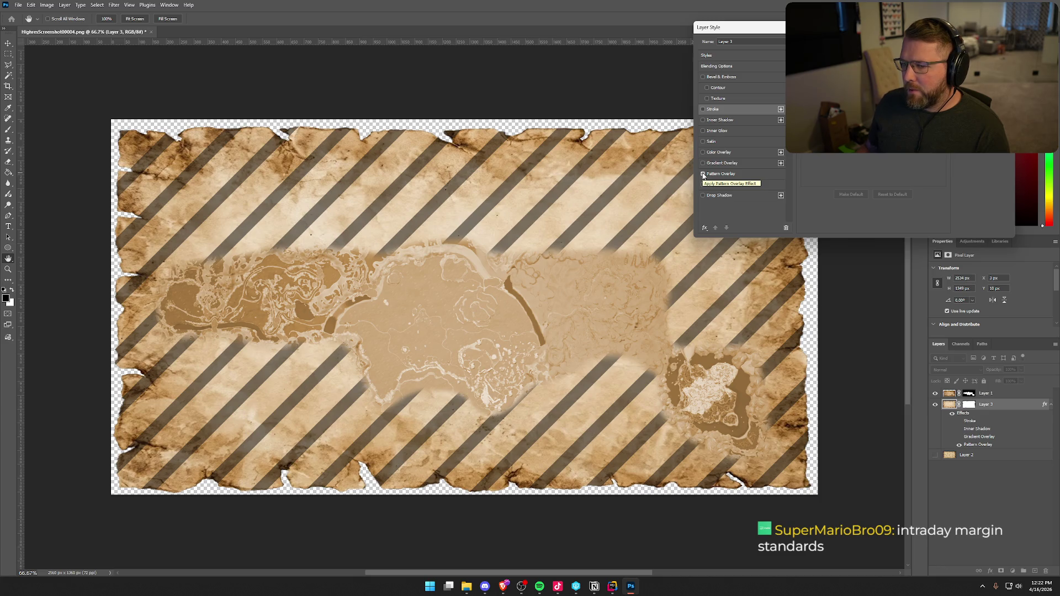
click(721, 174)
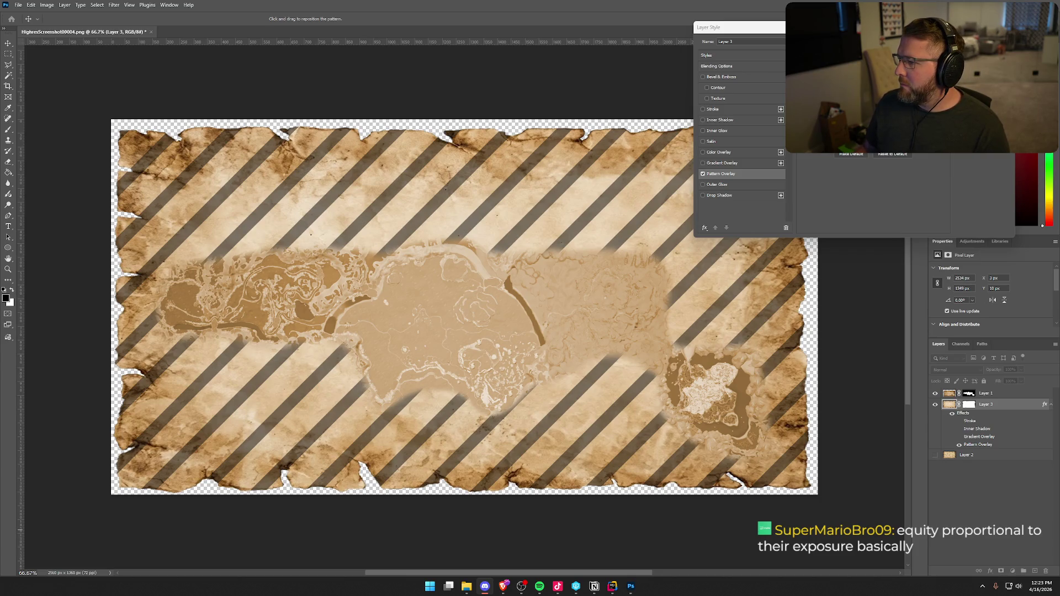
key(Down)
key(Down)
key(Down)
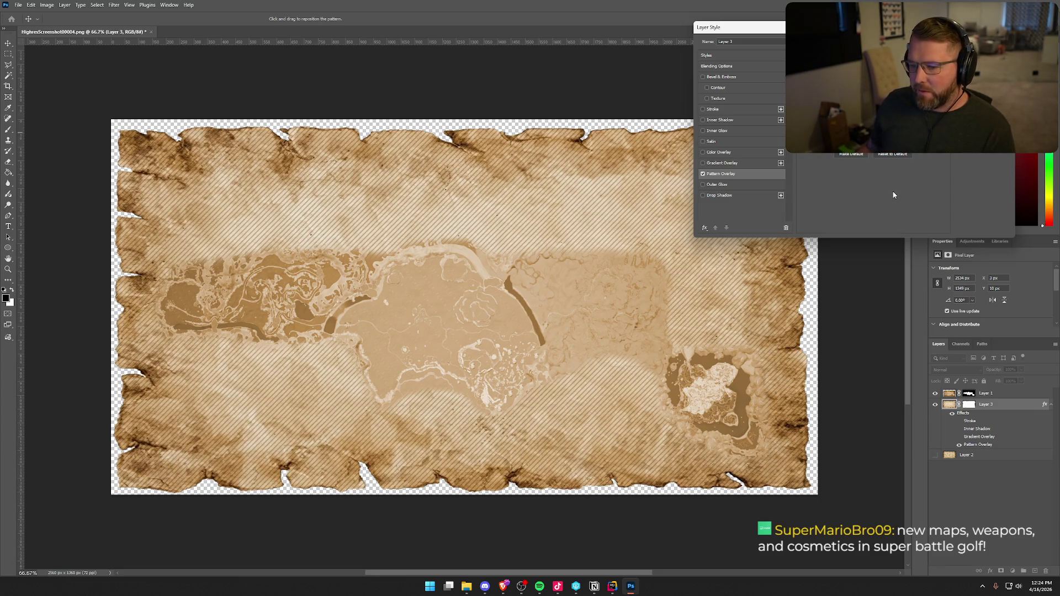
click(704, 196)
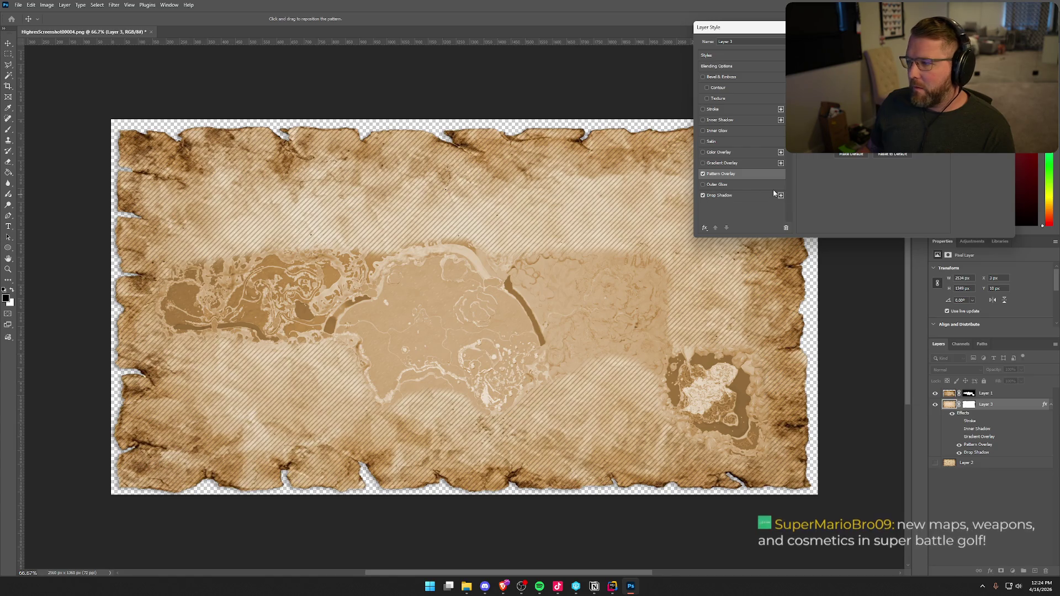
click(988, 39)
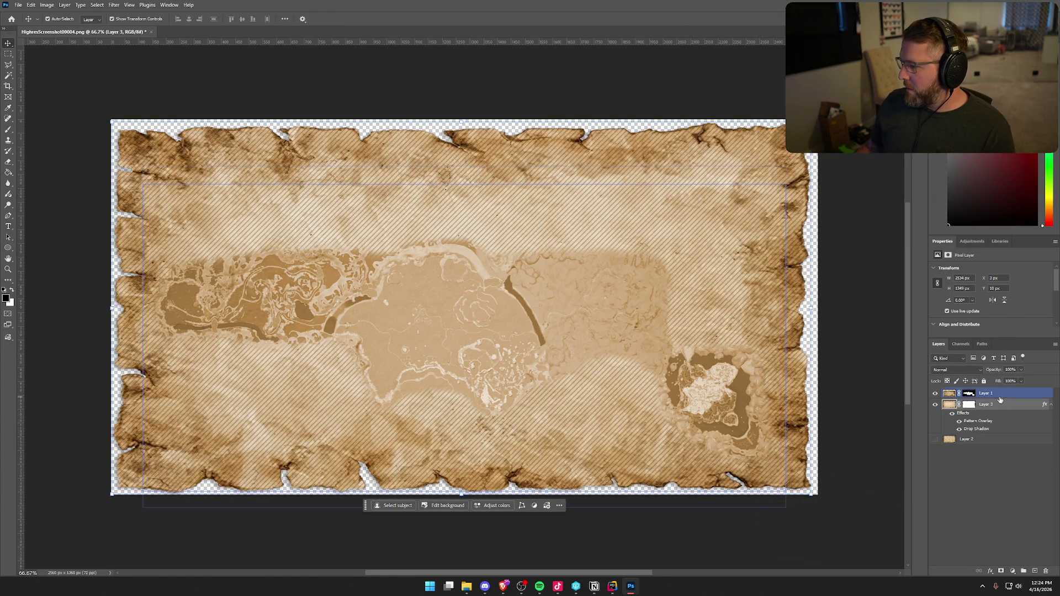
Delete Layer 2 and scale the remaining layers down to about 97.8%
click(1001, 440)
key(Delete)
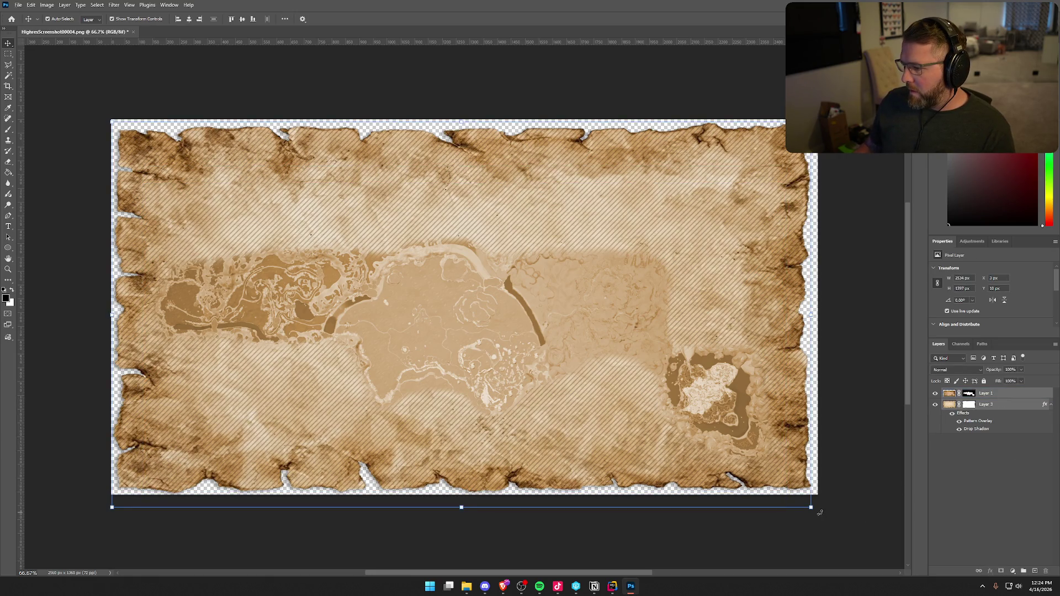
drag(810, 507, 803, 504)
mouse_move(780, 407)
mouse_down()
mouse_move(781, 389)
mouse_move(781, 399)
mouse_up()
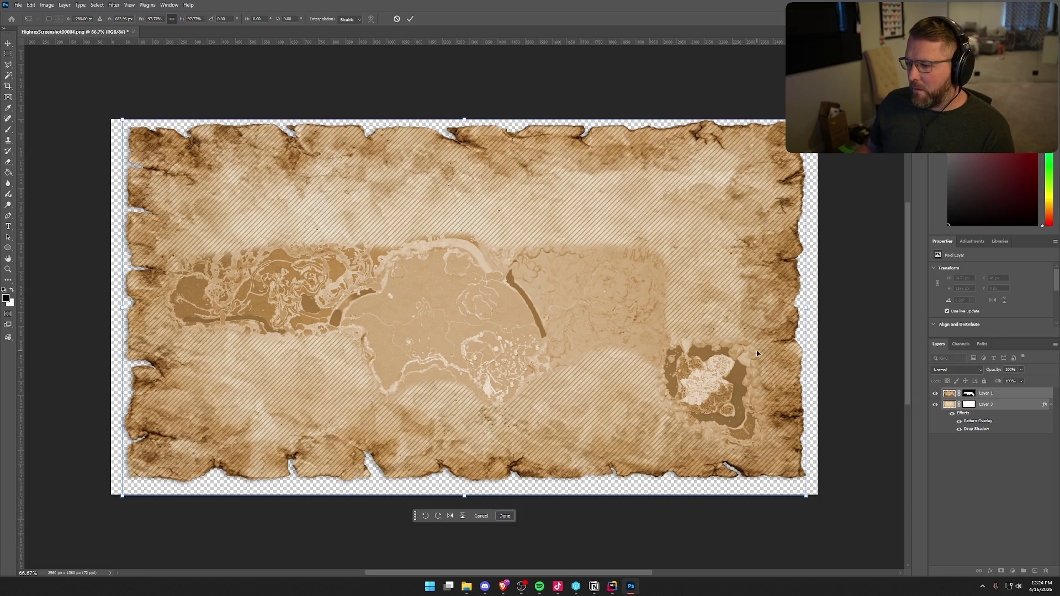
Nudge the scaled parchment down, apply the transform, and reselect Layer 3
key(Down)
key(Down)
key(Down)
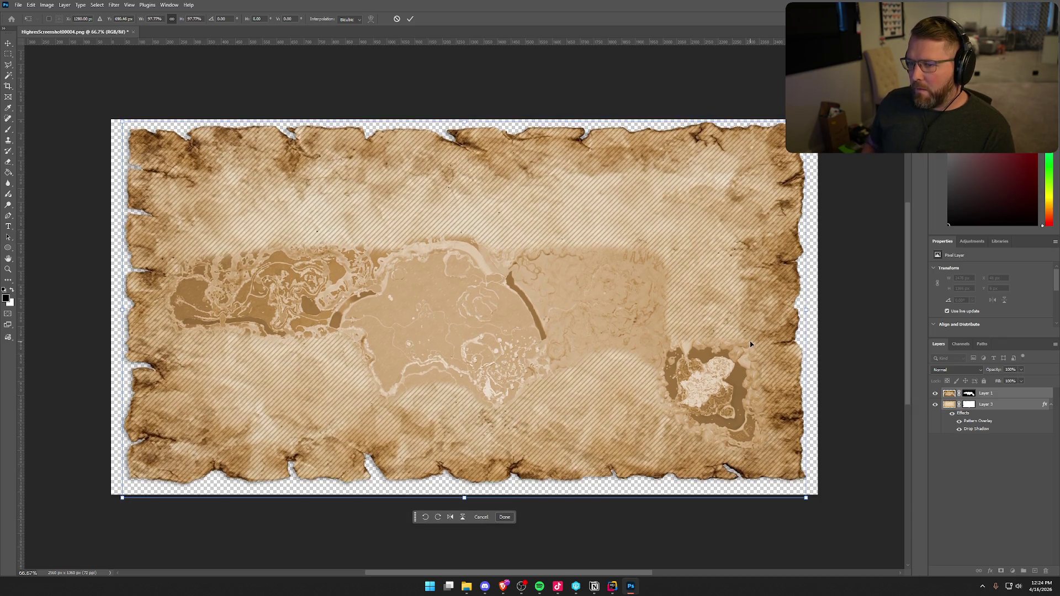
key(Return)
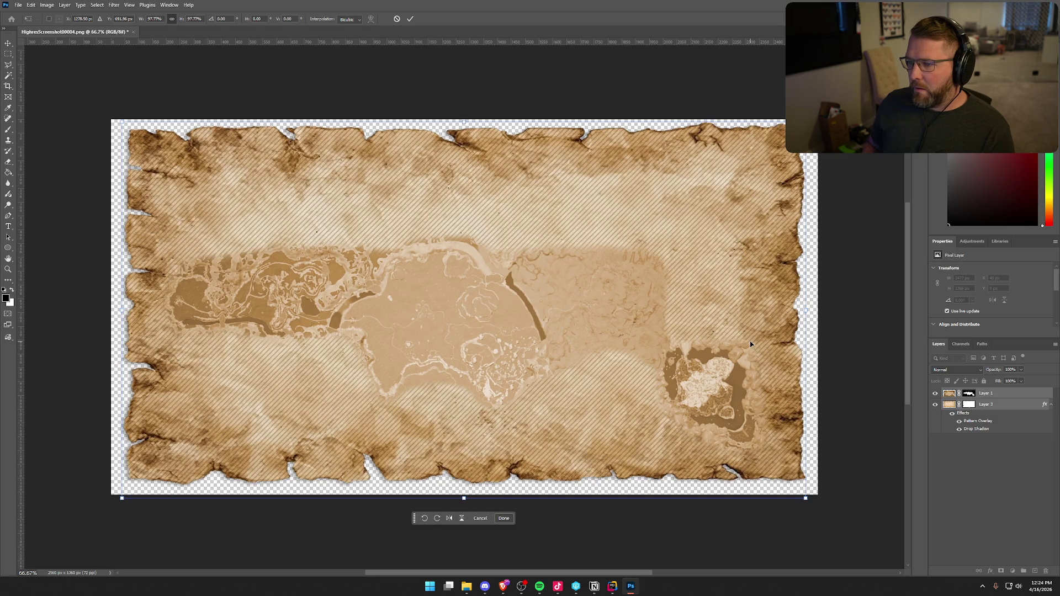
click(860, 492)
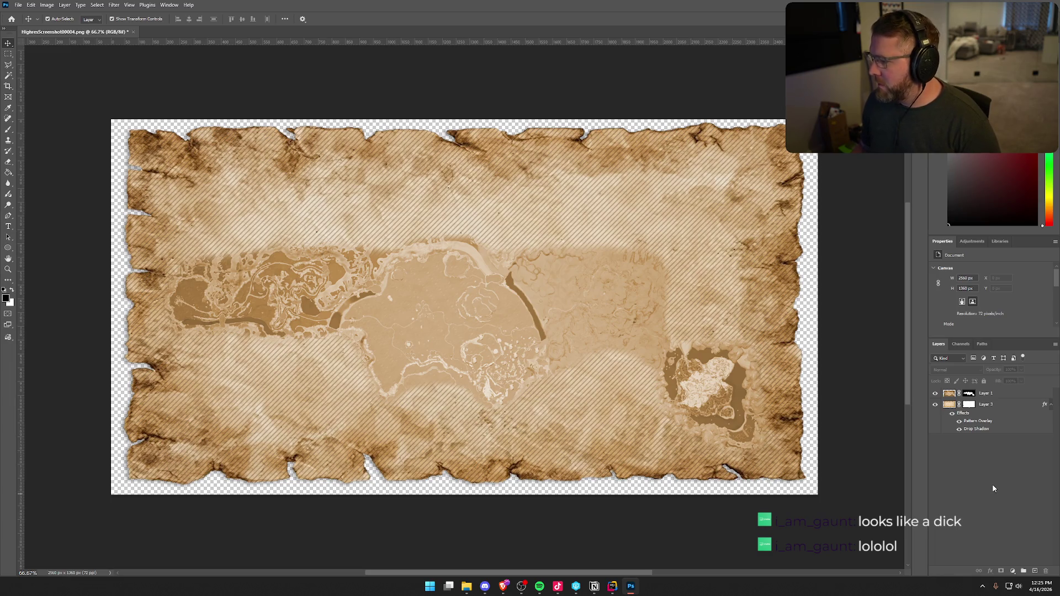
click(997, 408)
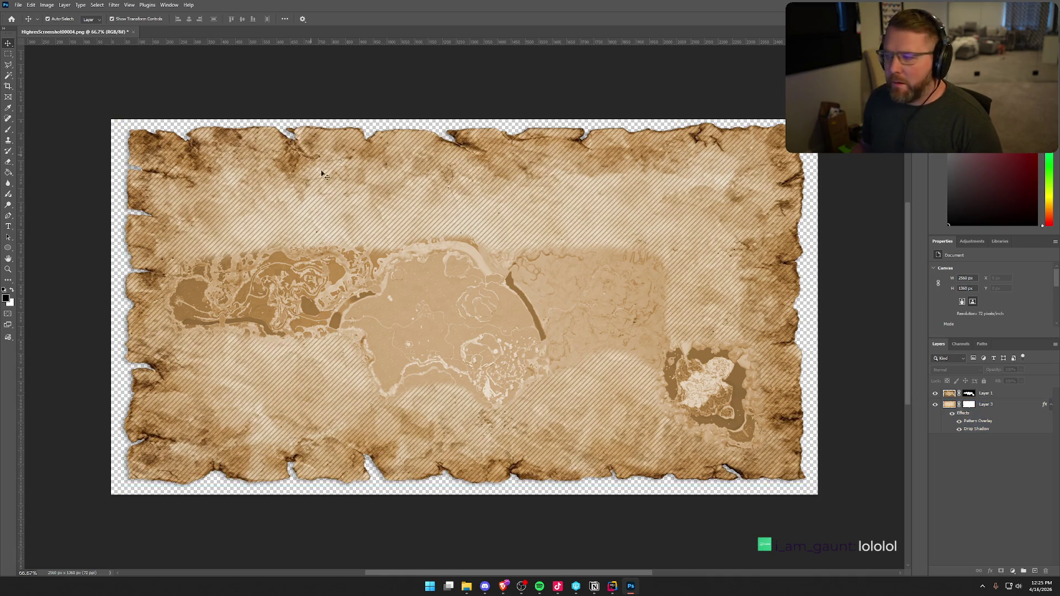
Apply a 2-pixel Gaussian blur to the parchment layer
click(114, 5)
mouse_move(145, 120)
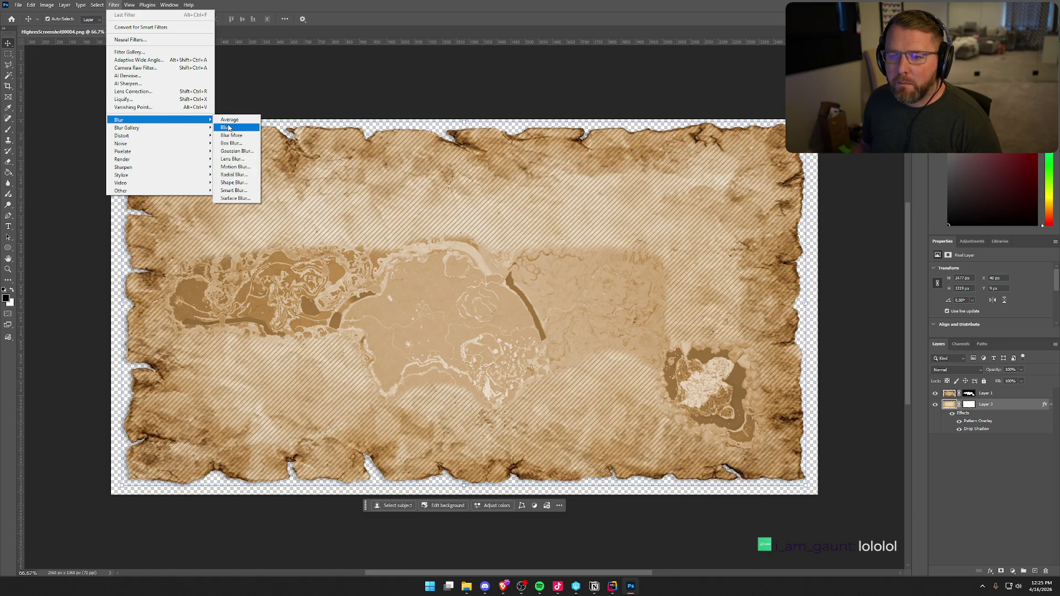
click(238, 151)
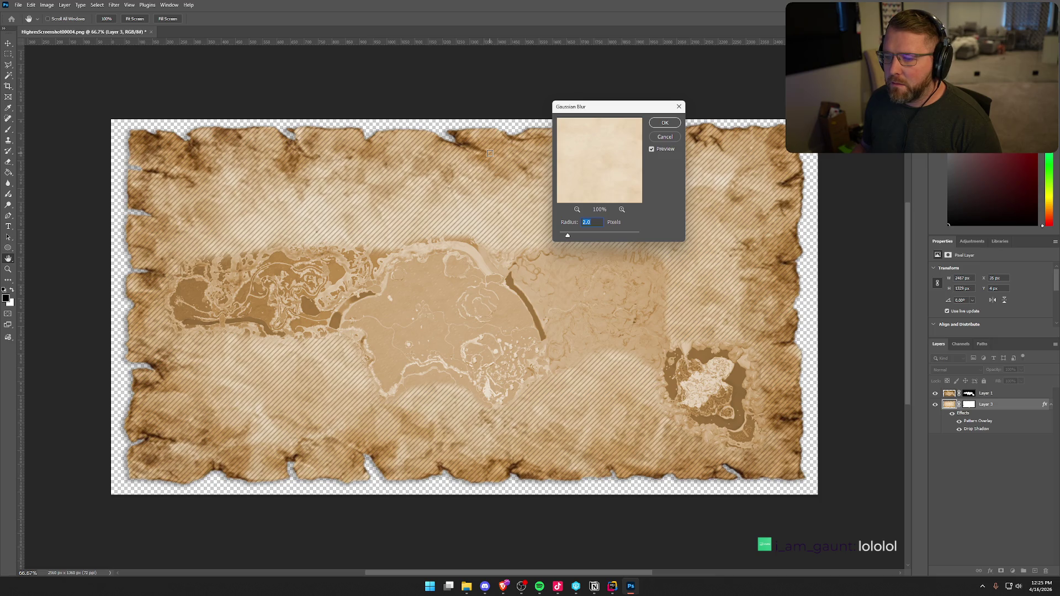
click(662, 125)
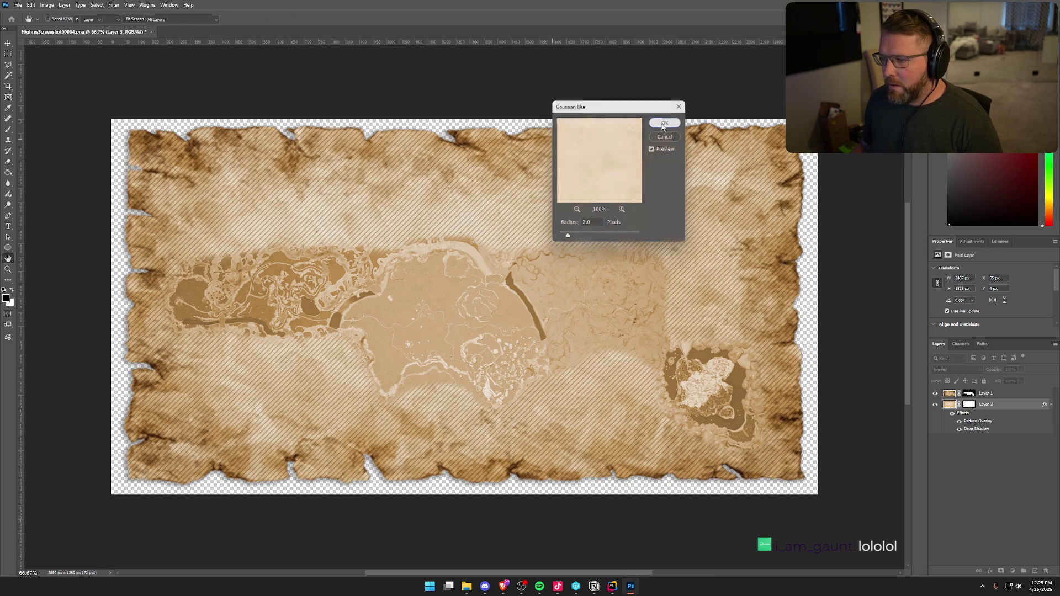
Reopen the Layer Style effects for the parchment's Layer 3
click(866, 249)
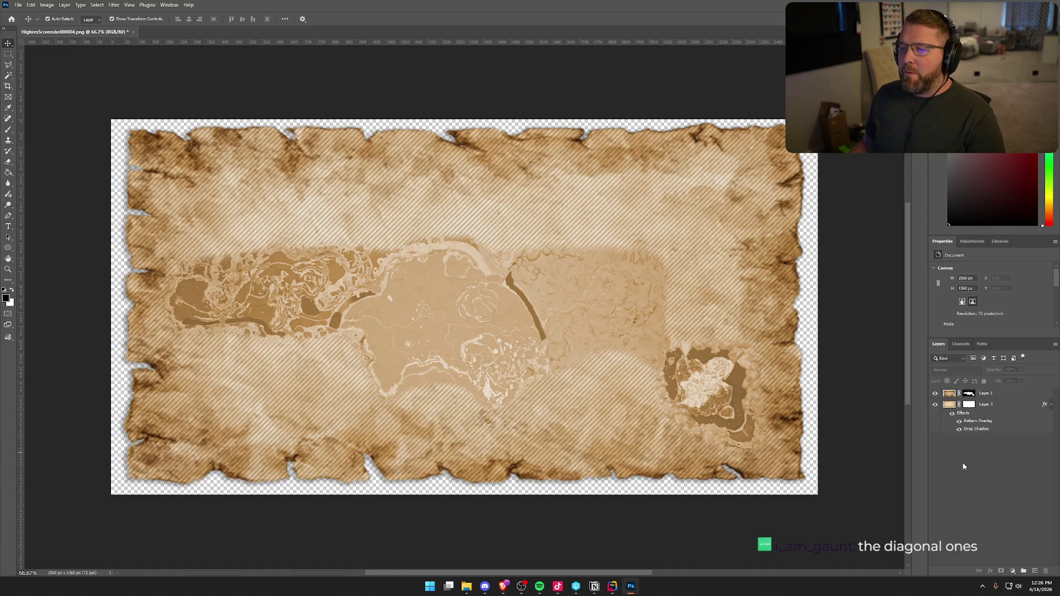
click(499, 243)
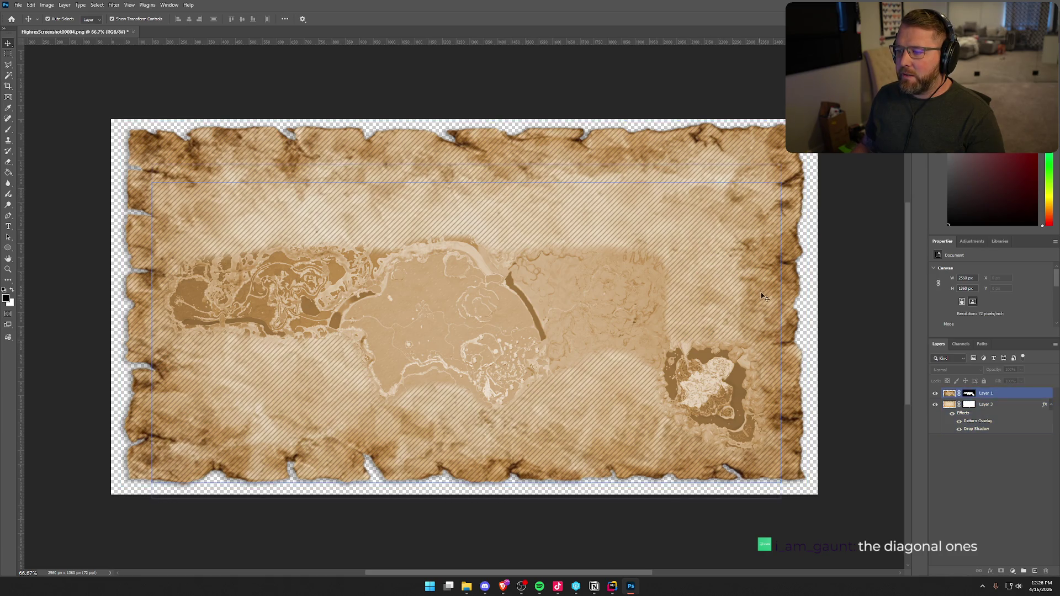
click(971, 531)
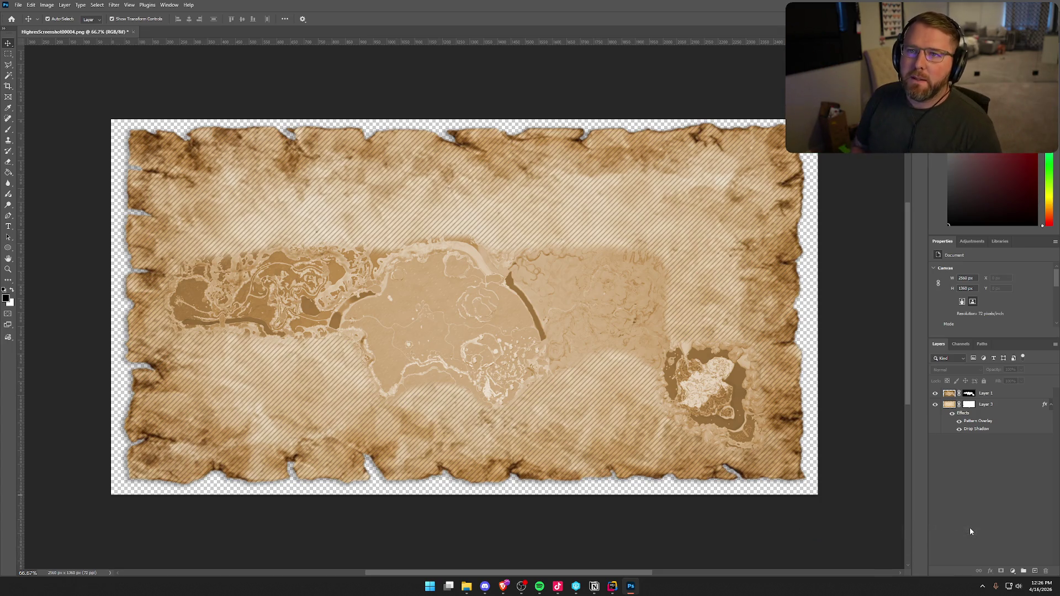
double_click(1011, 406)
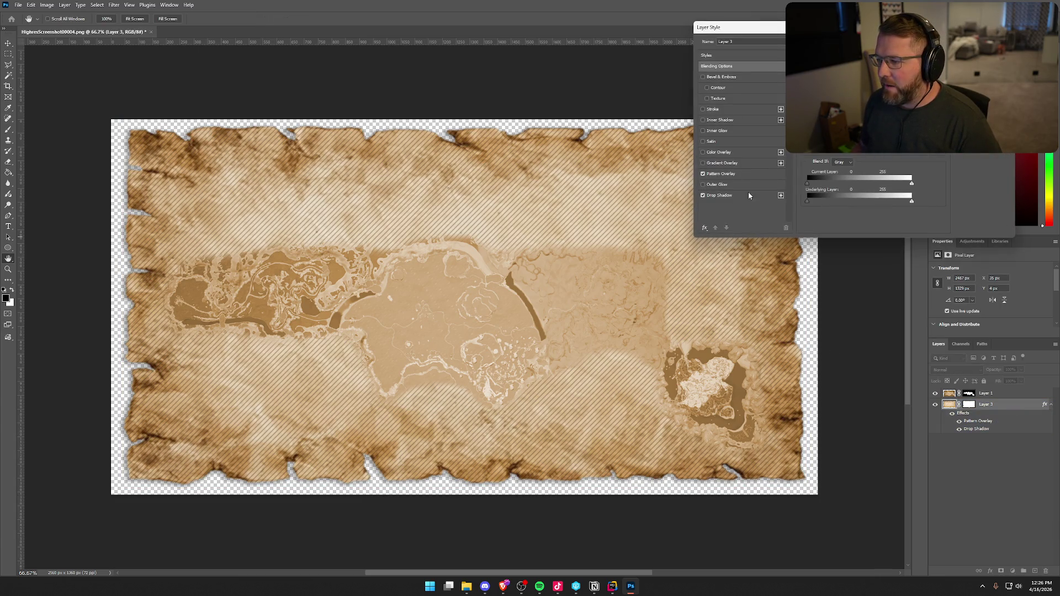
In Pattern Overlay, try the hatch in Overlay, Hard Light and Dissolve blend modes
click(728, 174)
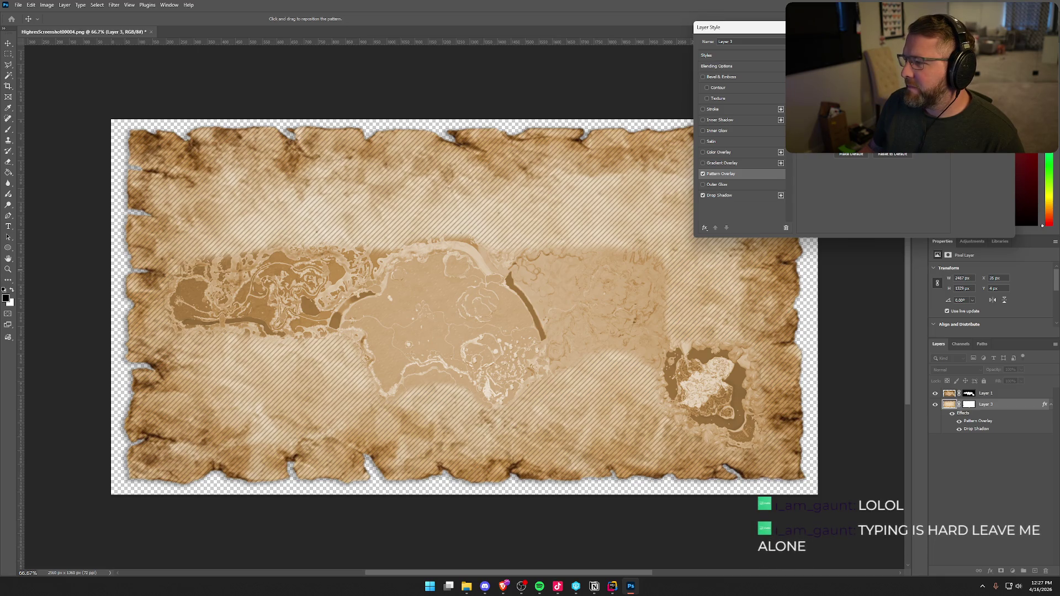
click(861, 78)
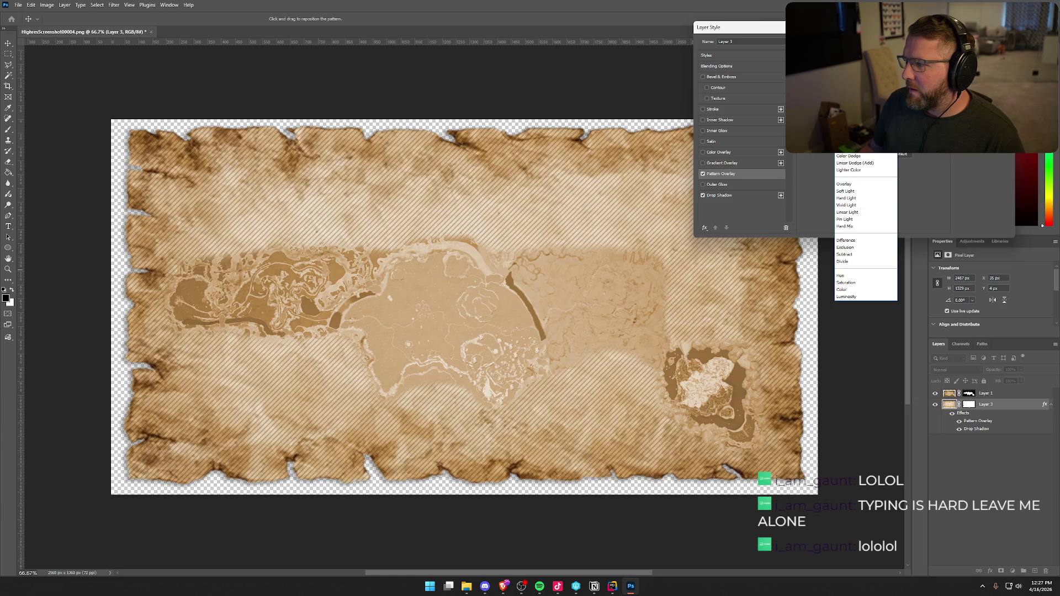
key(Escape)
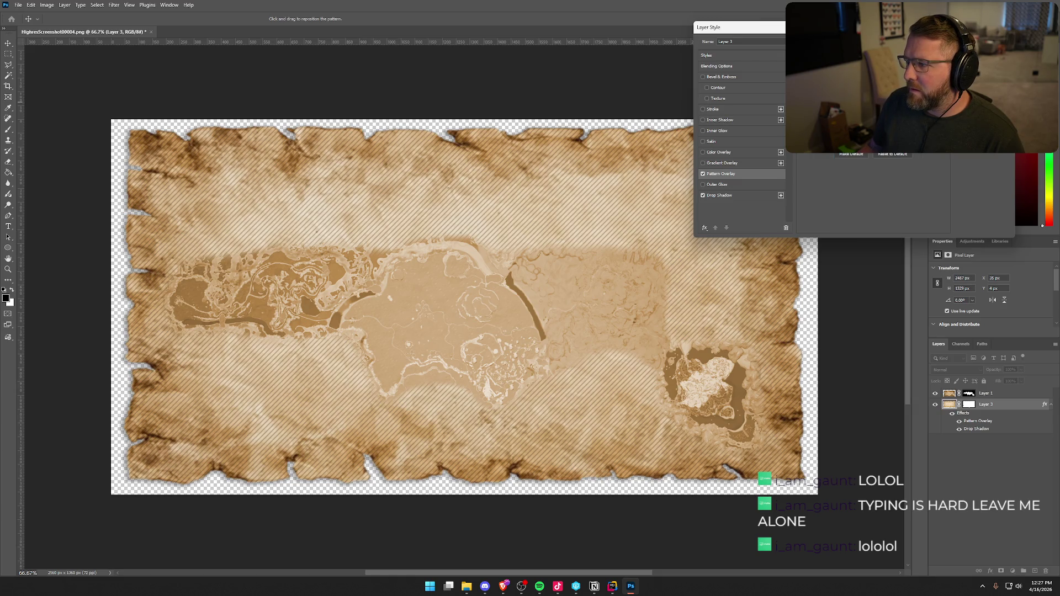
click(864, 62)
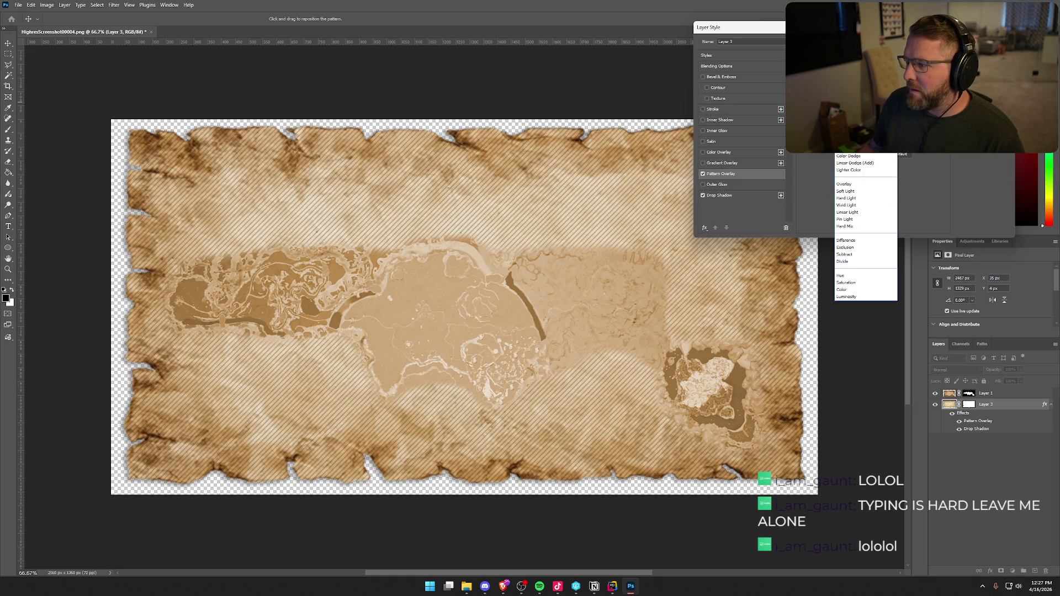
click(860, 183)
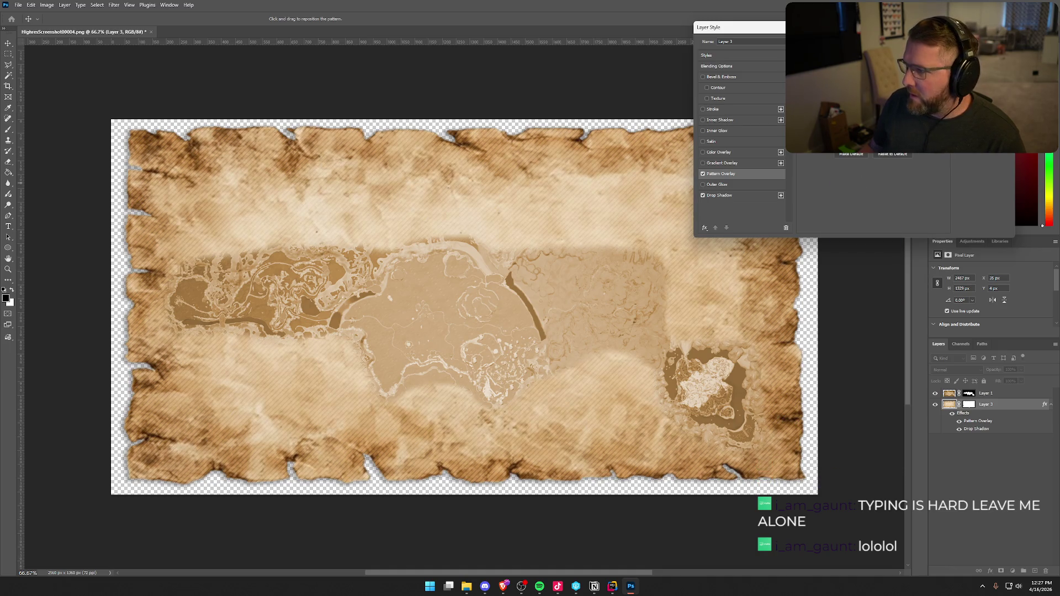
click(864, 62)
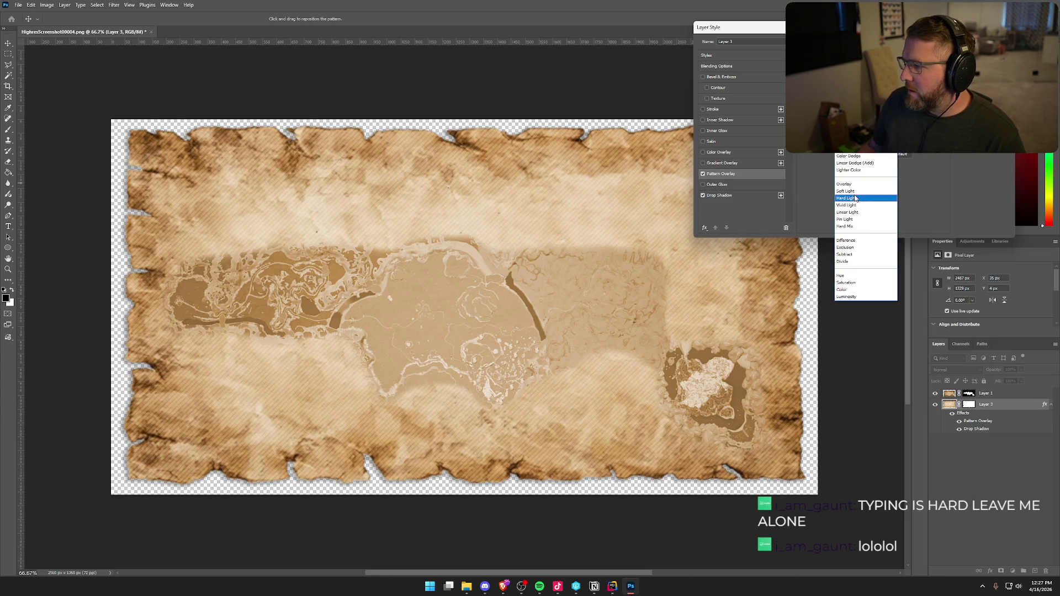
key(Return)
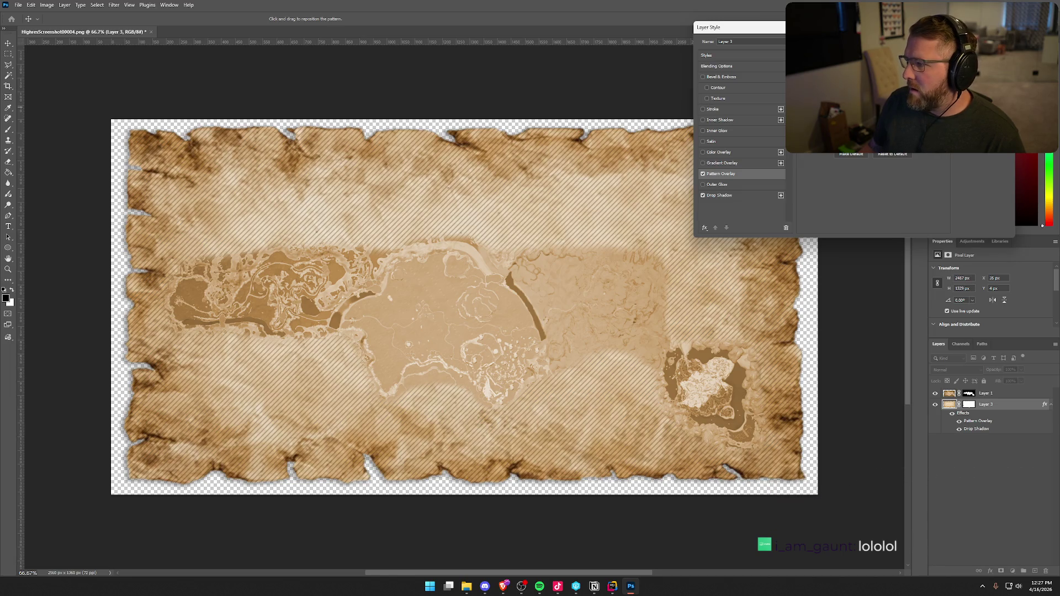
click(864, 78)
key(Return)
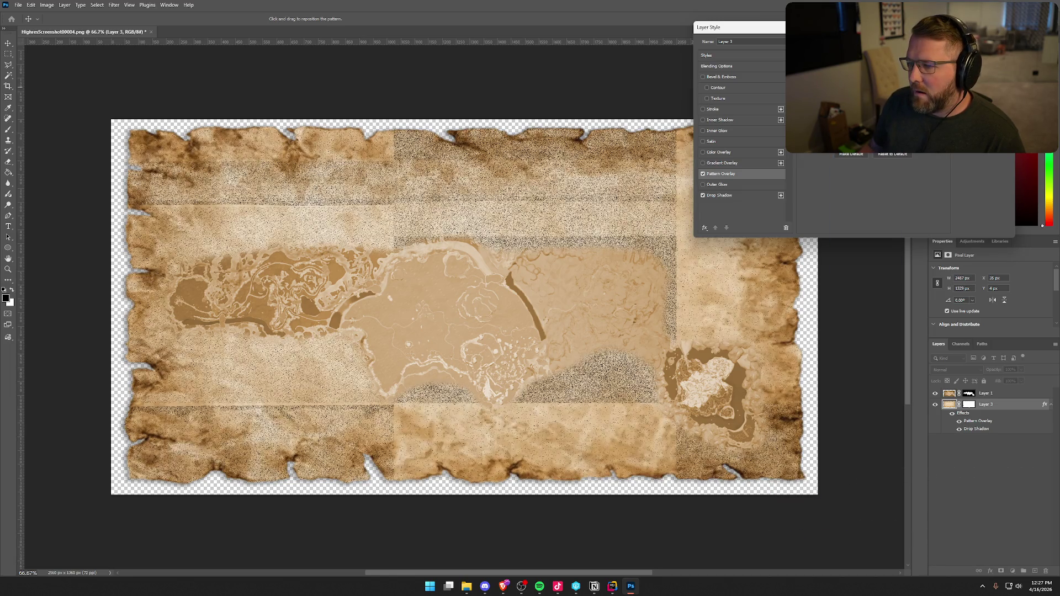
click(864, 77)
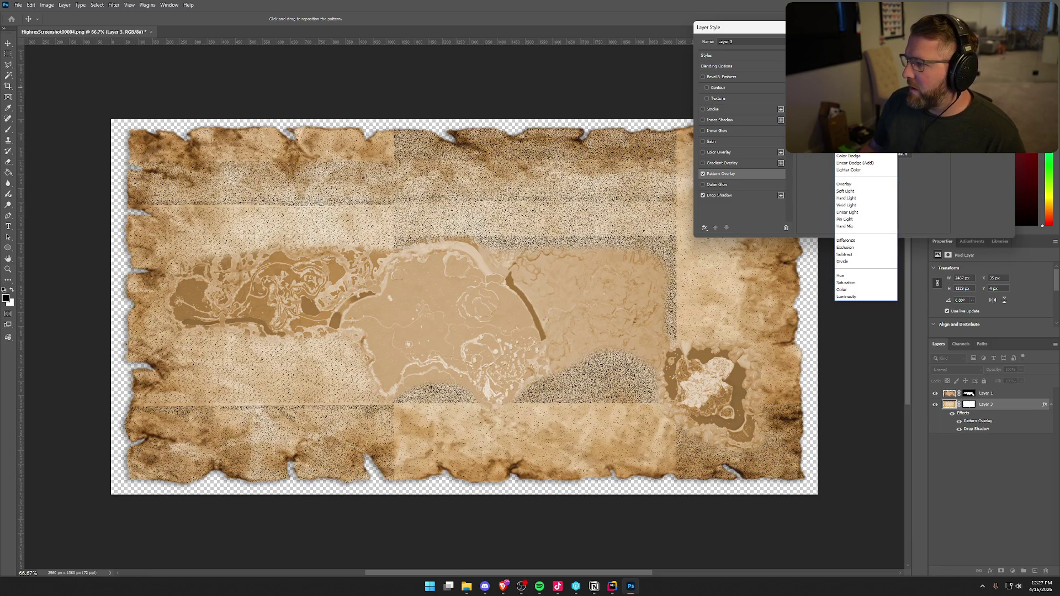
click(864, 83)
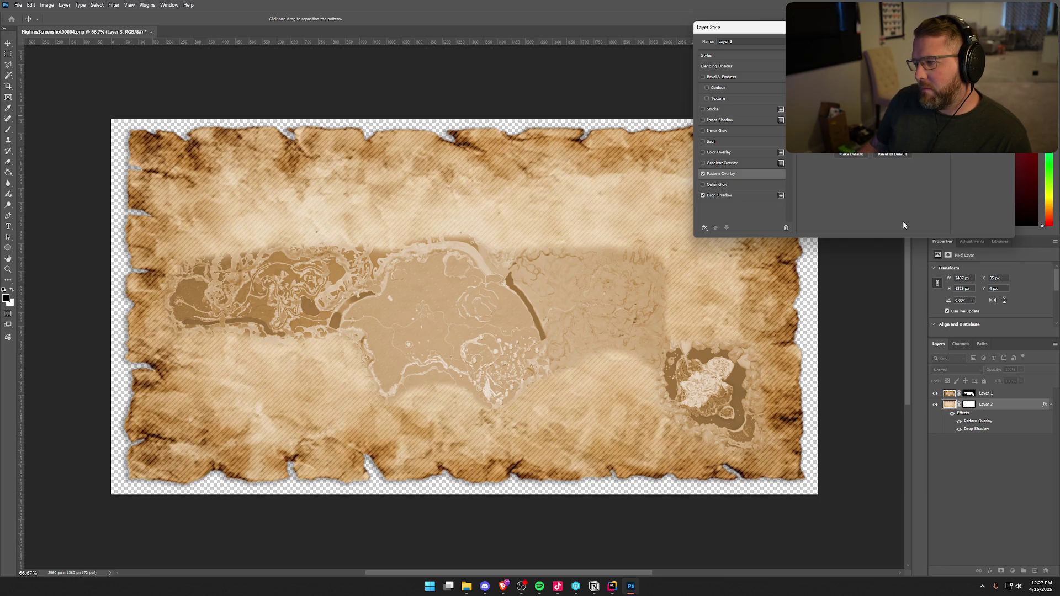
Try several darkening and lightening blend modes on the hatch stripes
click(883, 89)
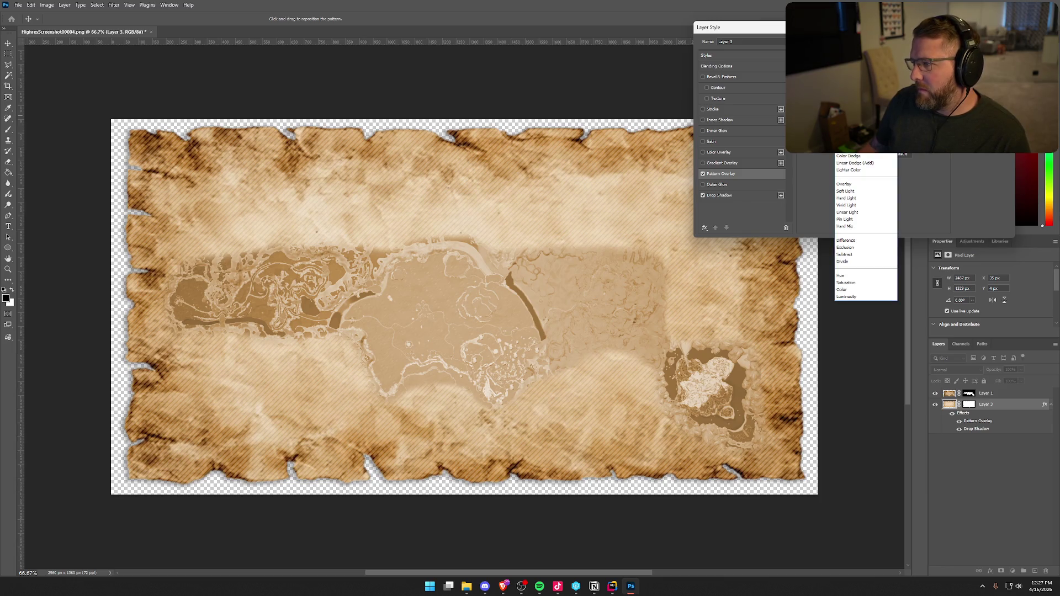
click(861, 110)
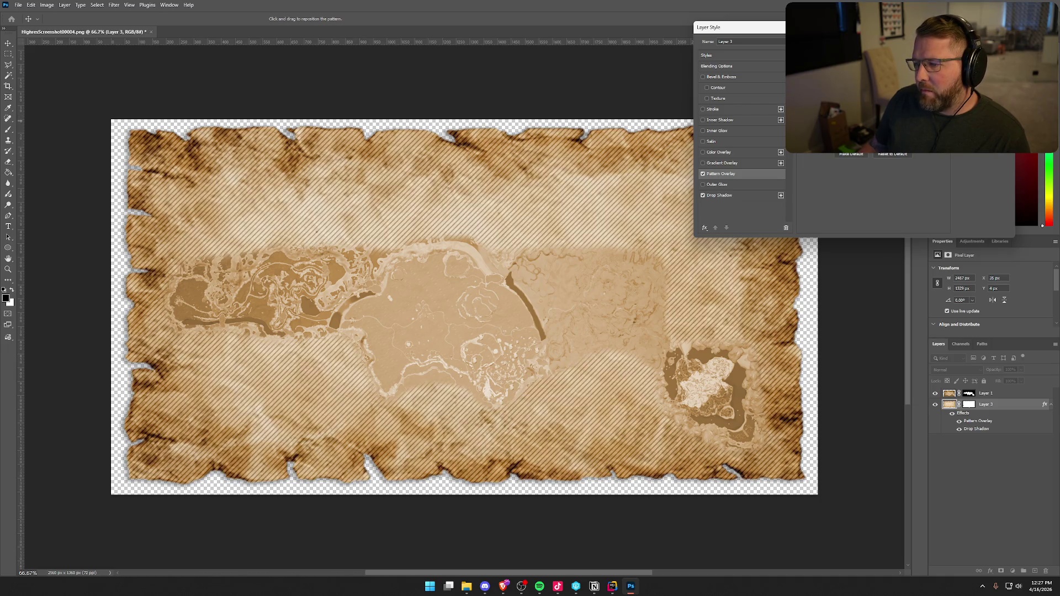
click(883, 88)
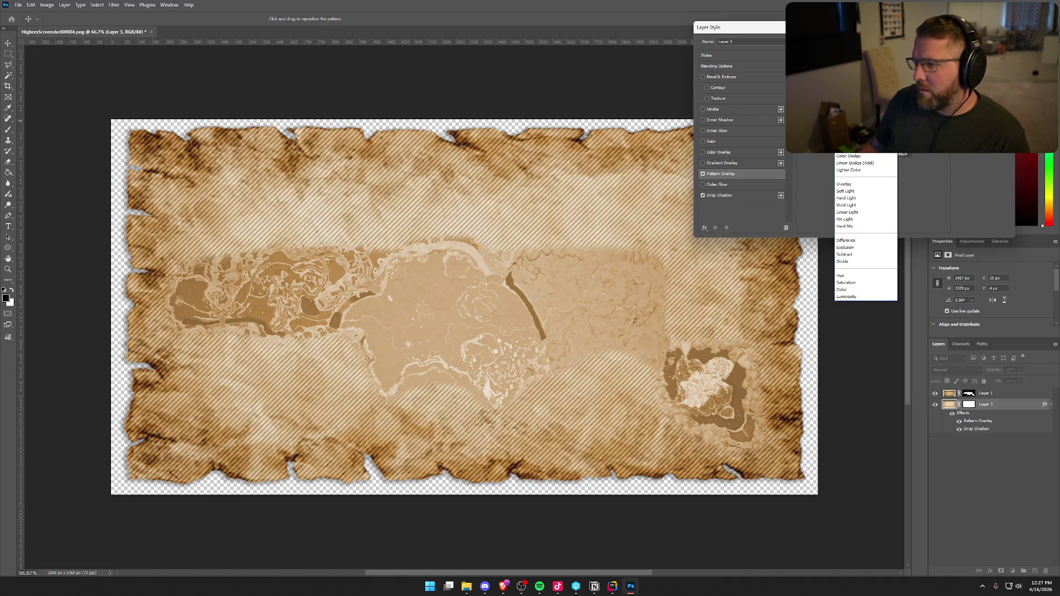
click(850, 149)
click(884, 88)
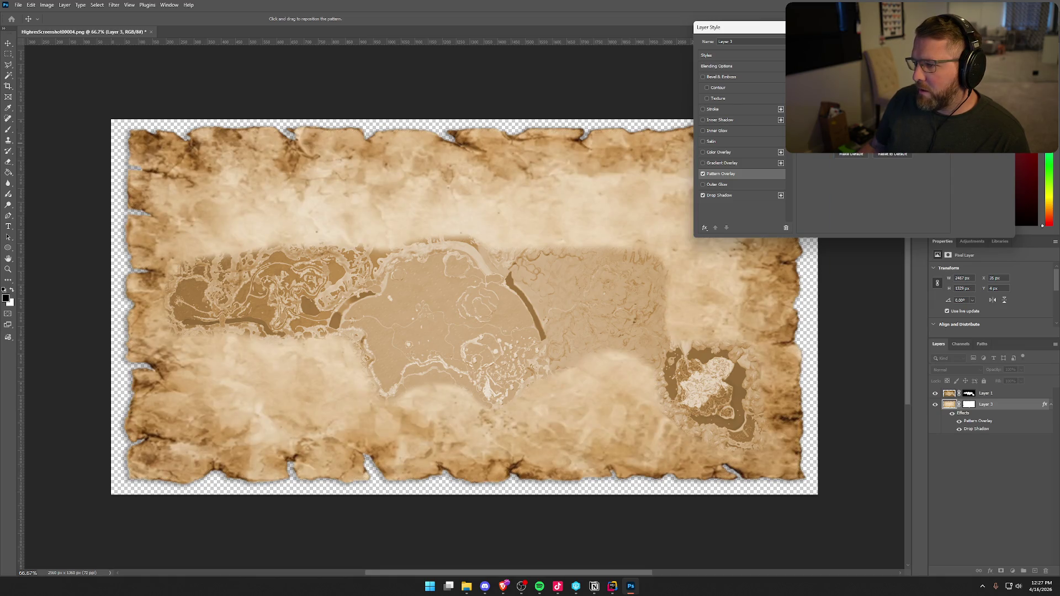
click(867, 152)
click(883, 89)
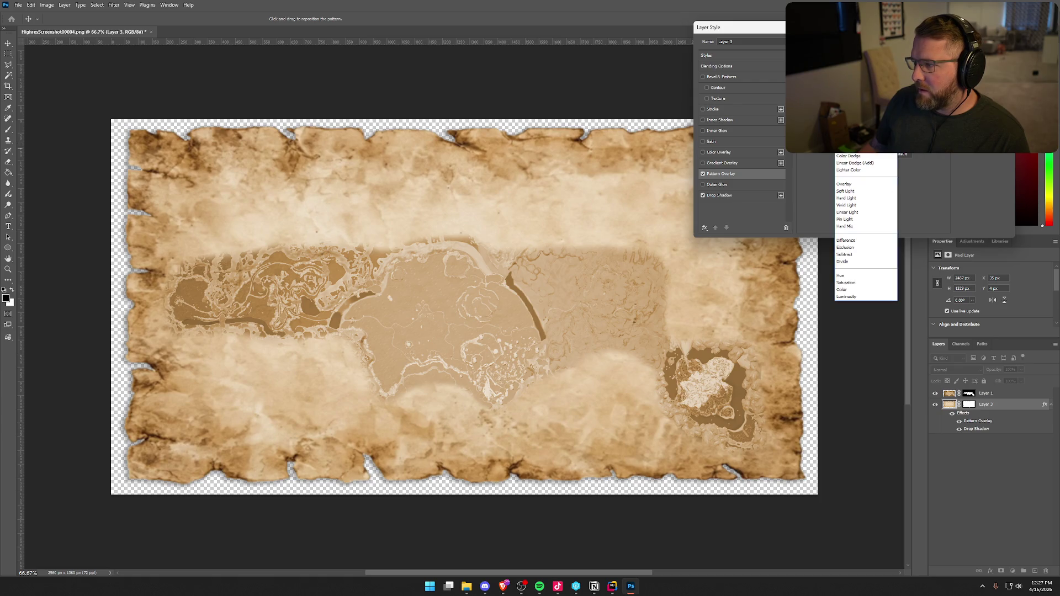
click(867, 158)
click(883, 88)
click(867, 185)
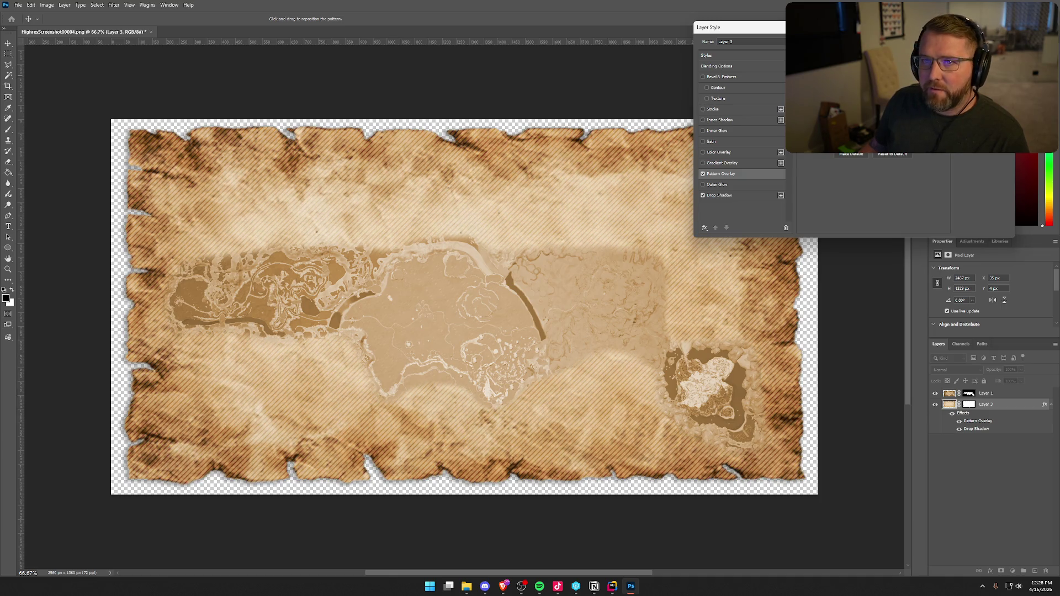
Try Soft Light, Hard Light, Difference and Exclusion blends on the hatch overlay
click(861, 58)
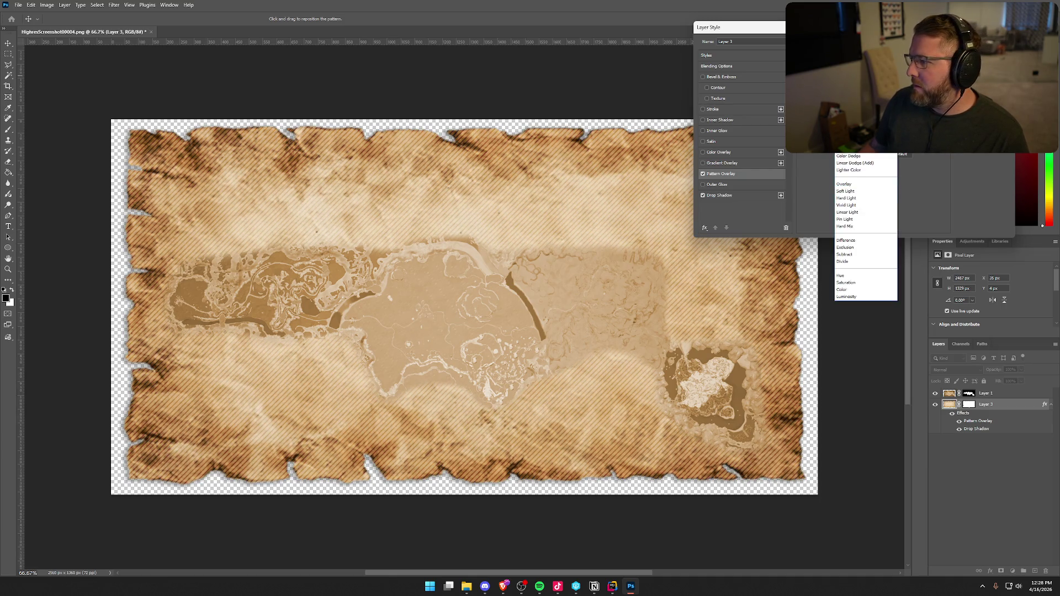
click(851, 191)
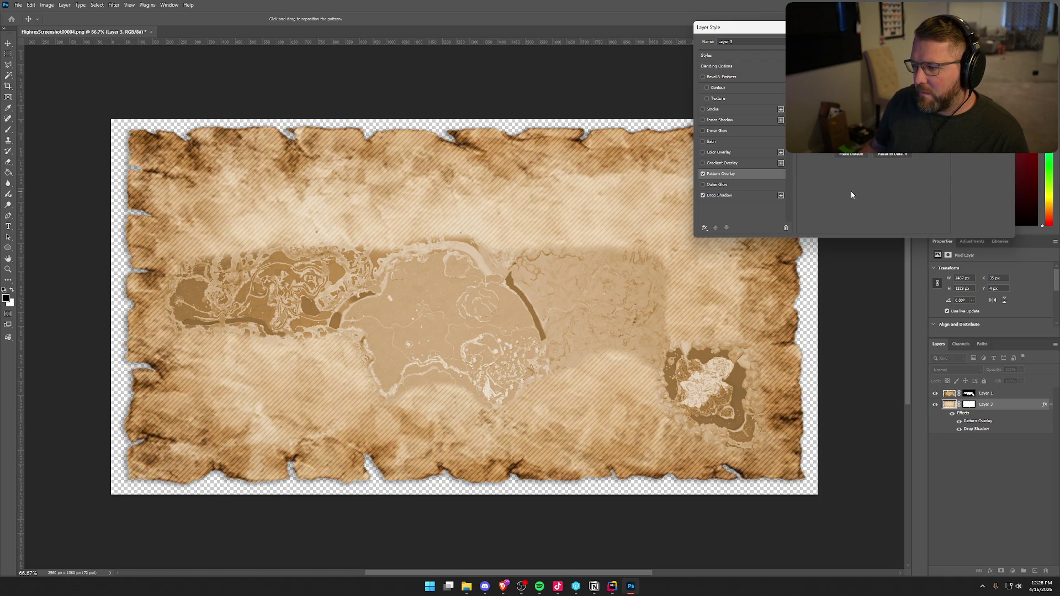
click(862, 58)
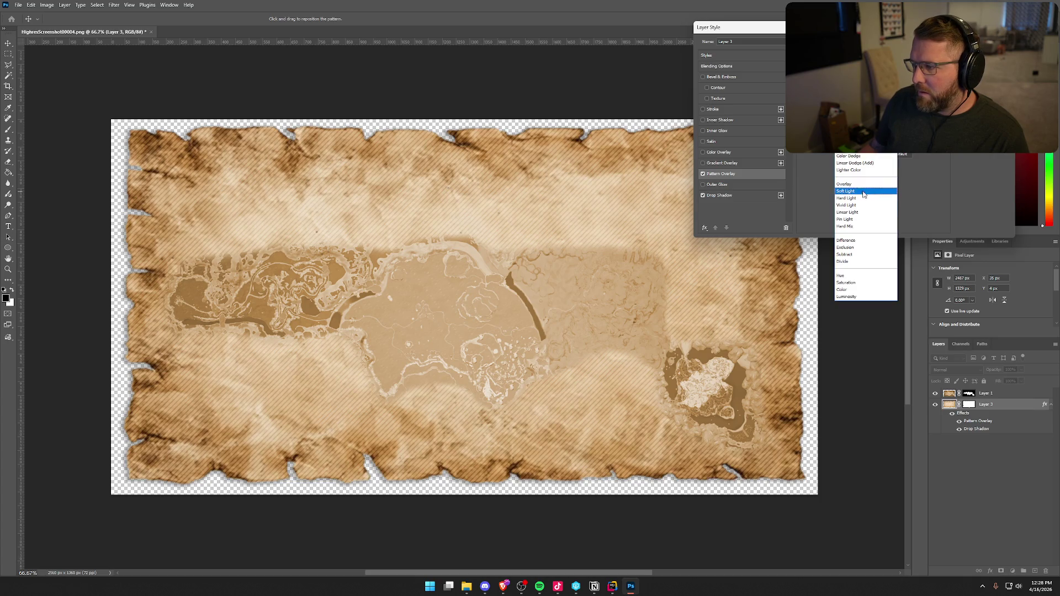
click(864, 200)
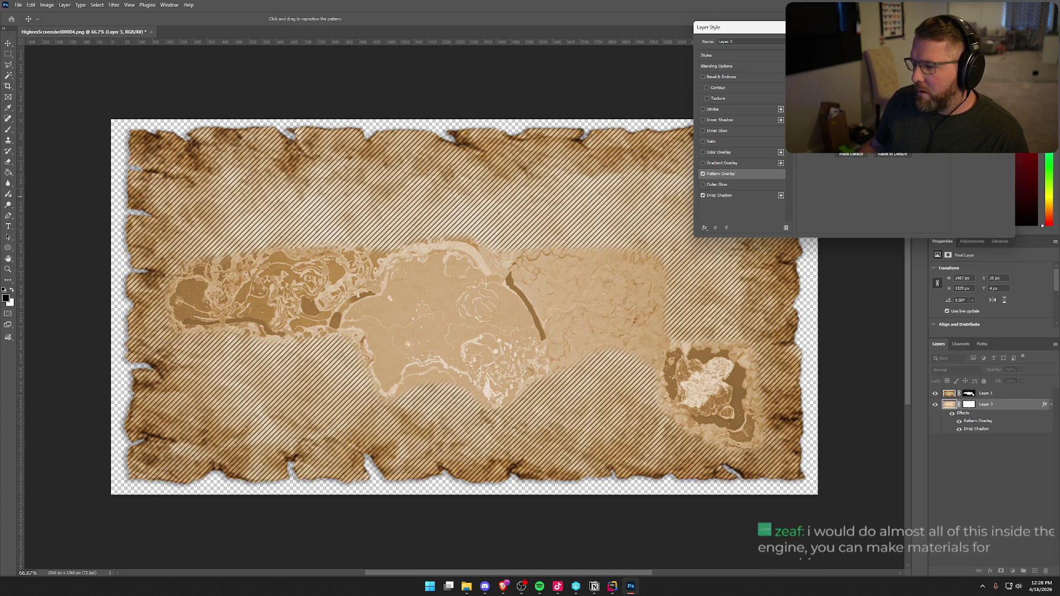
click(862, 58)
click(863, 198)
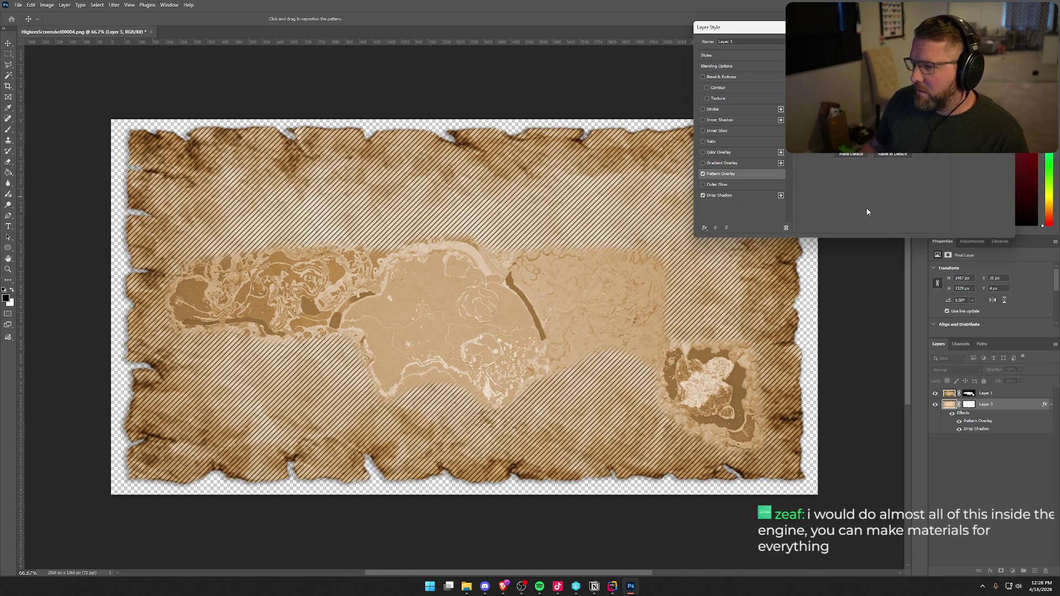
click(862, 58)
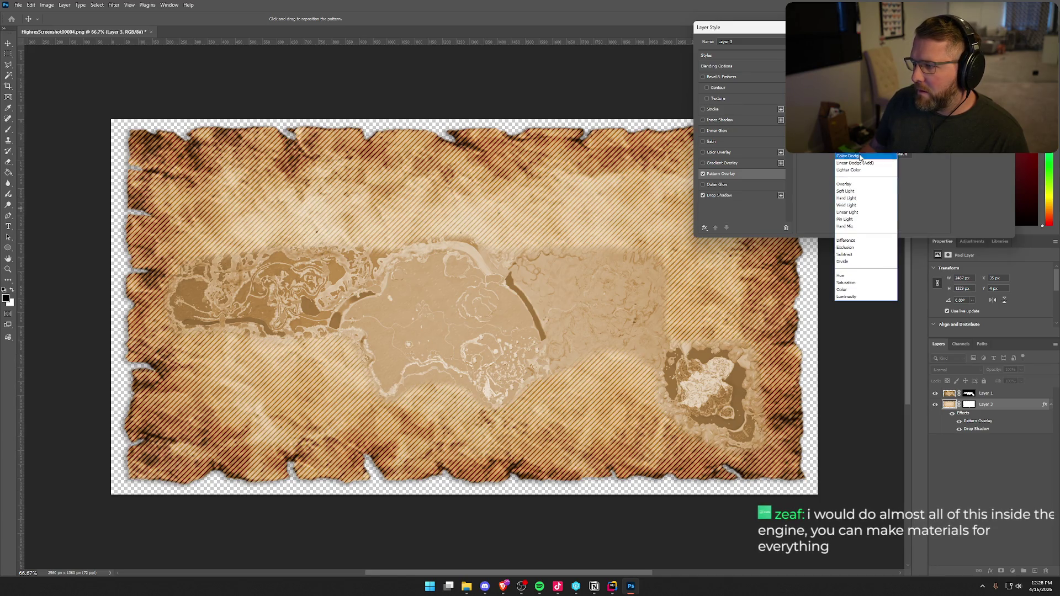
click(864, 217)
click(861, 58)
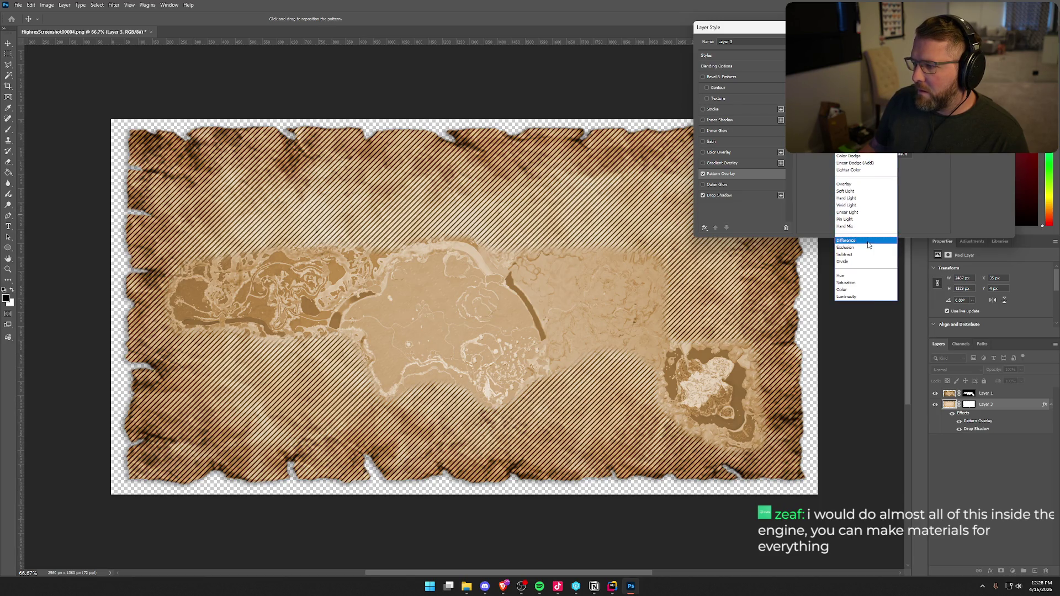
click(869, 243)
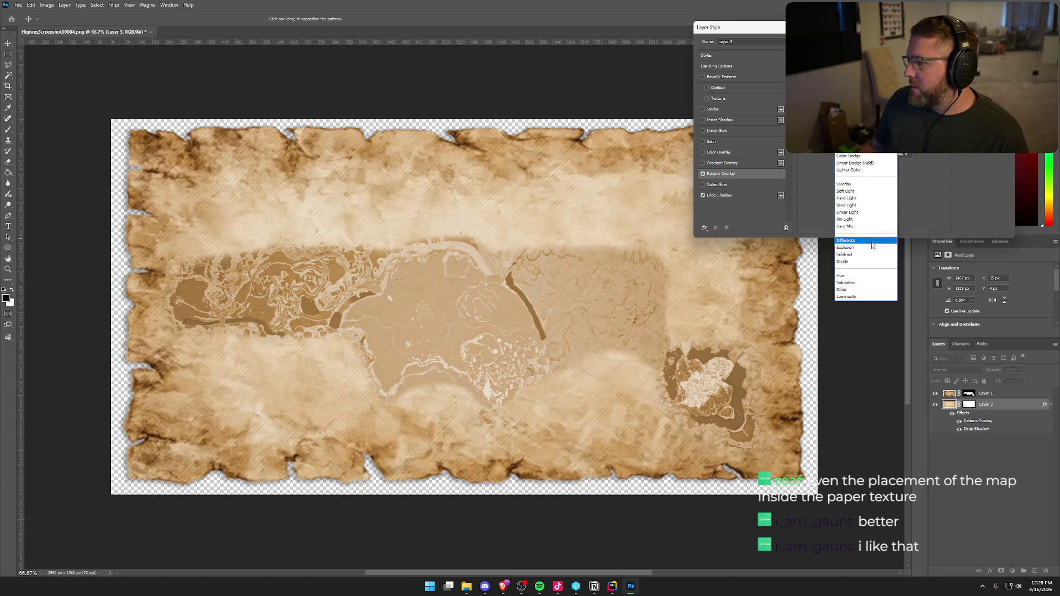
click(873, 247)
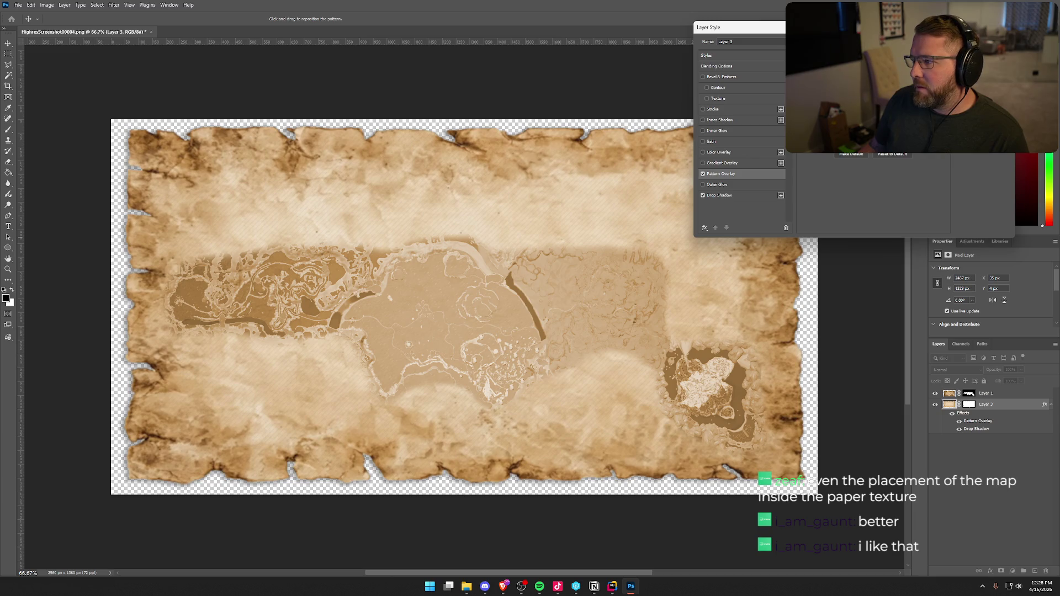
Try Divide and Luminosity on the hatch, stepping between lighter and darker modes
click(869, 258)
click(868, 258)
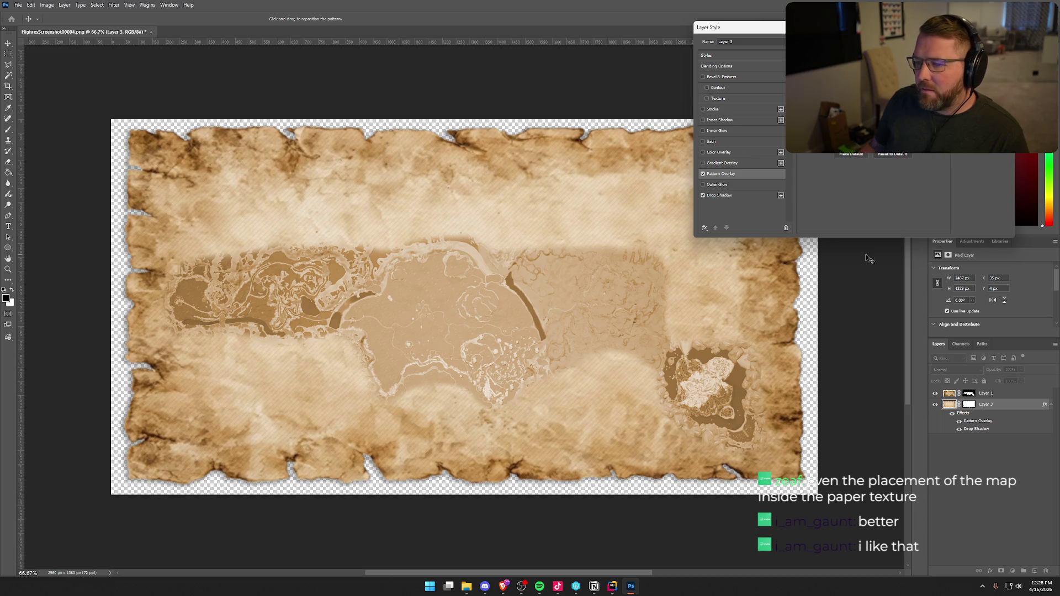
click(861, 138)
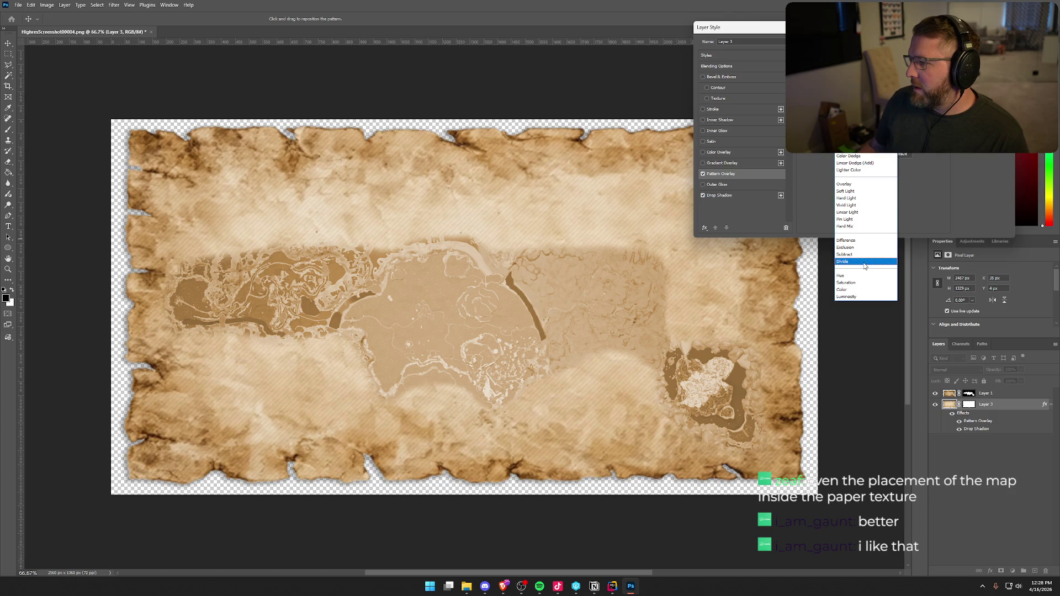
click(845, 180)
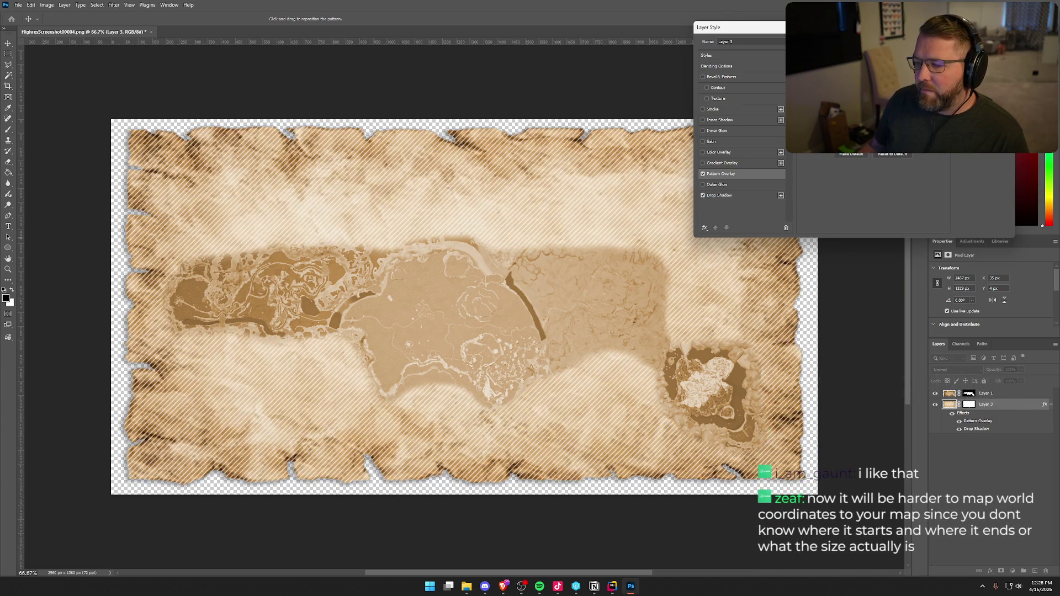
click(862, 138)
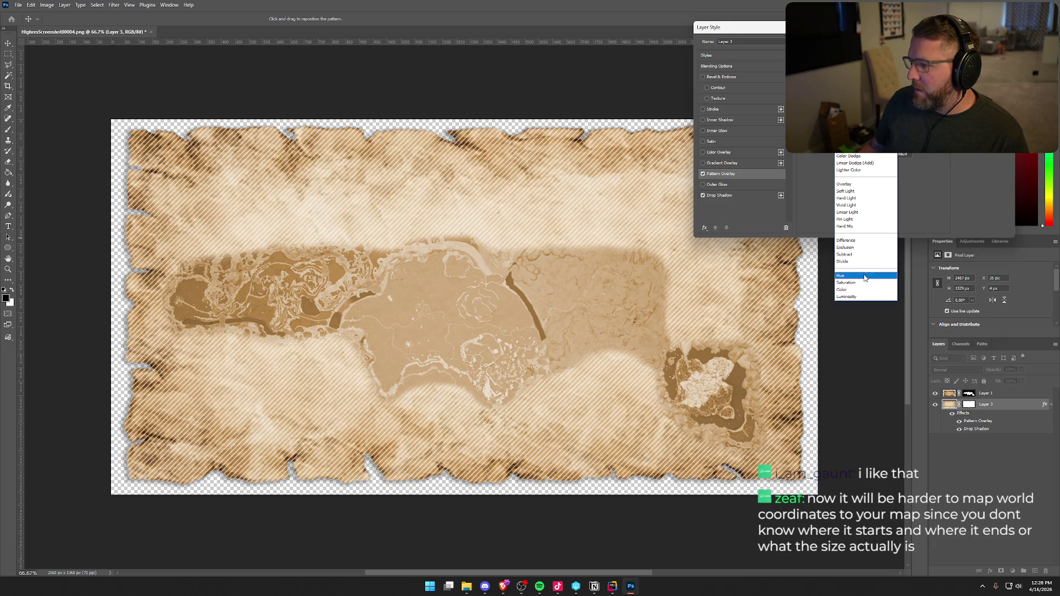
click(864, 298)
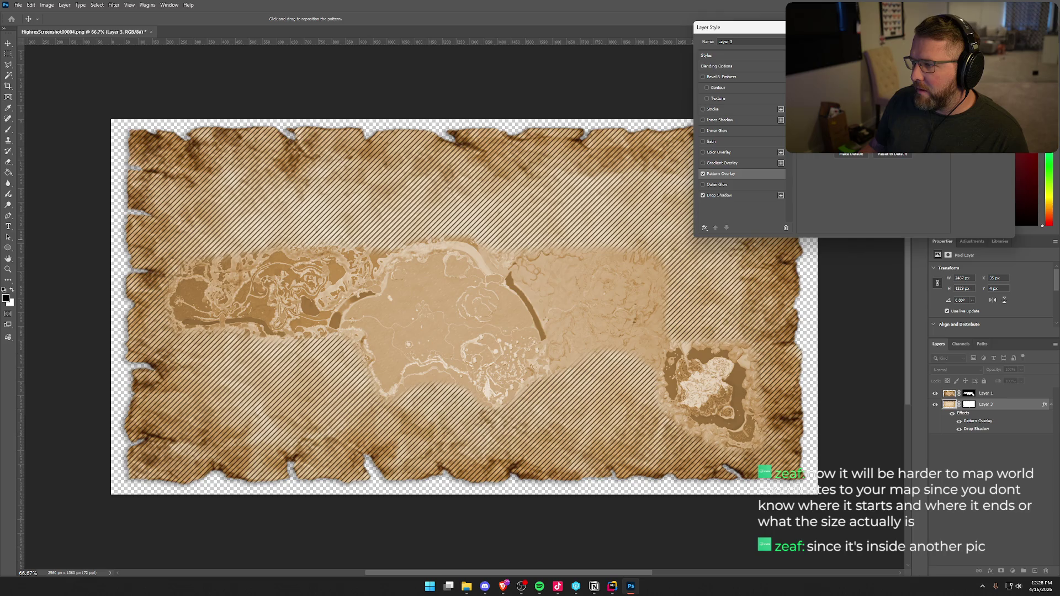
key(Up)
key(Up)
key(Up)
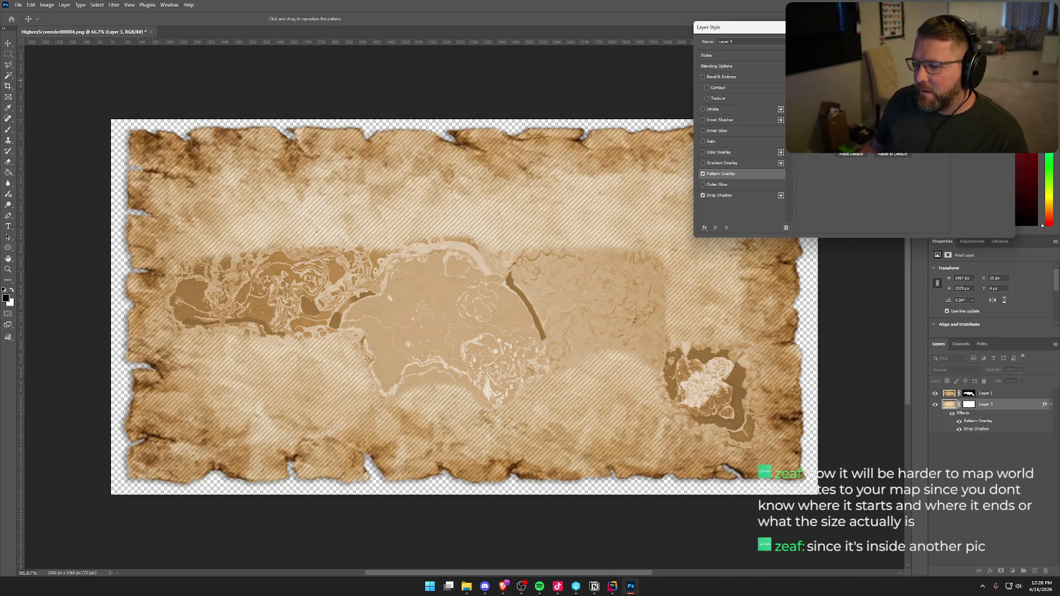
key(Down)
Step through further blend modes to leave the hatch stripes subtle
click(864, 69)
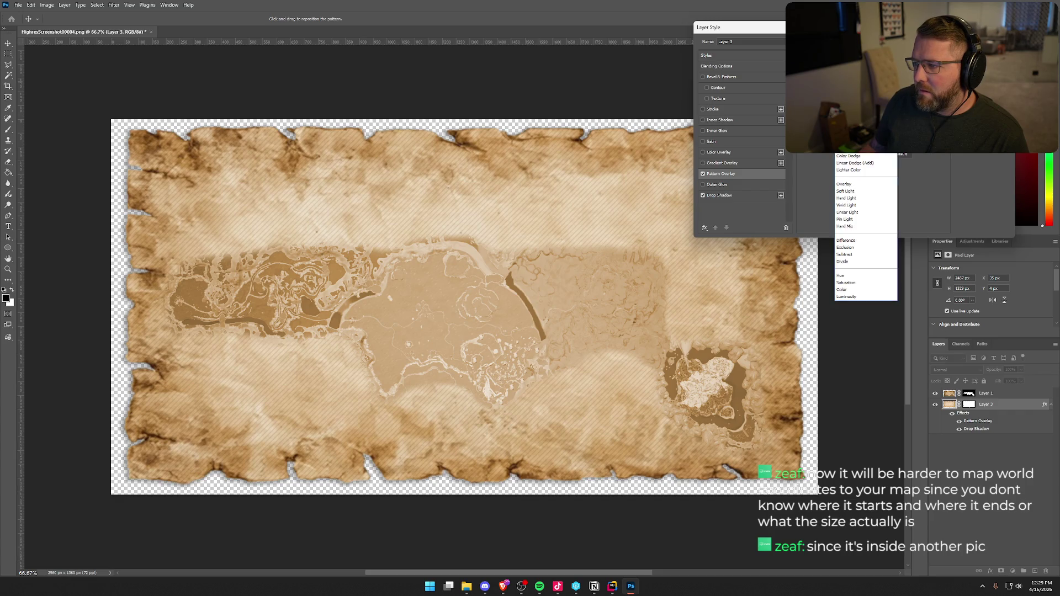
key(Return)
key(Down)
key(Down)
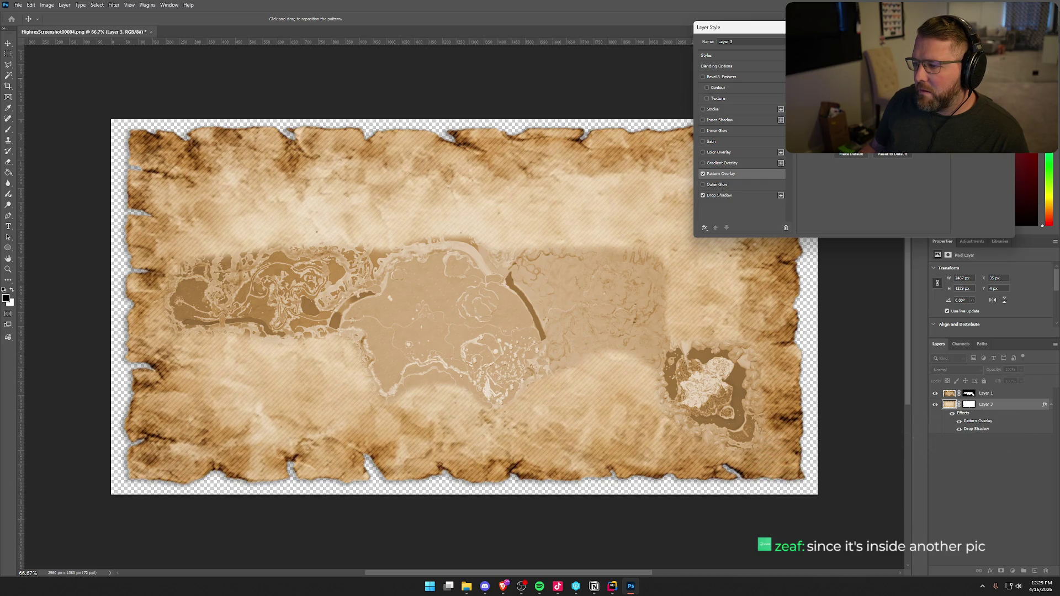
click(864, 69)
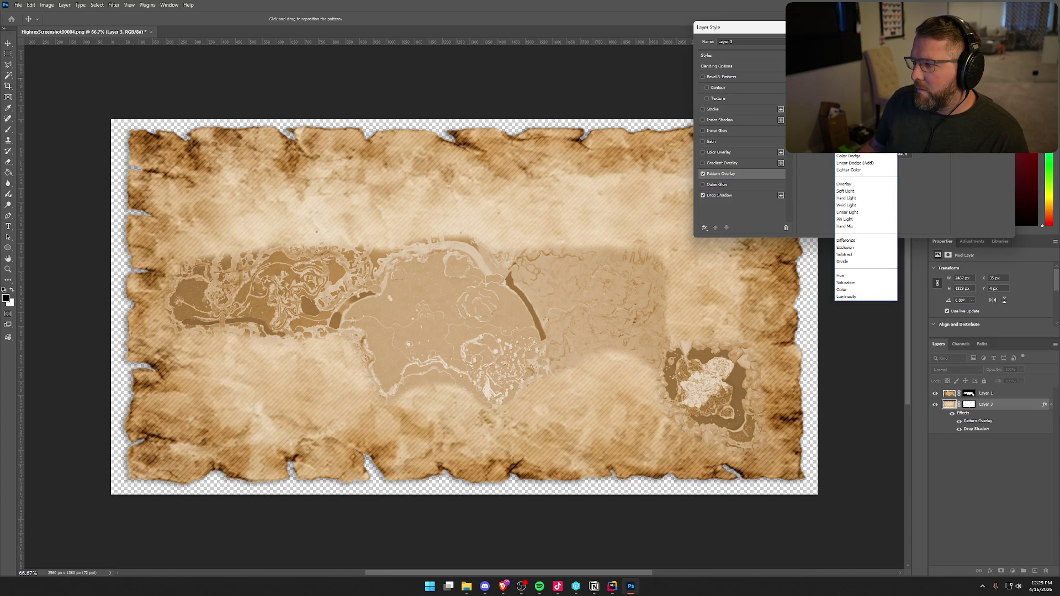
click(872, 188)
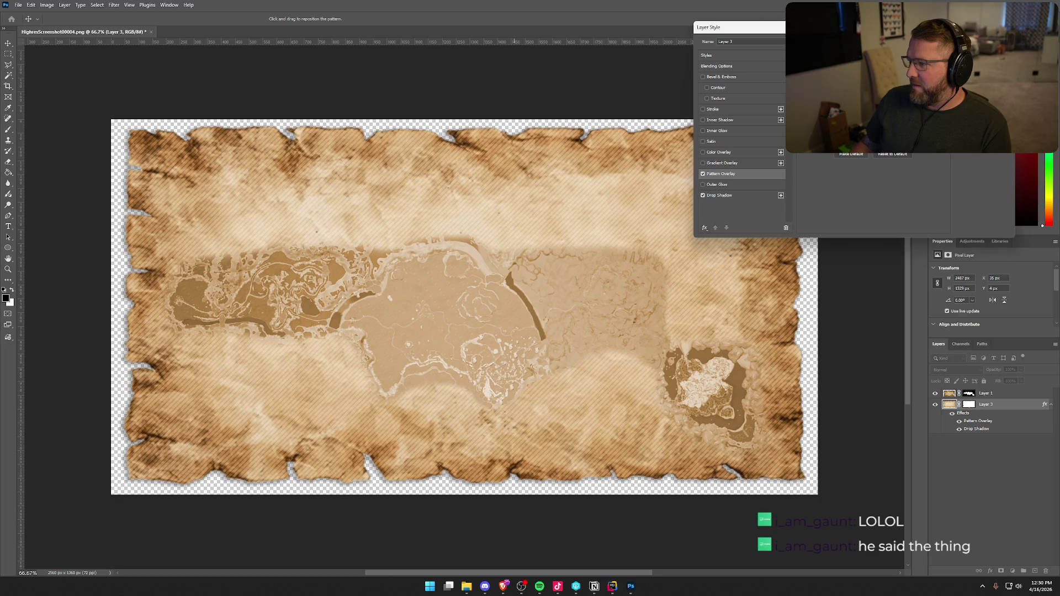
click(861, 65)
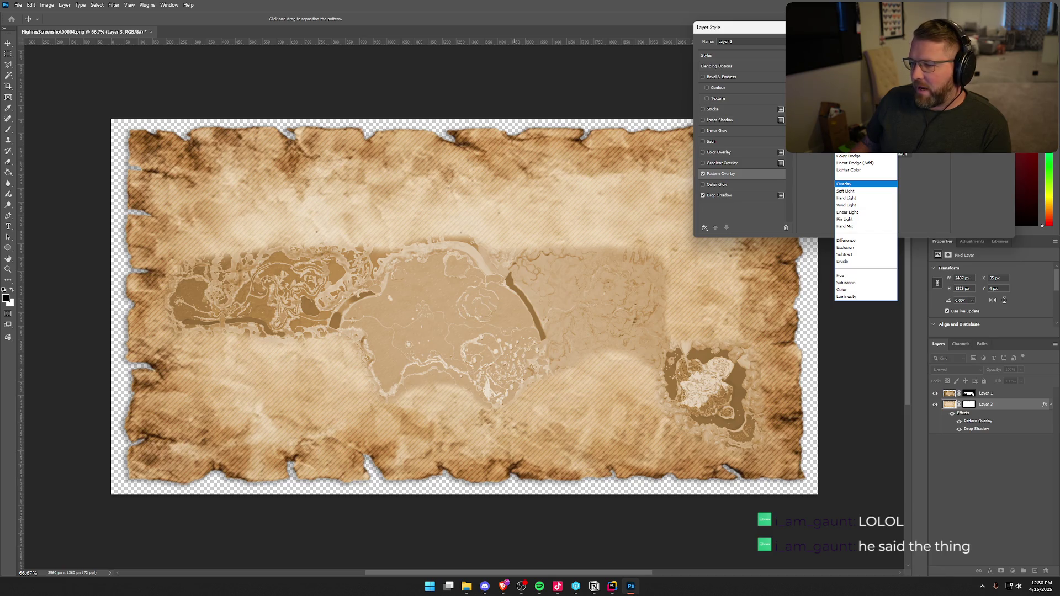
Try Hard Light and Vivid Light on the hatch, then settle on faint Linear Light
click(868, 198)
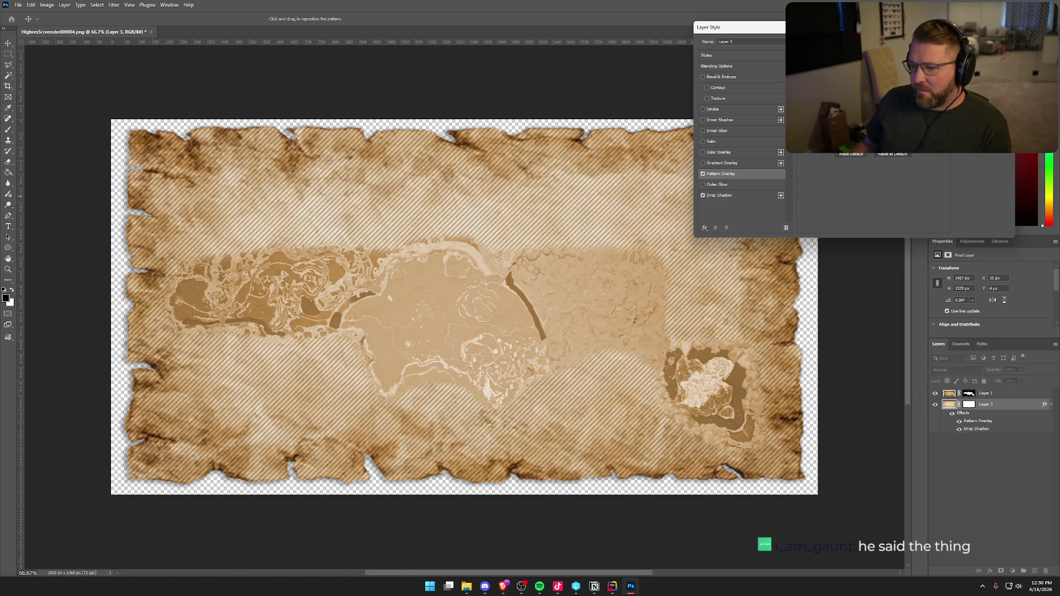
click(867, 65)
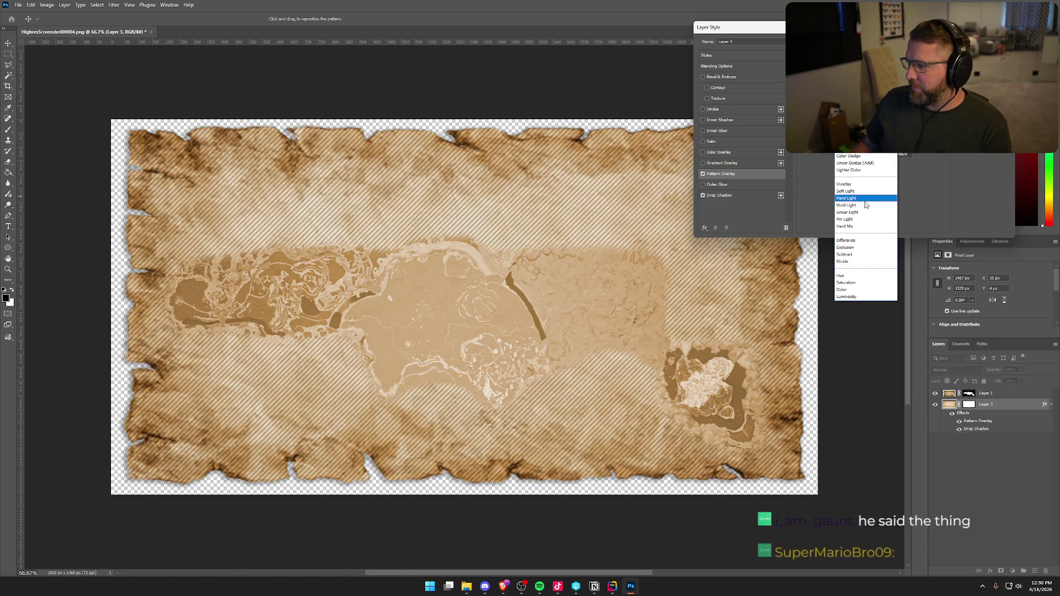
click(867, 207)
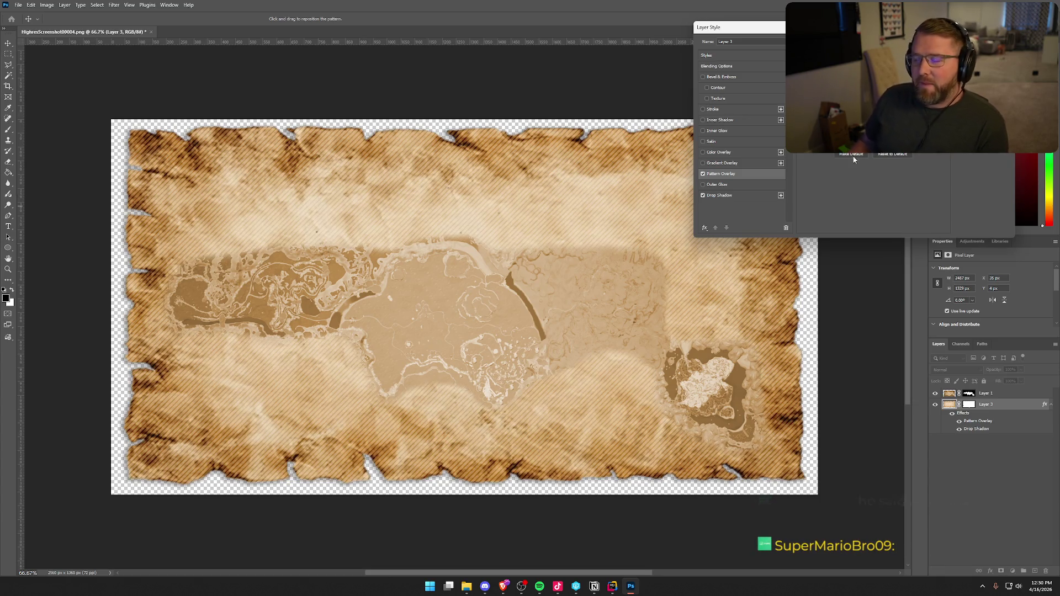
click(867, 65)
click(857, 215)
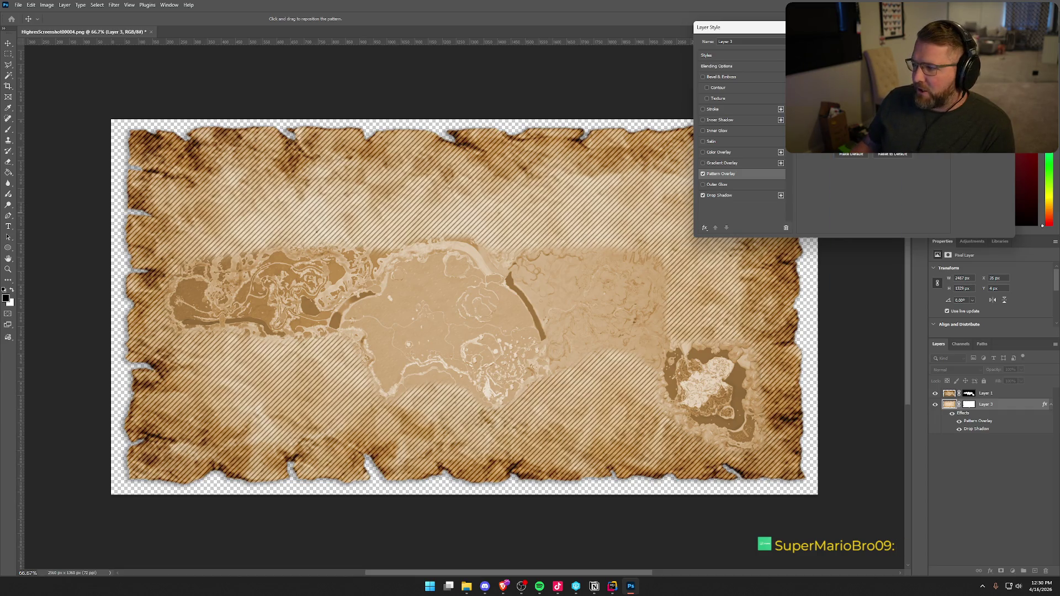
key(Down)
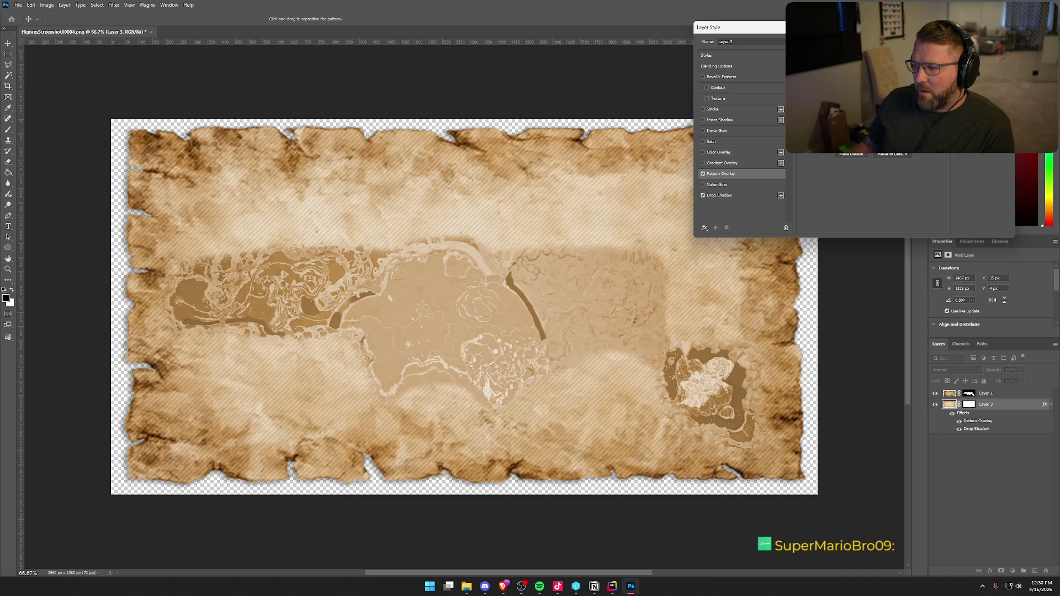
mouse_move(912, 34)
mouse_down()
mouse_move(980, 376)
mouse_move(875, 71)
mouse_up()
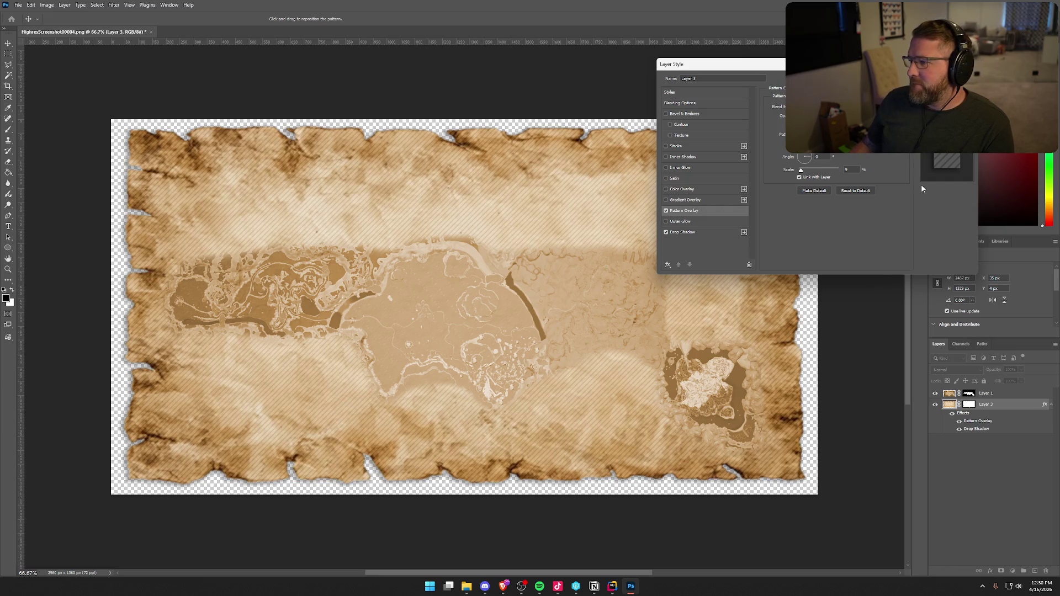
Try several blend modes on the hatch overlay, including Divide and Hue
click(828, 106)
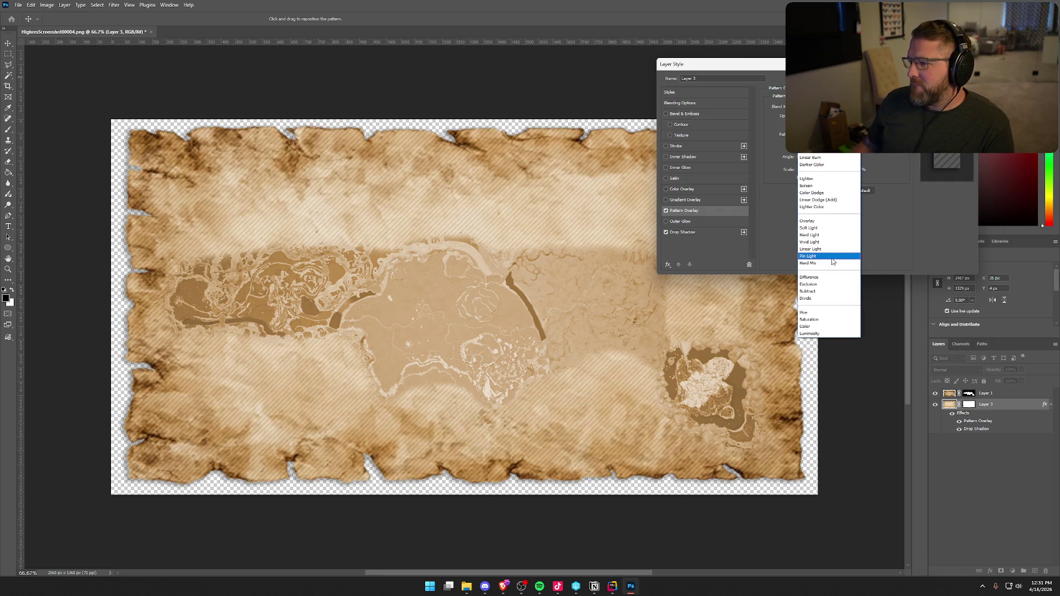
click(832, 260)
click(829, 106)
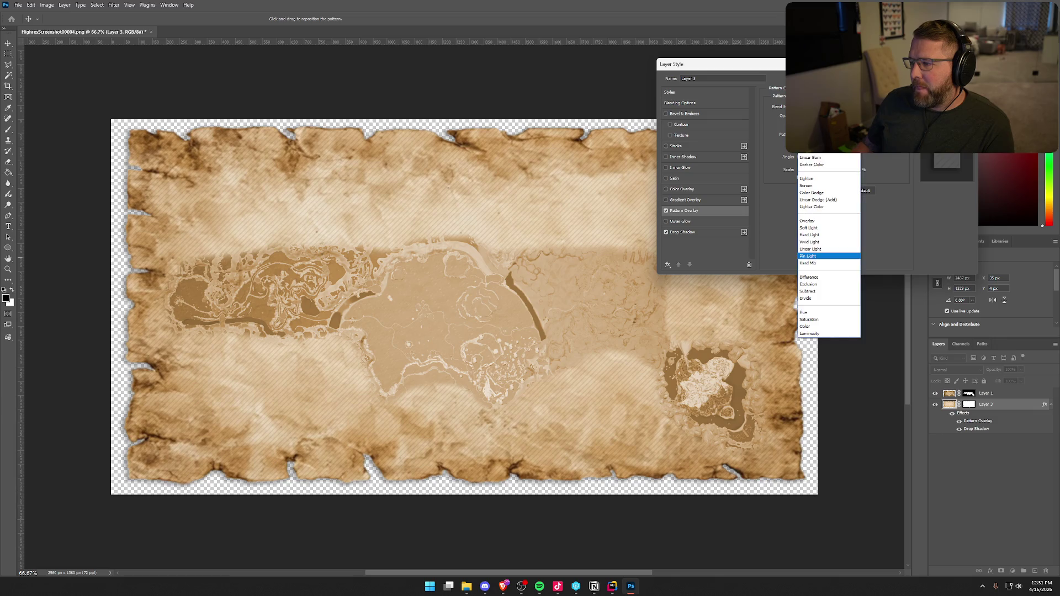
click(819, 282)
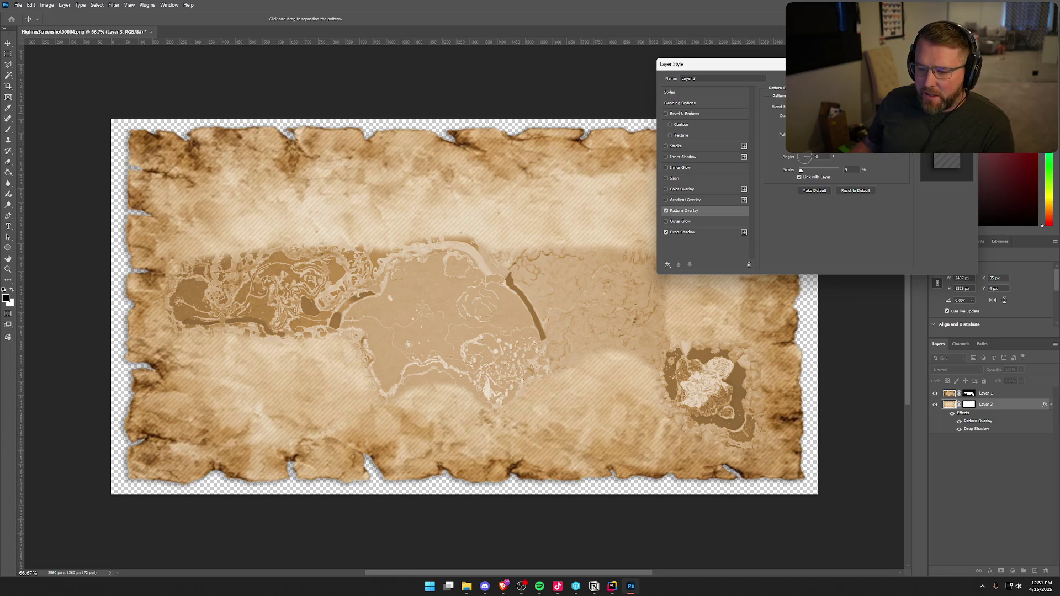
click(828, 106)
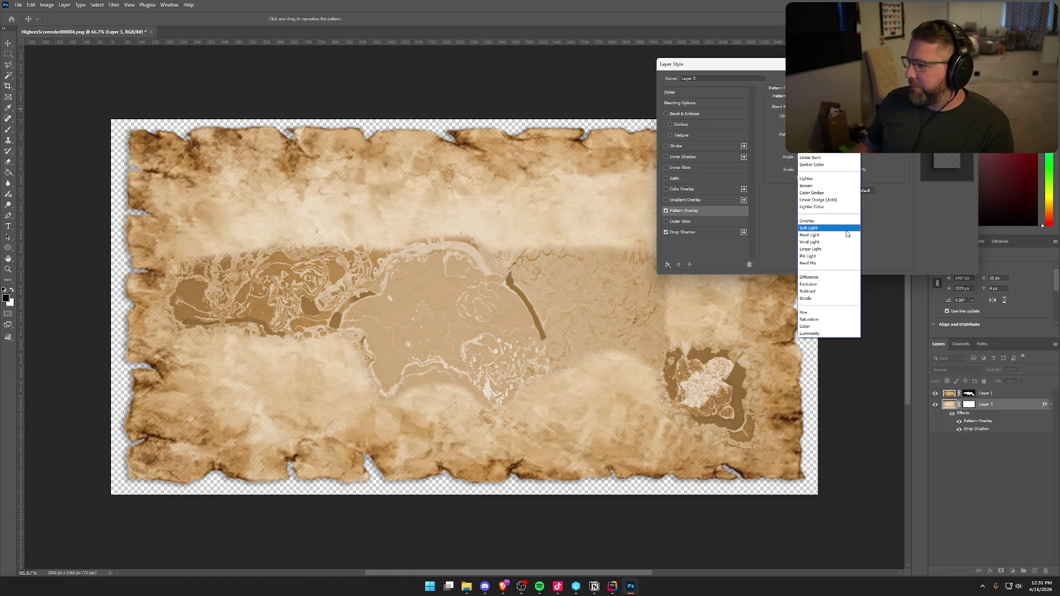
click(828, 288)
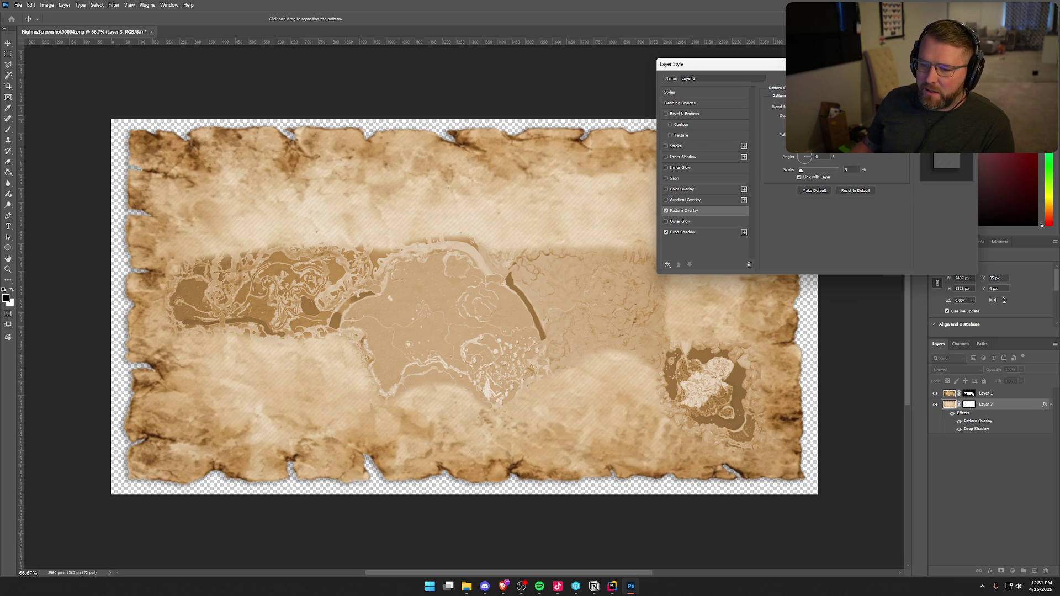
click(828, 106)
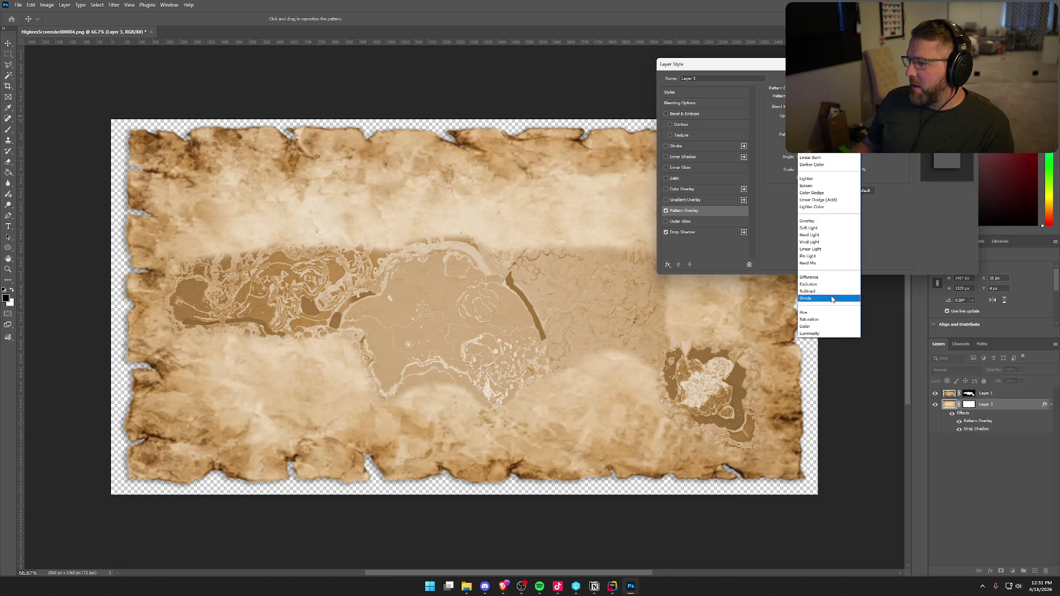
click(833, 299)
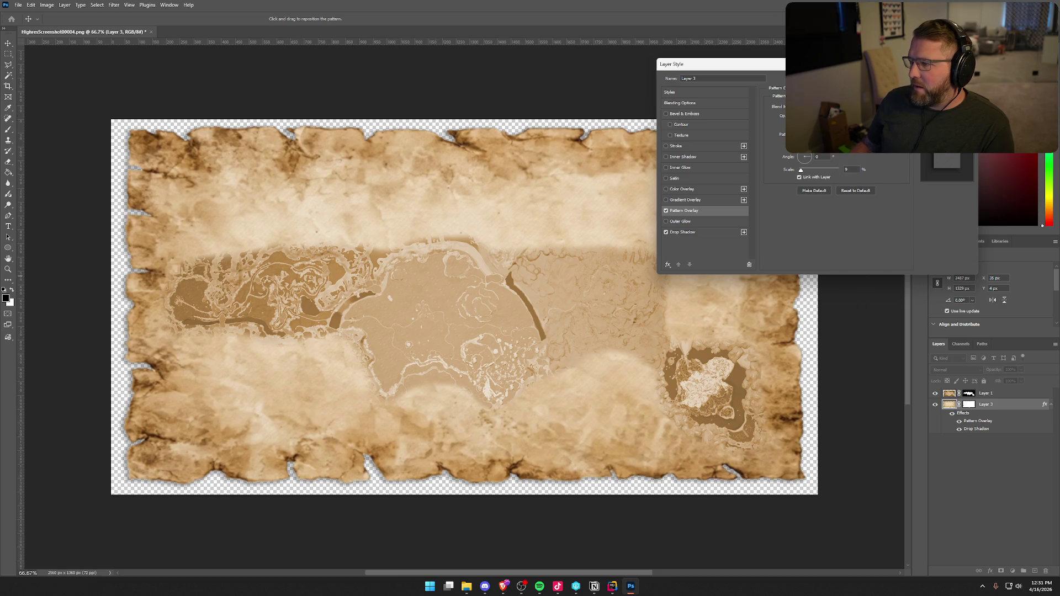
click(828, 106)
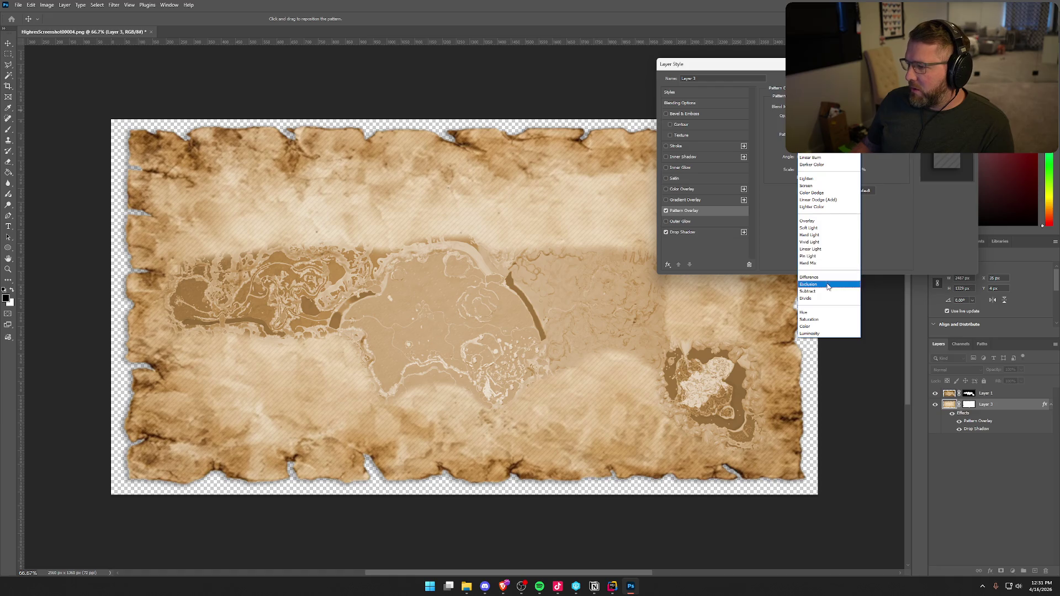
click(828, 314)
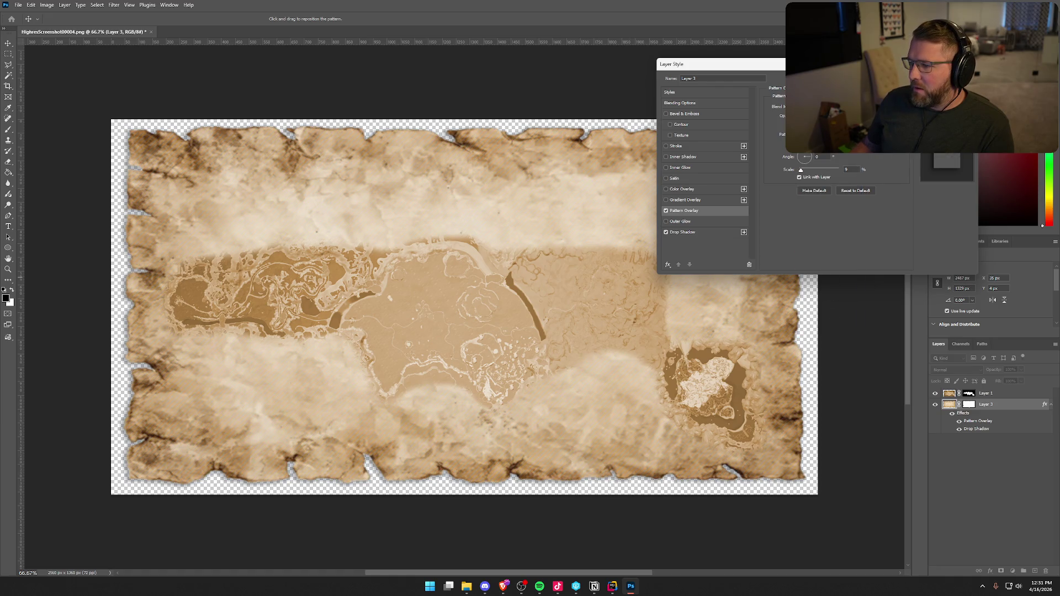
Try Saturation, Color and Luminosity, then step back to a subtler hatch blend
click(828, 106)
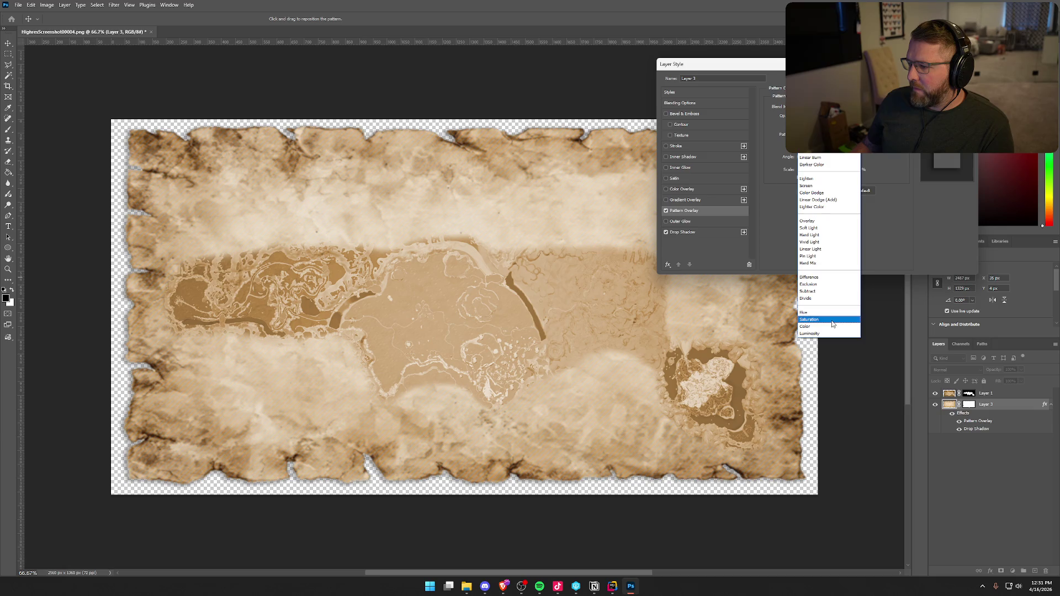
click(828, 289)
click(829, 106)
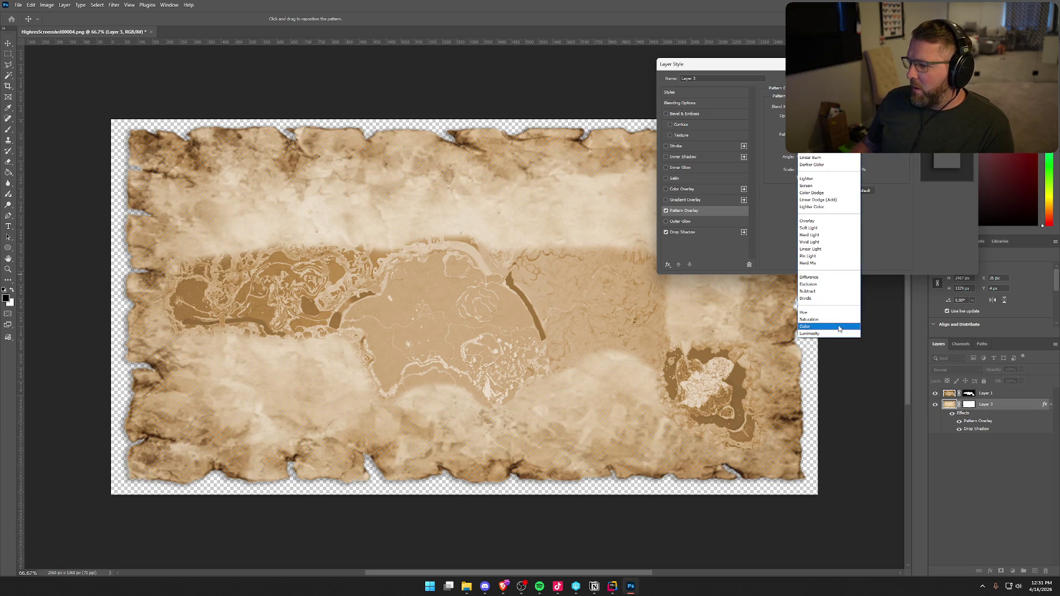
click(821, 259)
click(828, 106)
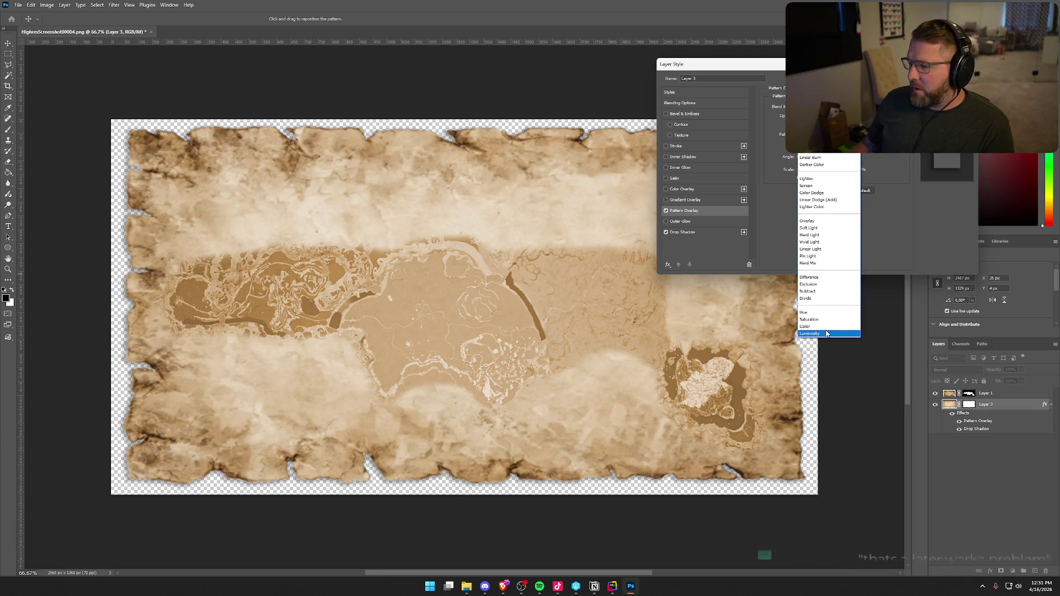
click(828, 329)
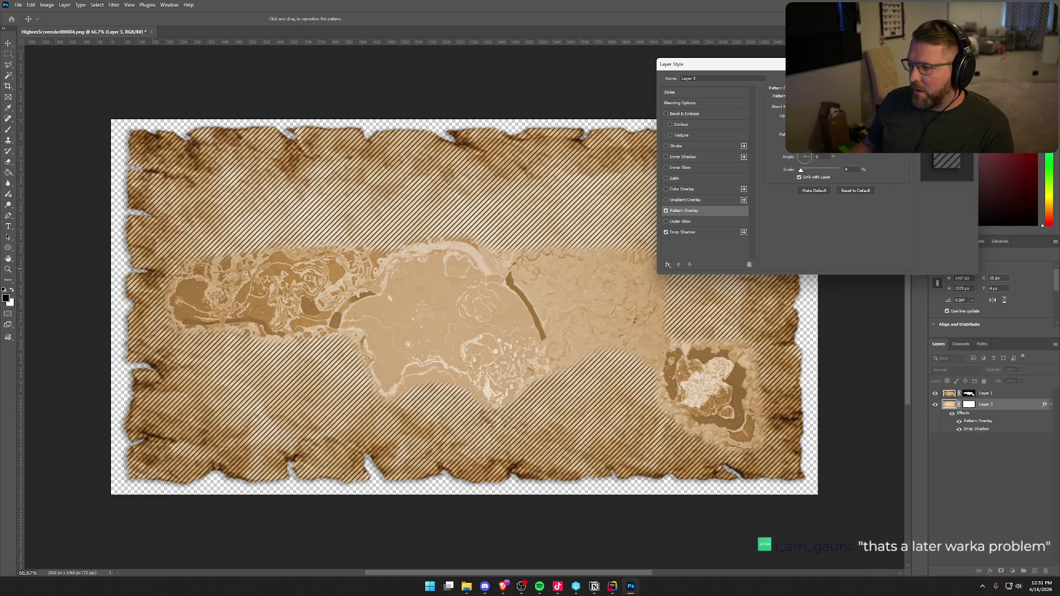
key(Up)
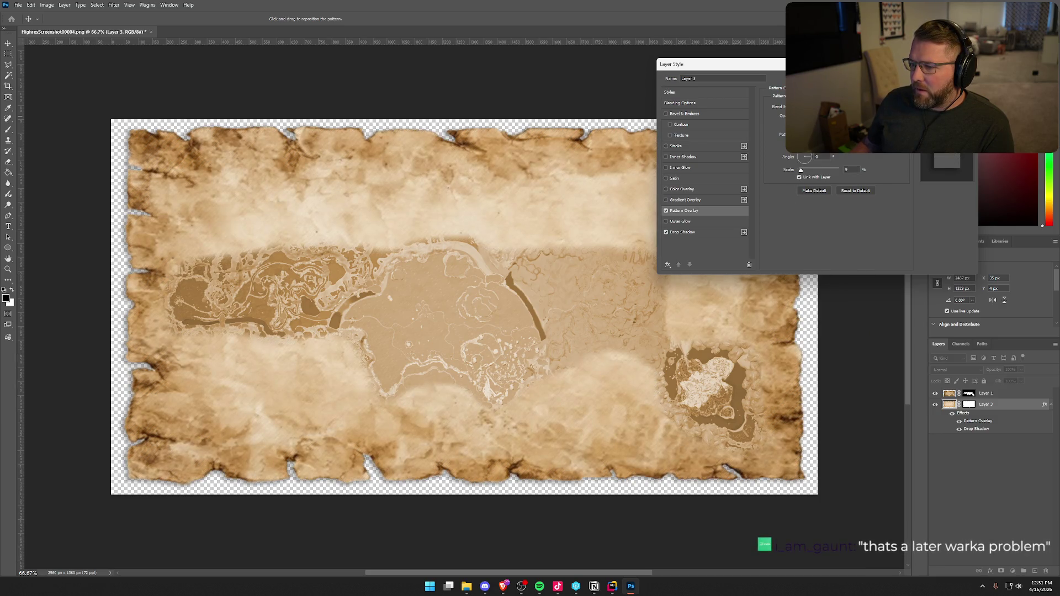
key(Up)
Adjust a pattern overlay option, apply the layer style, and deselect the layer
mouse_move(856, 64)
mouse_down()
mouse_move(1017, 102)
mouse_move(893, 61)
mouse_up()
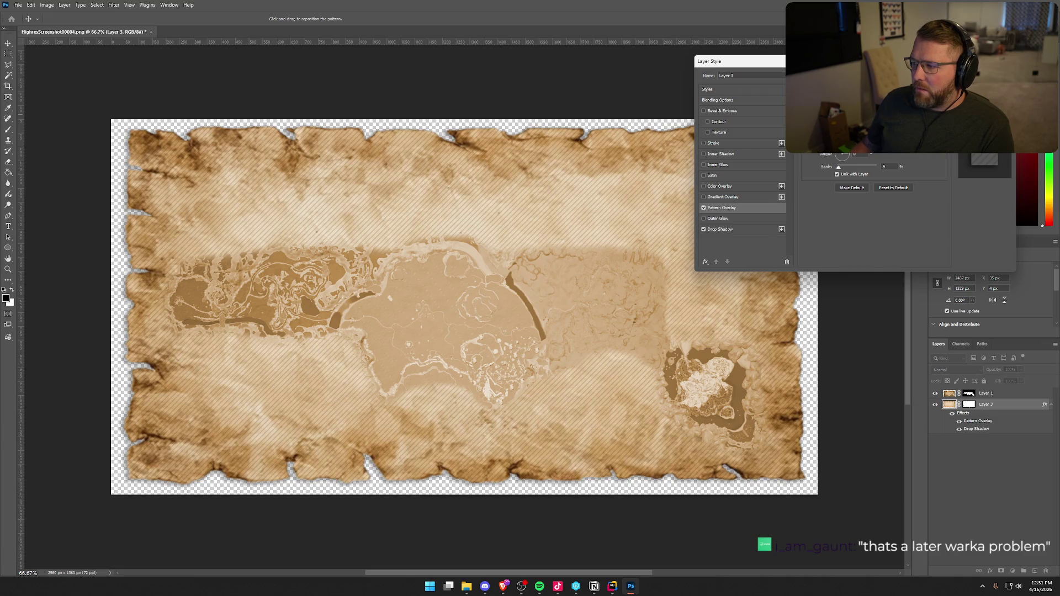
click(864, 102)
click(871, 154)
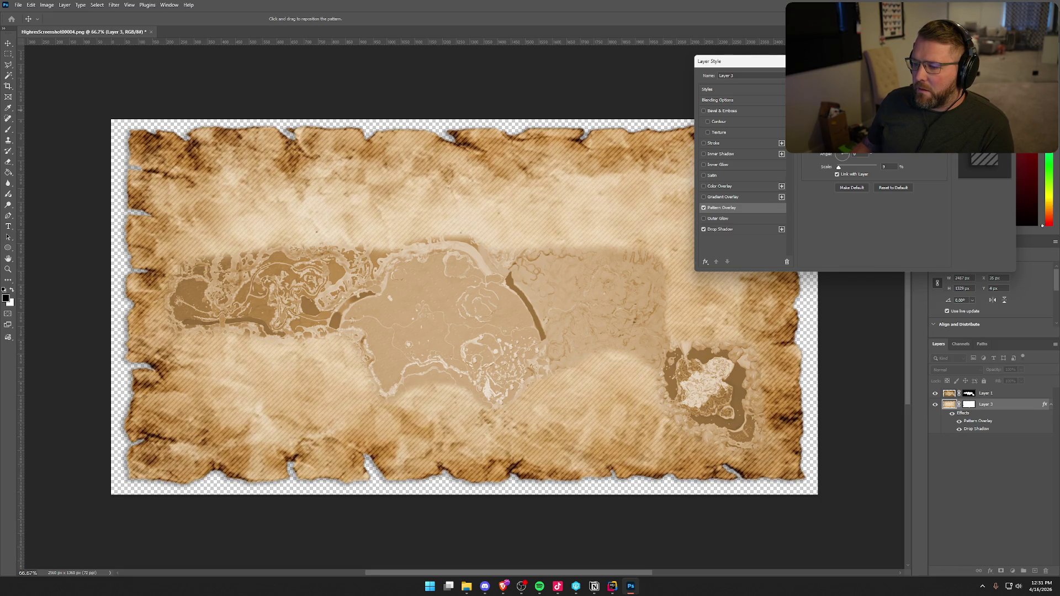
click(989, 87)
click(863, 212)
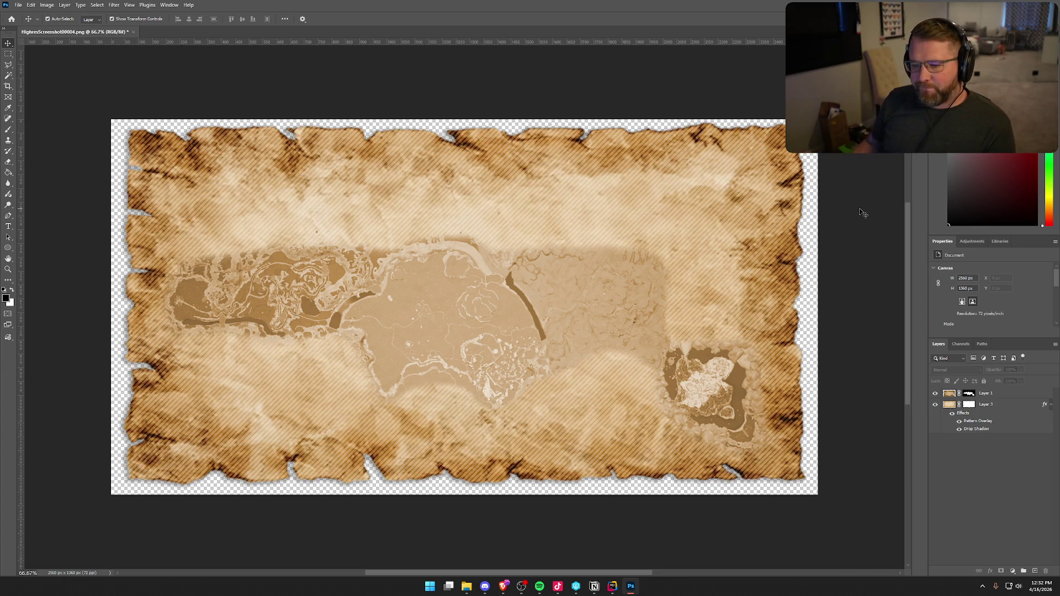
click(385, 335)
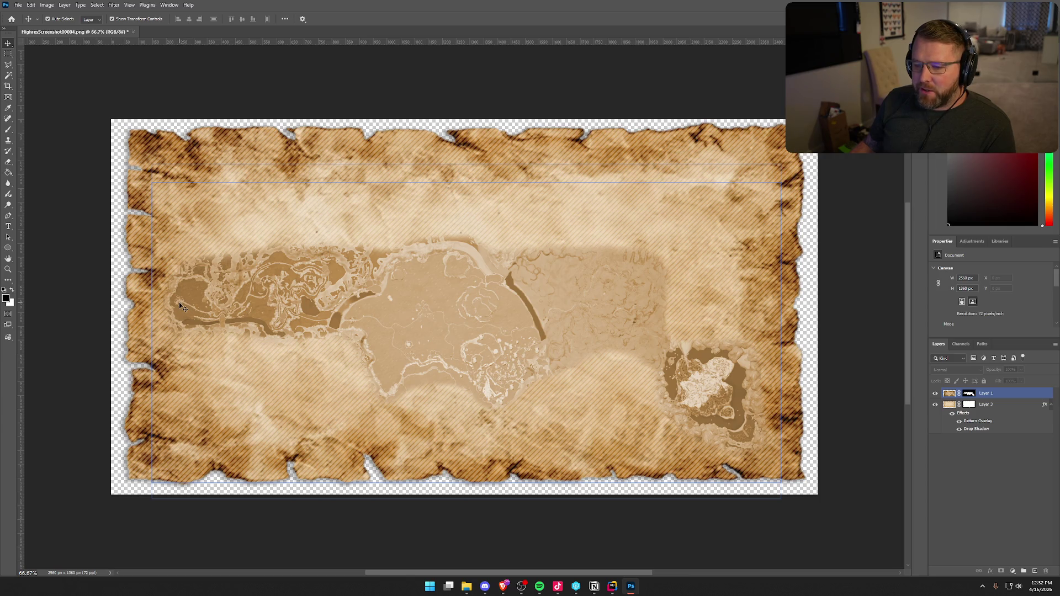
click(167, 115)
click(181, 276)
click(107, 297)
click(174, 300)
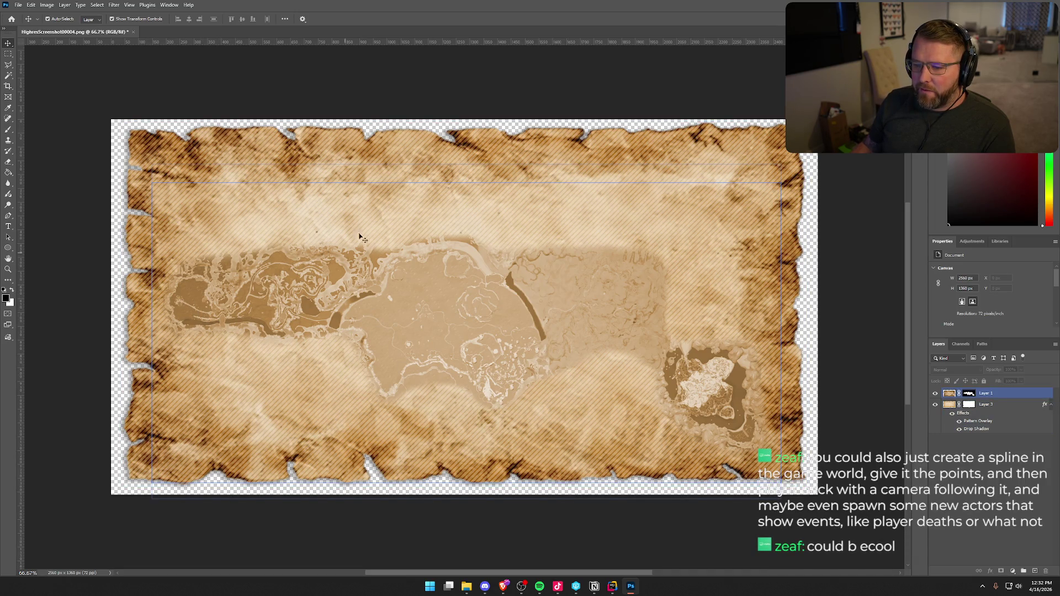
click(348, 260)
click(342, 62)
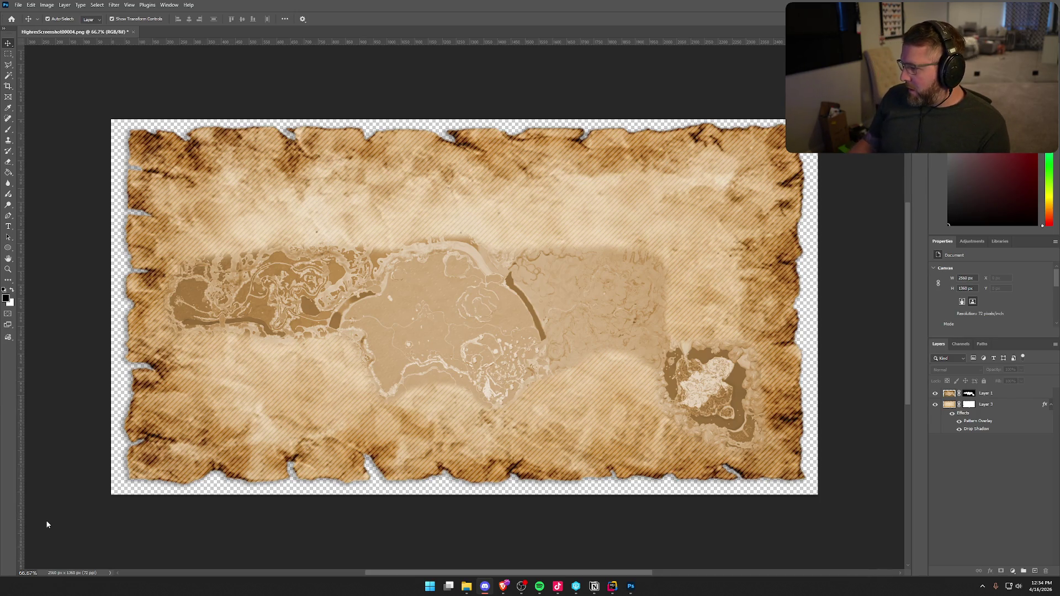
Duplicate Layer 3 to create Layer 3 copy
click(1002, 405)
right_click(1003, 404)
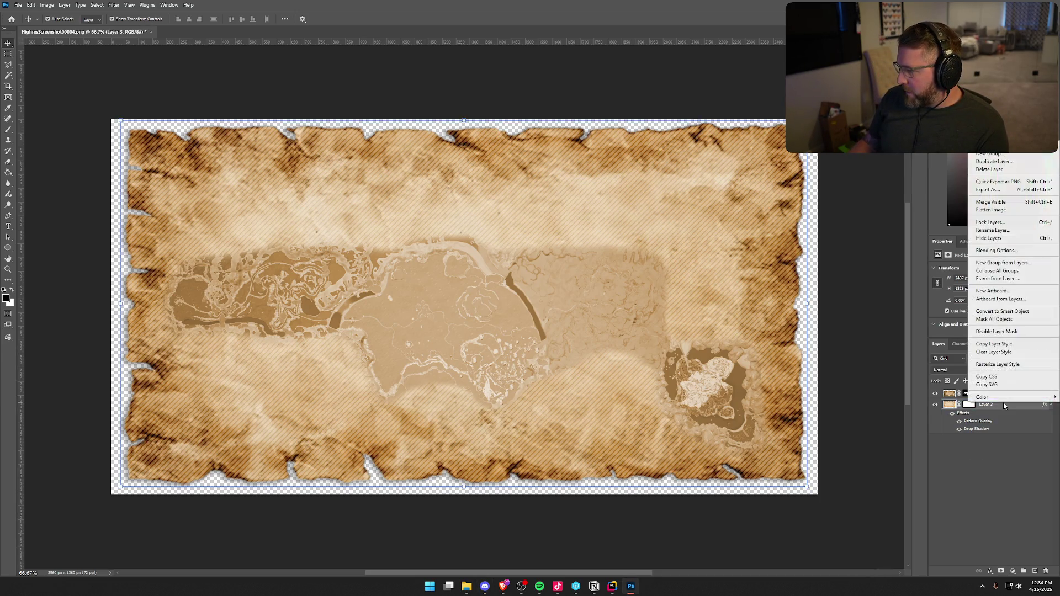
click(994, 162)
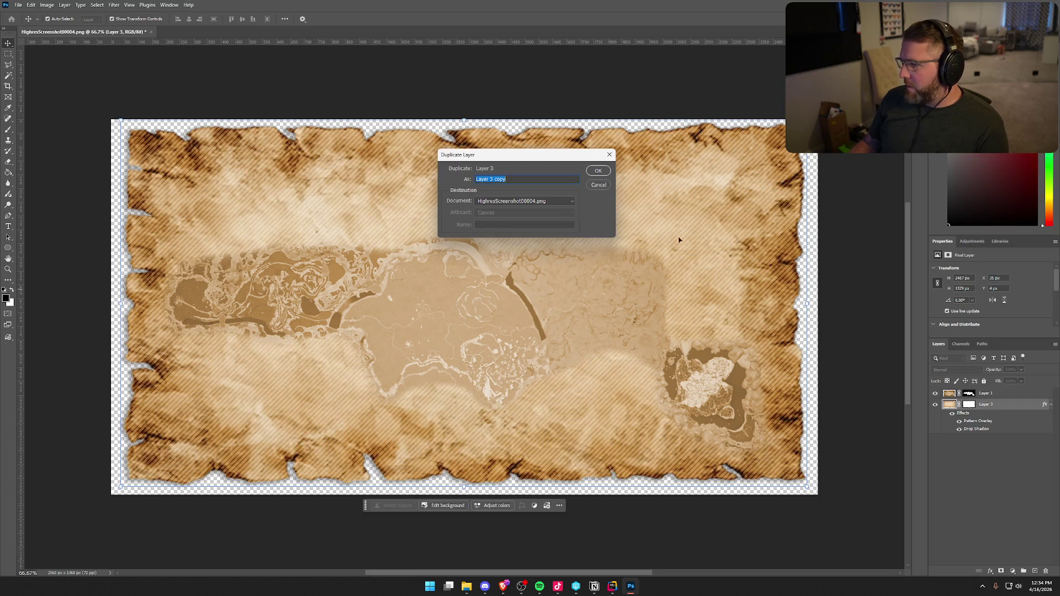
click(598, 172)
Clear Layer 3's layer style and move it above the hatched copy
right_click(996, 440)
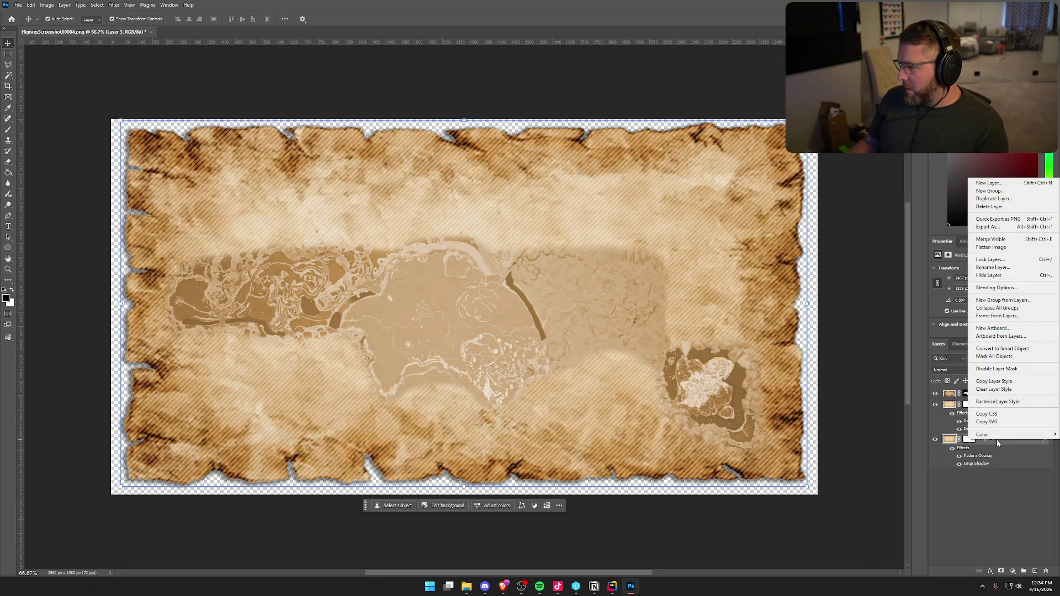
click(1019, 390)
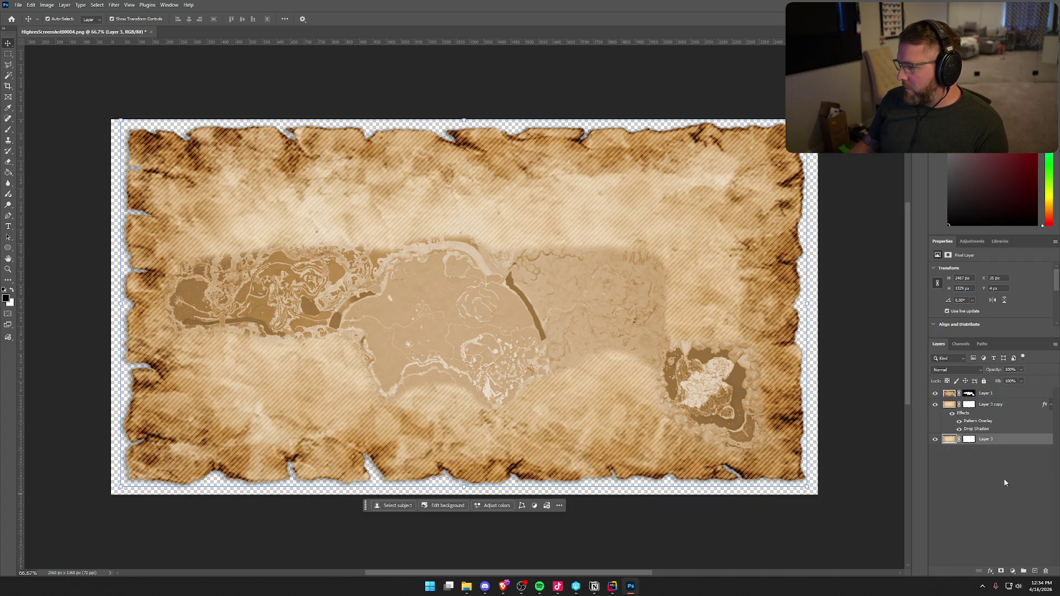
drag(1002, 441, 999, 406)
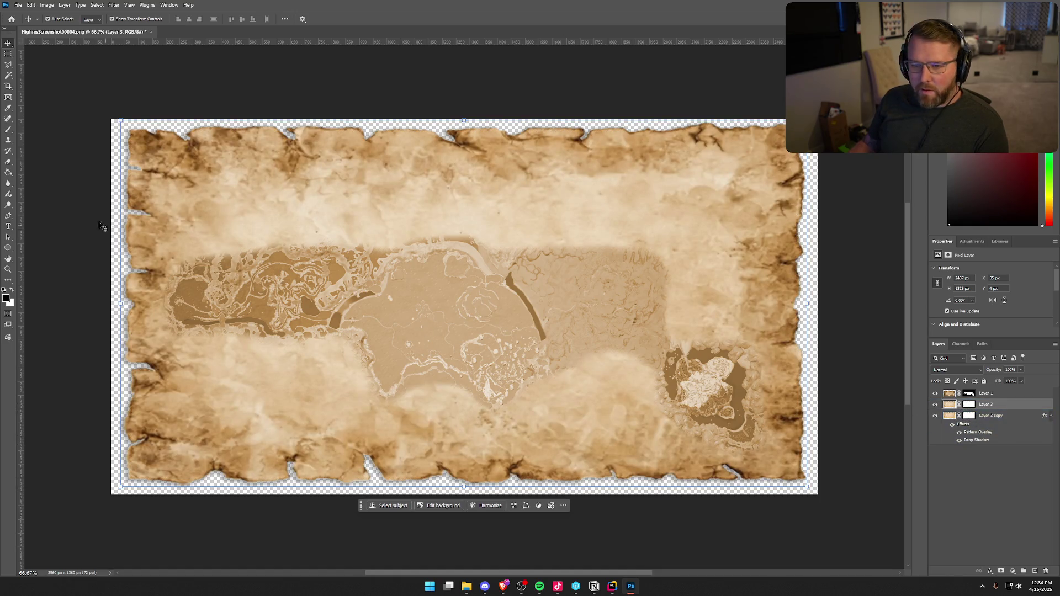
click(8, 129)
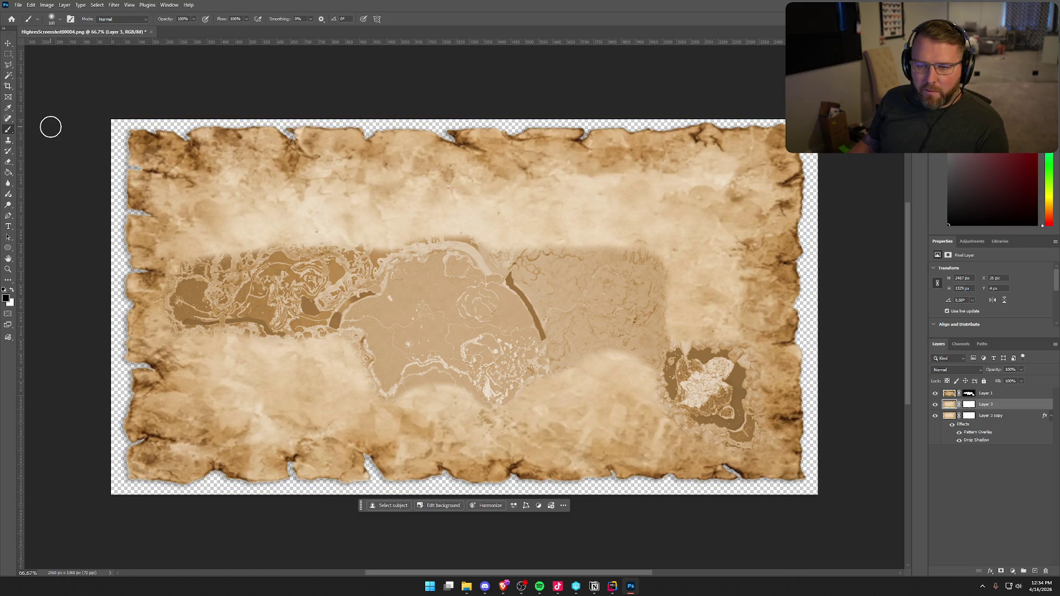
Paint black on Layer 3's mask across the upper parchment, enlarging the brush to 150
click(967, 405)
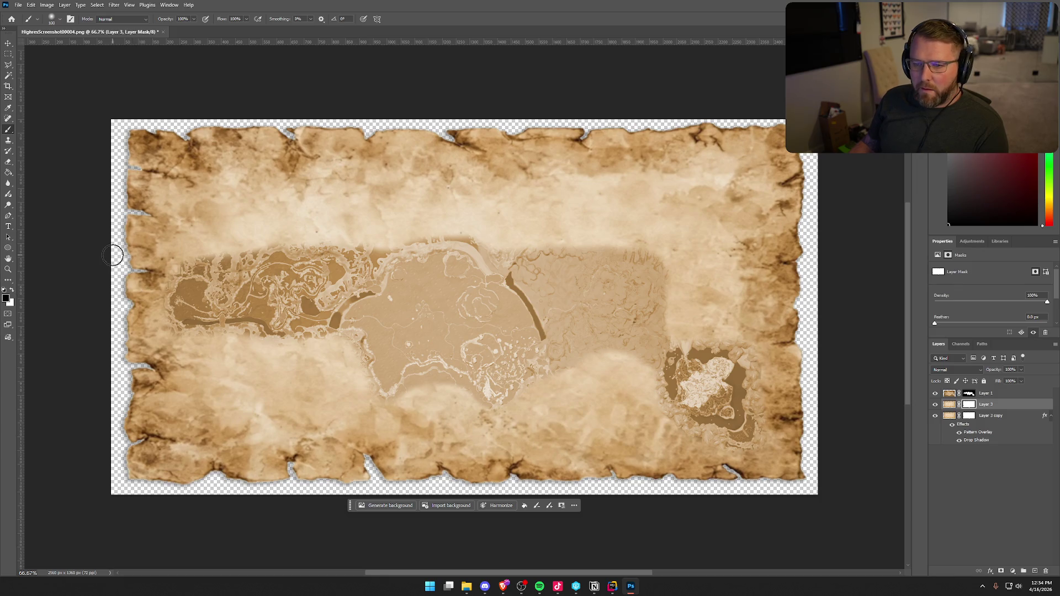
mouse_move(206, 213)
mouse_down()
mouse_move(360, 213)
mouse_move(190, 253)
mouse_move(208, 198)
mouse_move(182, 239)
mouse_move(214, 222)
mouse_move(234, 175)
mouse_move(201, 218)
mouse_move(172, 190)
mouse_move(189, 263)
mouse_move(286, 237)
mouse_move(301, 173)
mouse_move(281, 237)
mouse_move(382, 206)
mouse_up()
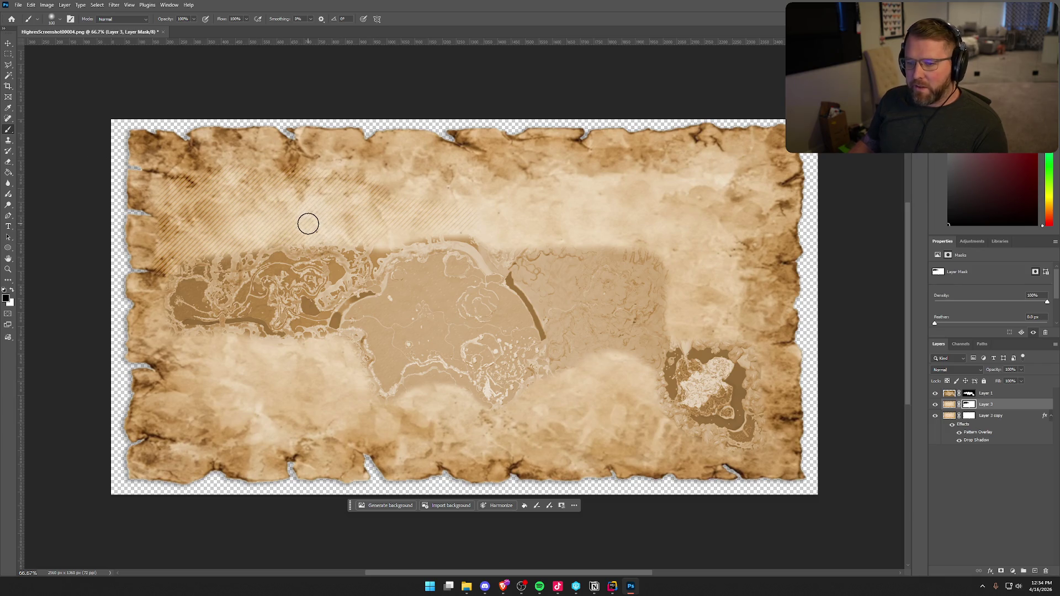
key(bracketright)
key(bracketright)
key(bracketright)
key(bracketright)
key(bracketright)
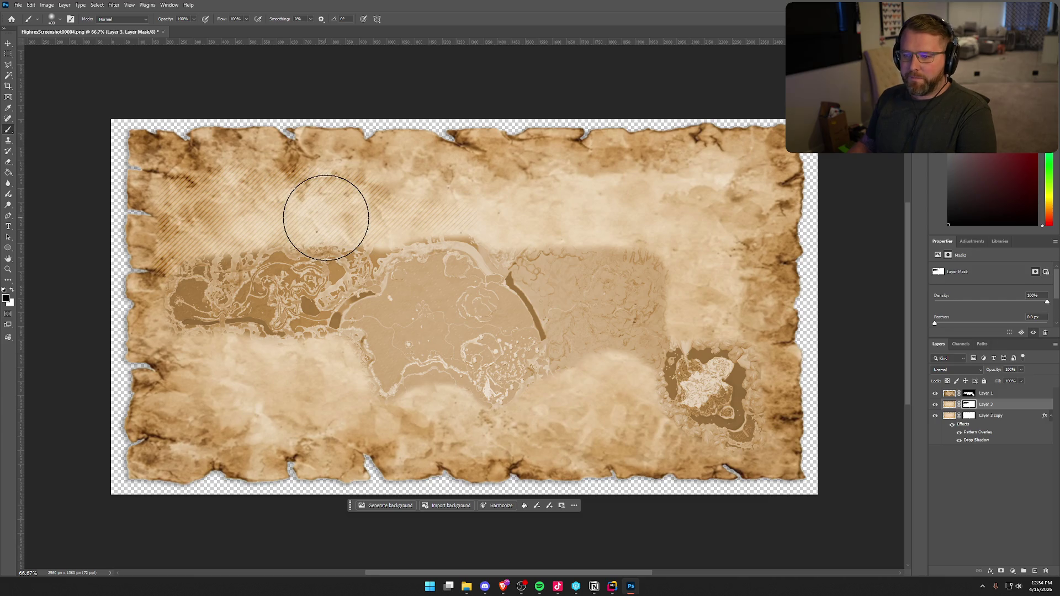
mouse_move(367, 246)
mouse_down()
mouse_move(456, 221)
mouse_move(558, 237)
mouse_move(556, 210)
mouse_move(635, 204)
mouse_move(686, 232)
mouse_move(703, 208)
mouse_move(688, 296)
mouse_move(718, 331)
mouse_move(701, 379)
mouse_move(583, 393)
mouse_move(518, 366)
mouse_move(480, 398)
mouse_move(379, 379)
mouse_move(275, 390)
mouse_move(199, 331)
mouse_move(289, 341)
mouse_up()
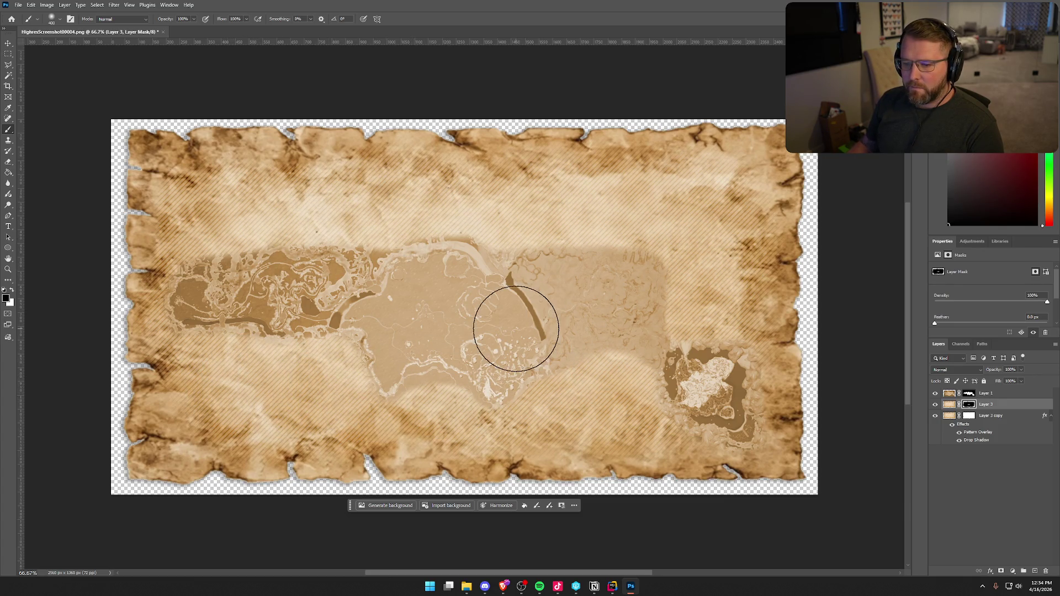
click(1000, 418)
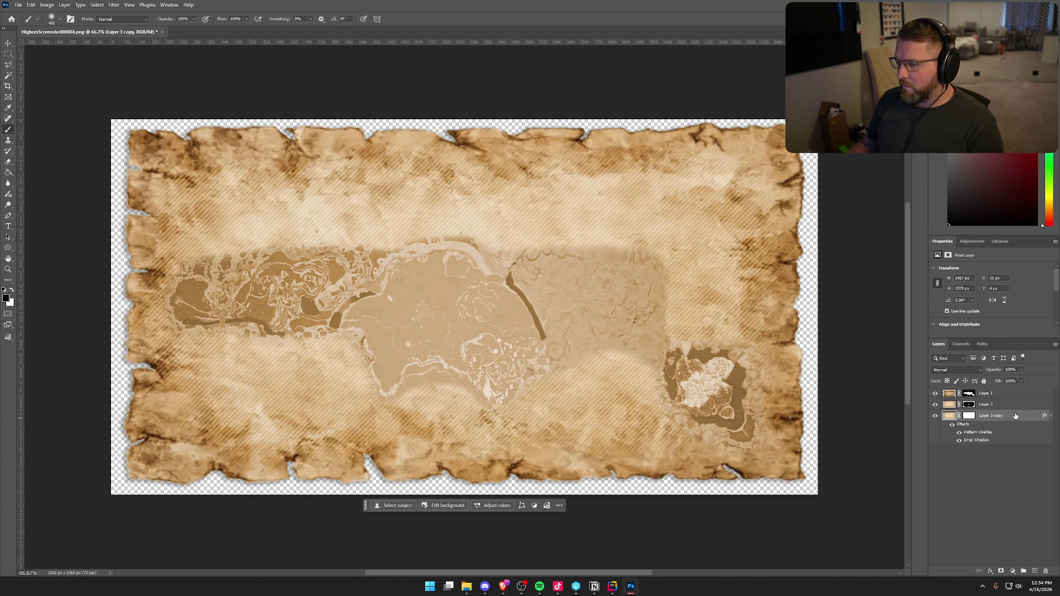
double_click(1016, 415)
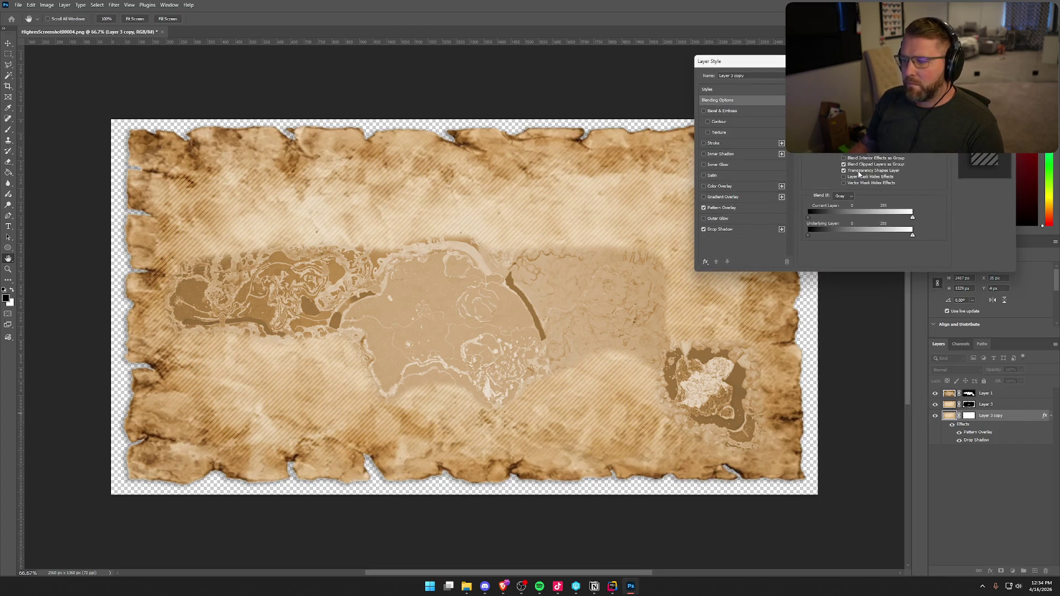
click(729, 208)
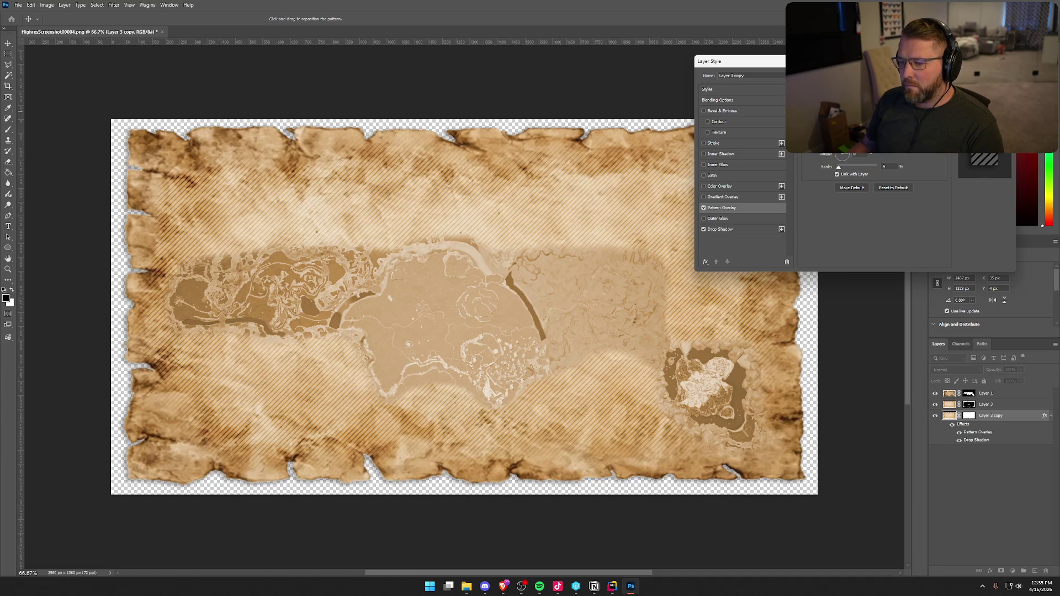
key(Return)
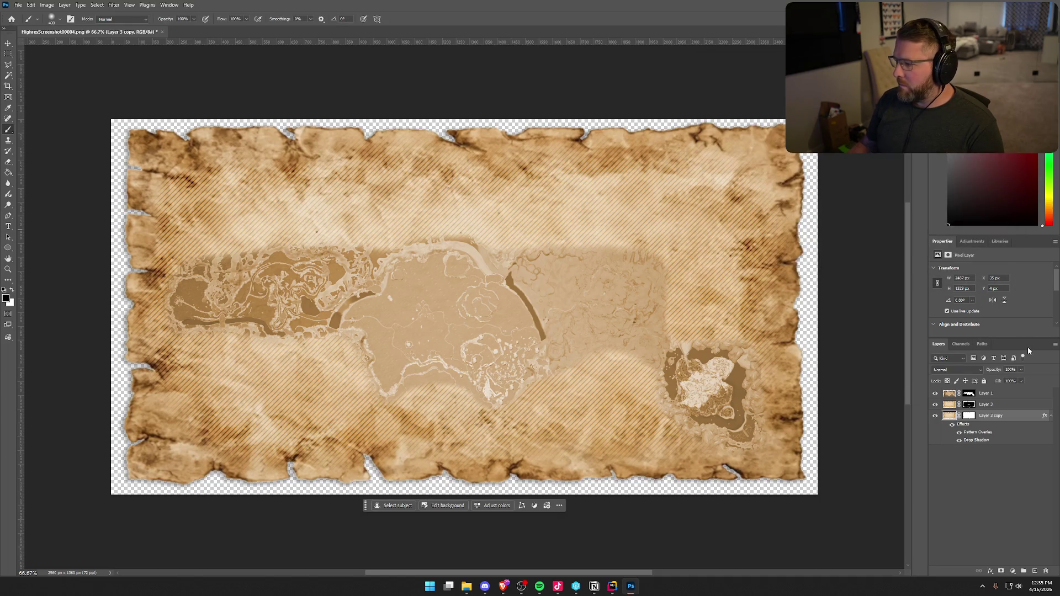
click(998, 407)
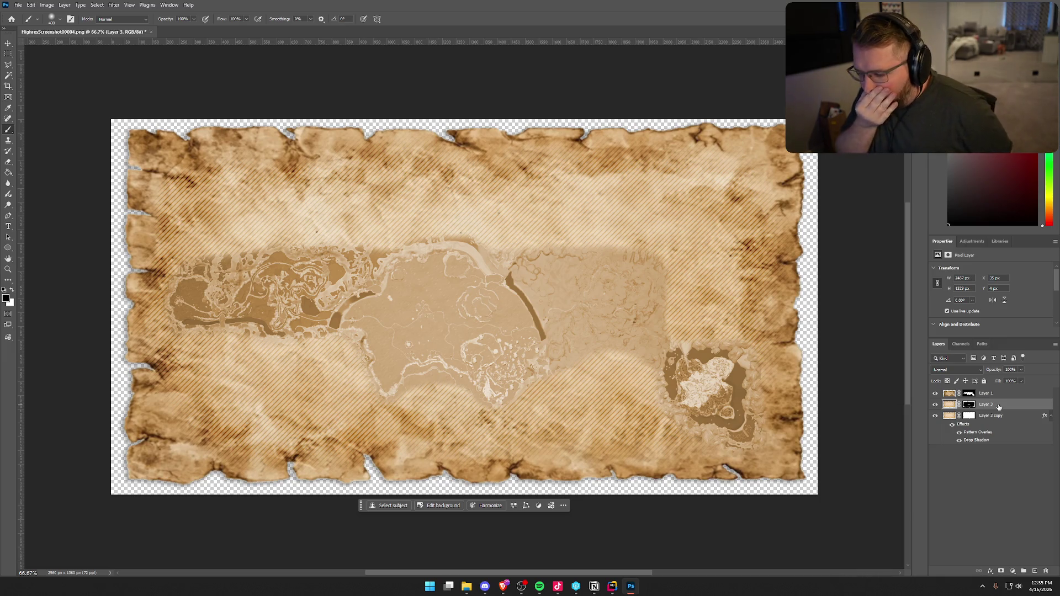
Paint white on Layer 3's mask along the lower paper with a 200-pixel brush, then undo
click(969, 405)
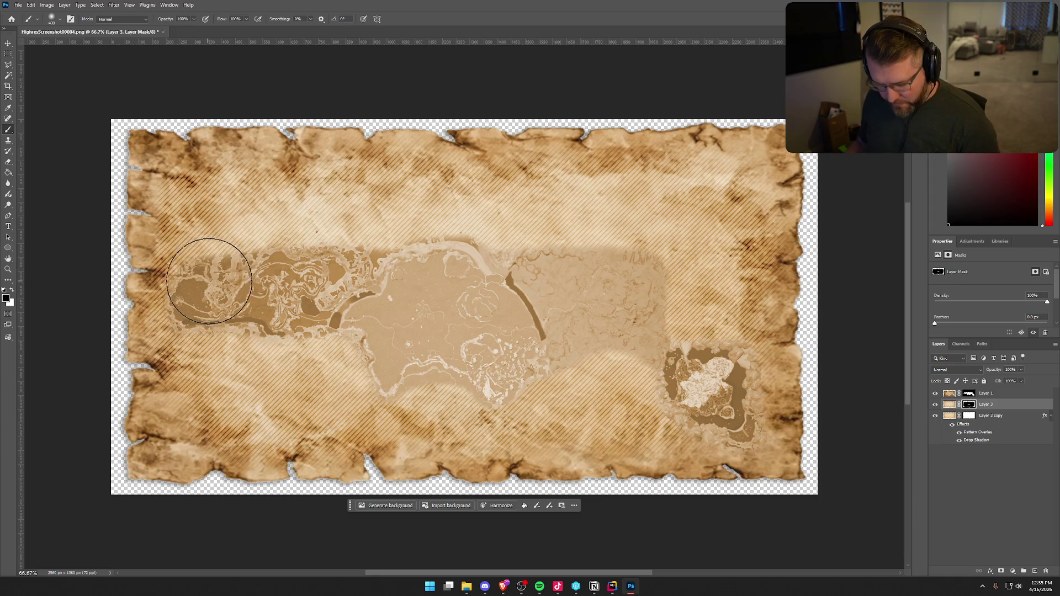
key(bracketleft)
key(bracketleft)
key(bracketleft)
key(x)
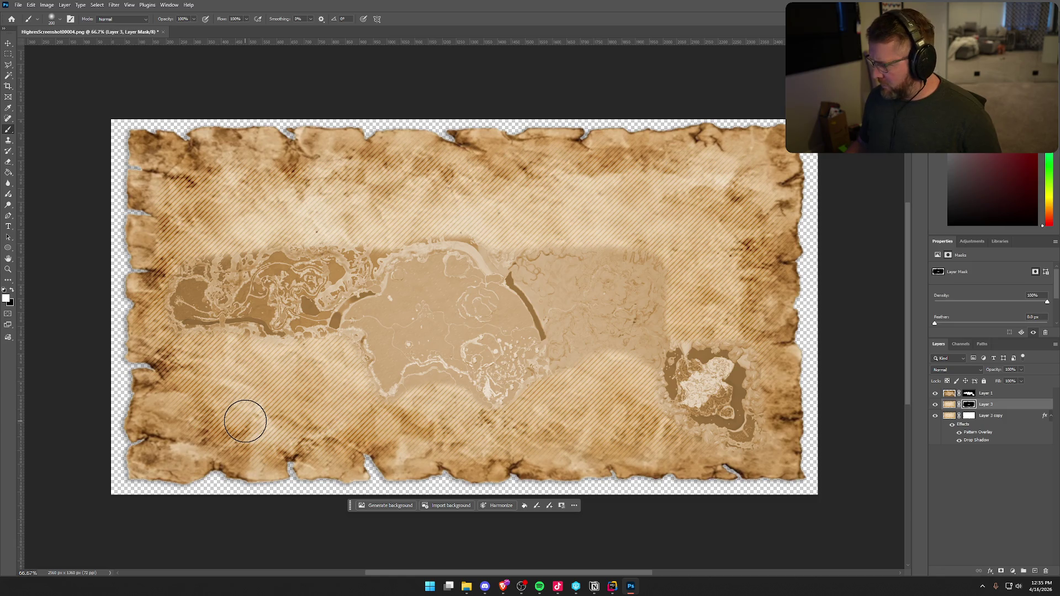
drag(245, 421, 304, 426)
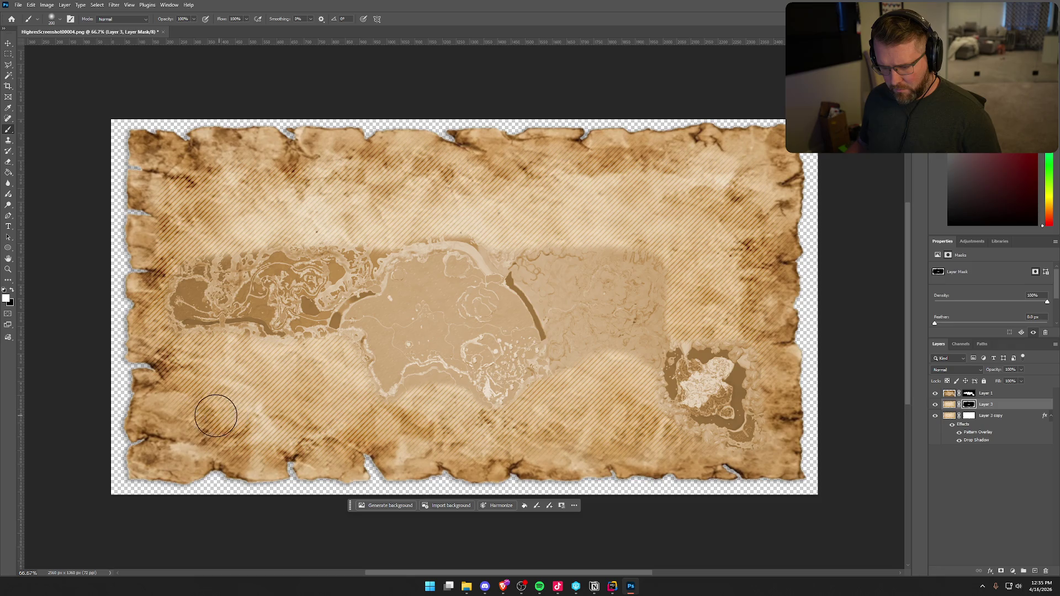
mouse_move(185, 423)
mouse_down()
mouse_move(287, 450)
mouse_move(398, 438)
mouse_move(390, 450)
mouse_move(314, 443)
mouse_up()
key(x)
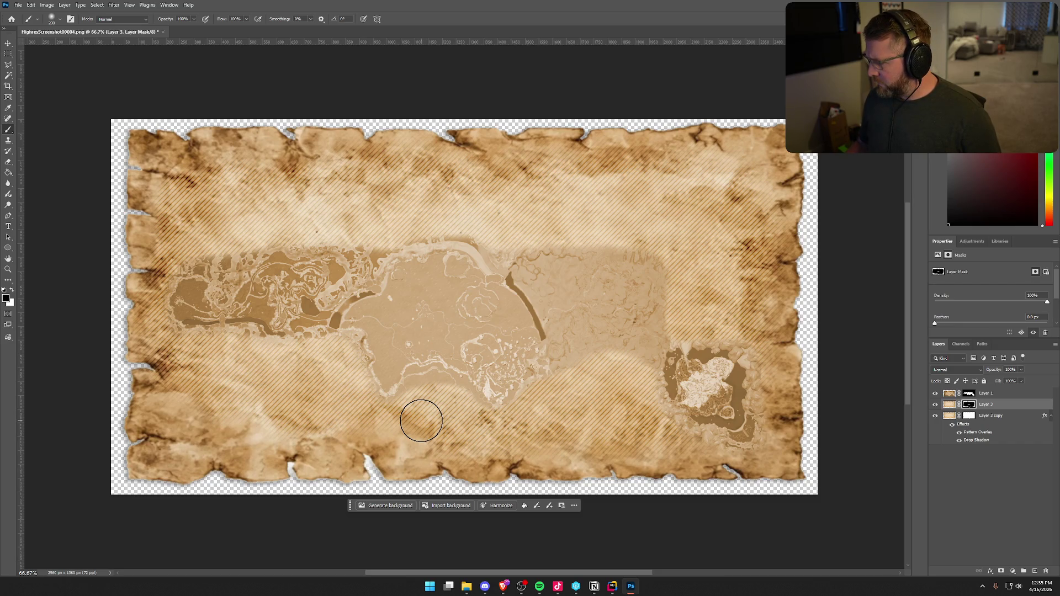
key(ctrl+z)
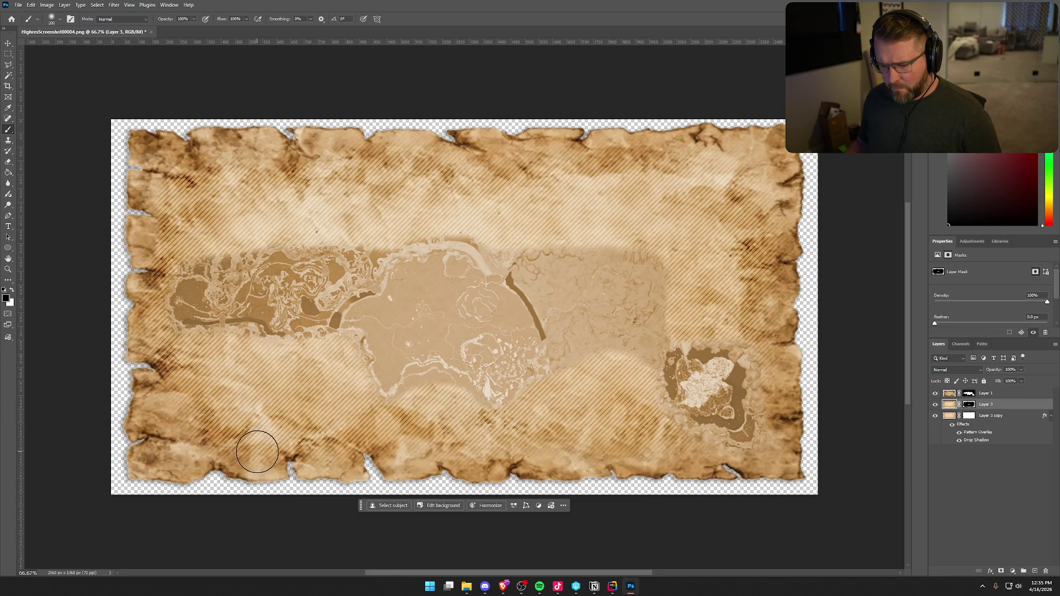
Trim the hatching along the parchment's lower edge with a 90-pixel white brush
click(949, 404)
click(968, 405)
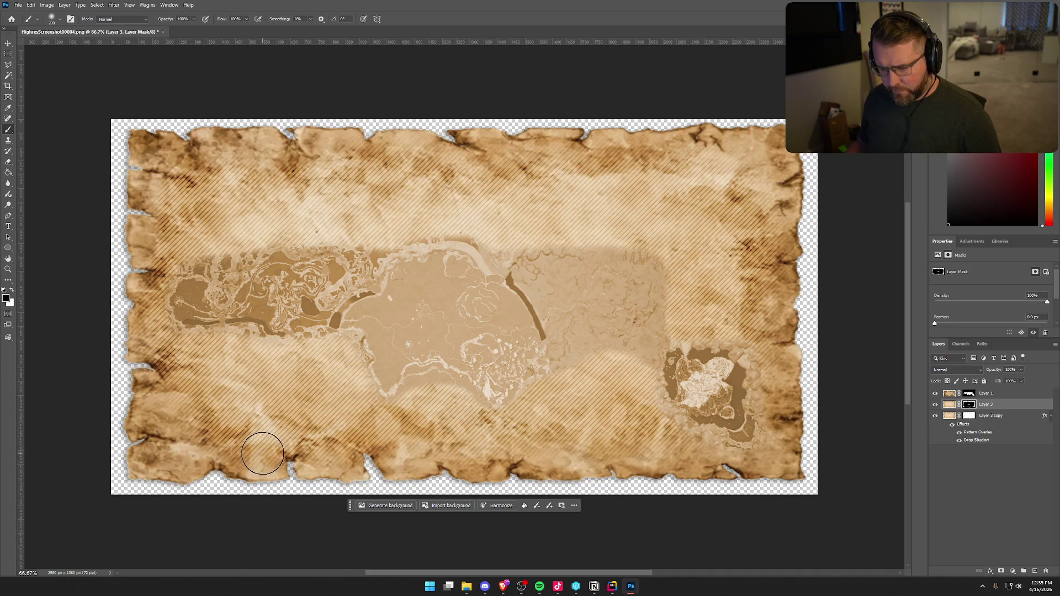
key(bracketleft)
key(bracketleft)
key(bracketleft)
key(x)
drag(262, 460, 273, 465)
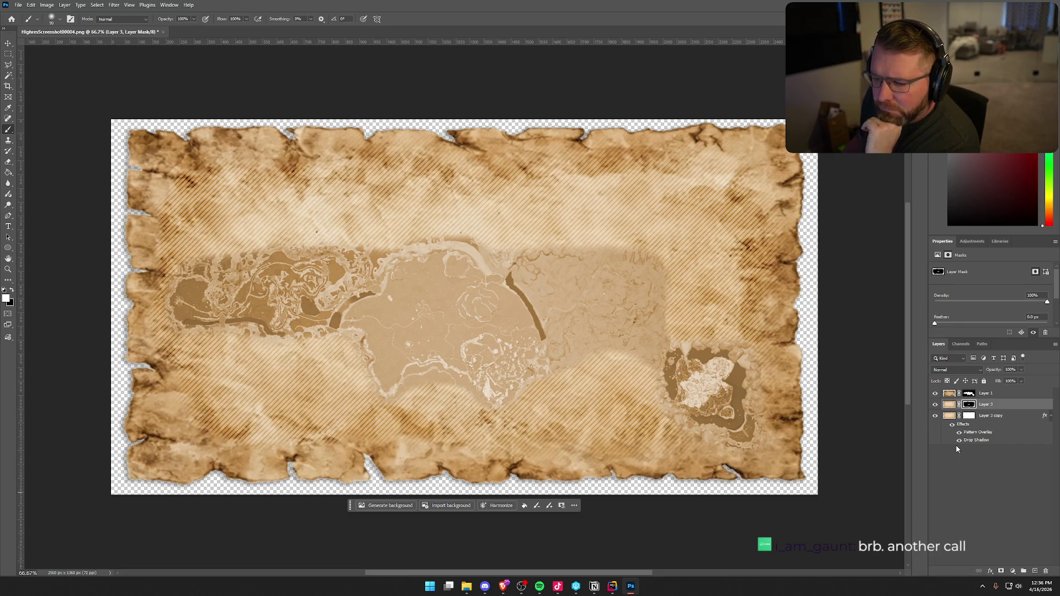
Quick-export the map as the PNG TrailMapBG
click(18, 5)
click(127, 151)
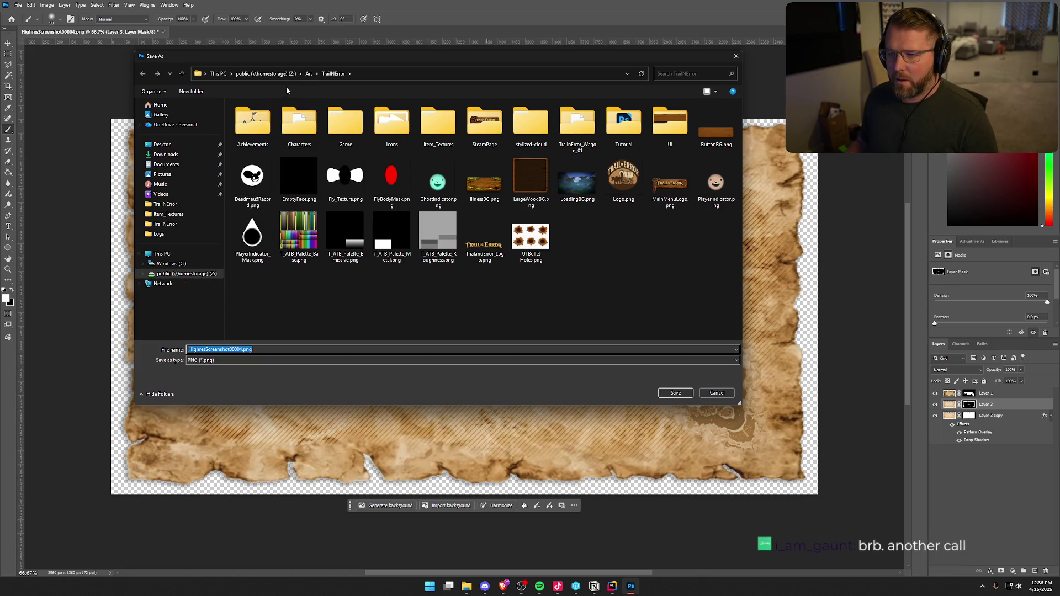
text(TrailMapBG)
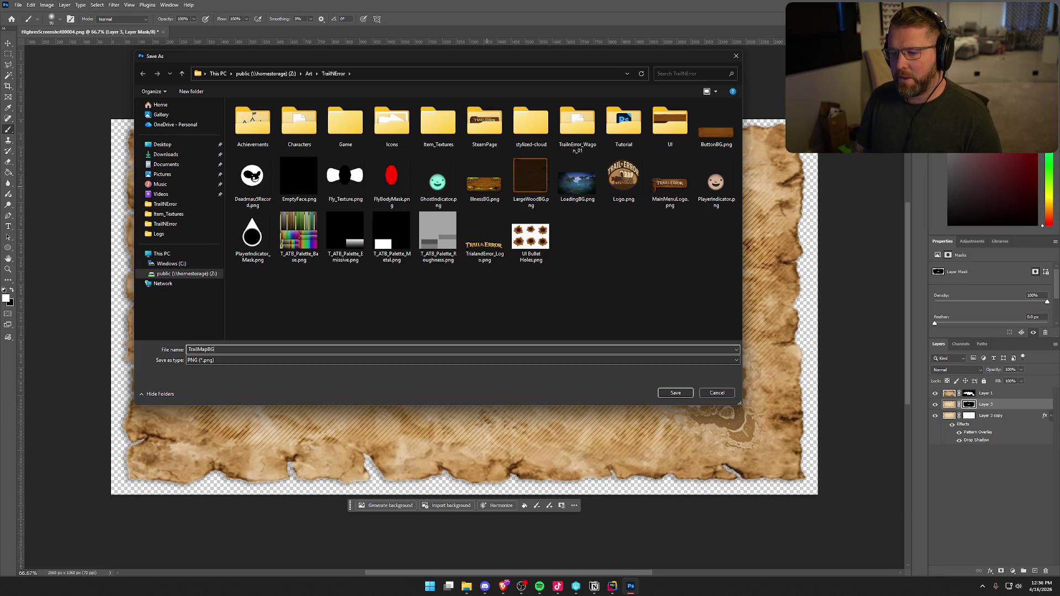
click(676, 393)
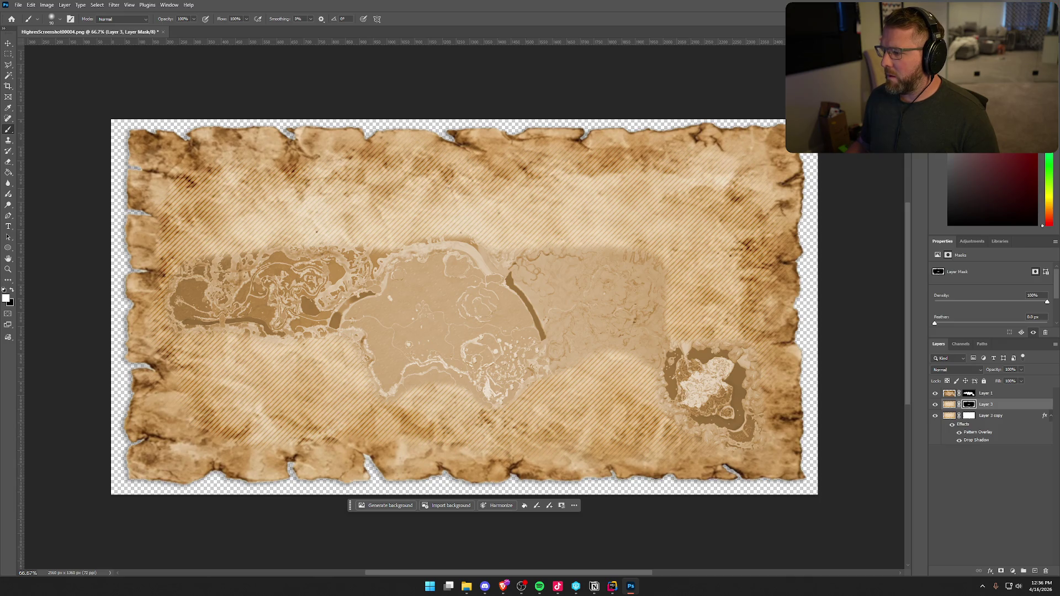
Save the document as TrailMap.psd in Z:\Art\TrailNError
click(18, 5)
click(49, 101)
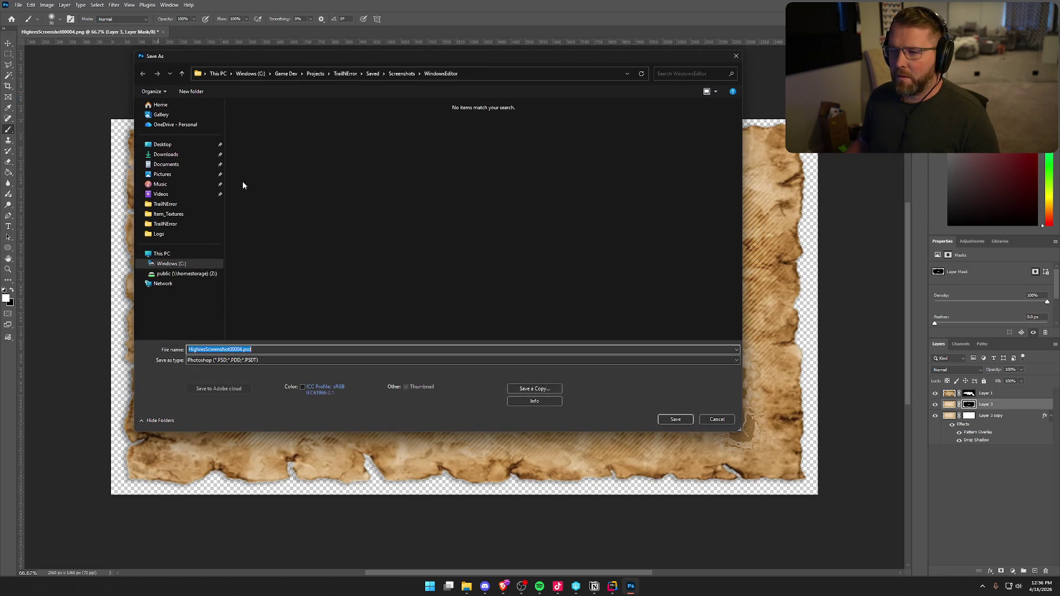
click(185, 273)
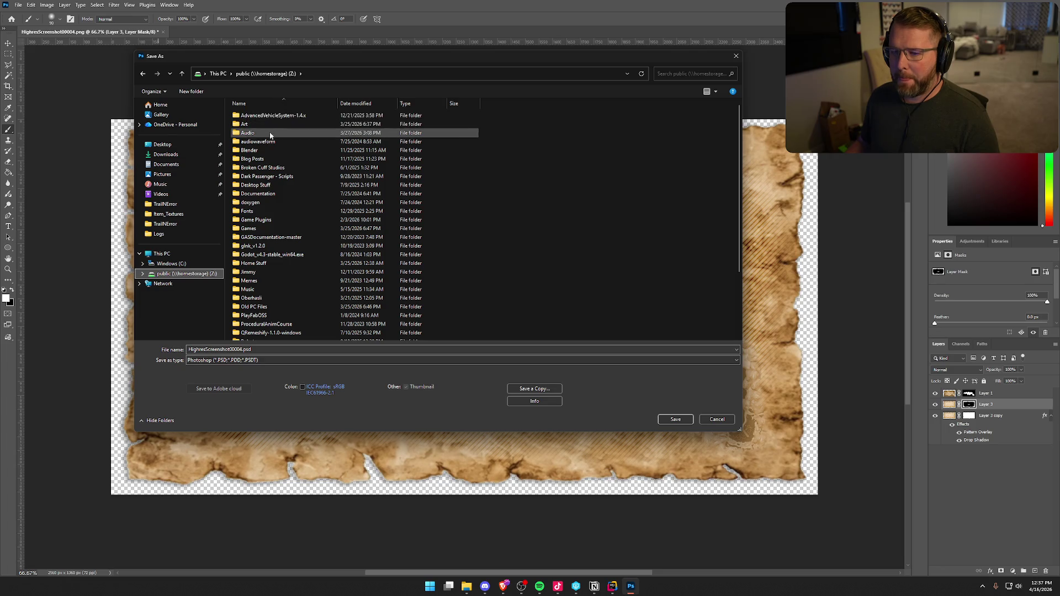
double_click(245, 124)
scroll(272, 292, down, 5)
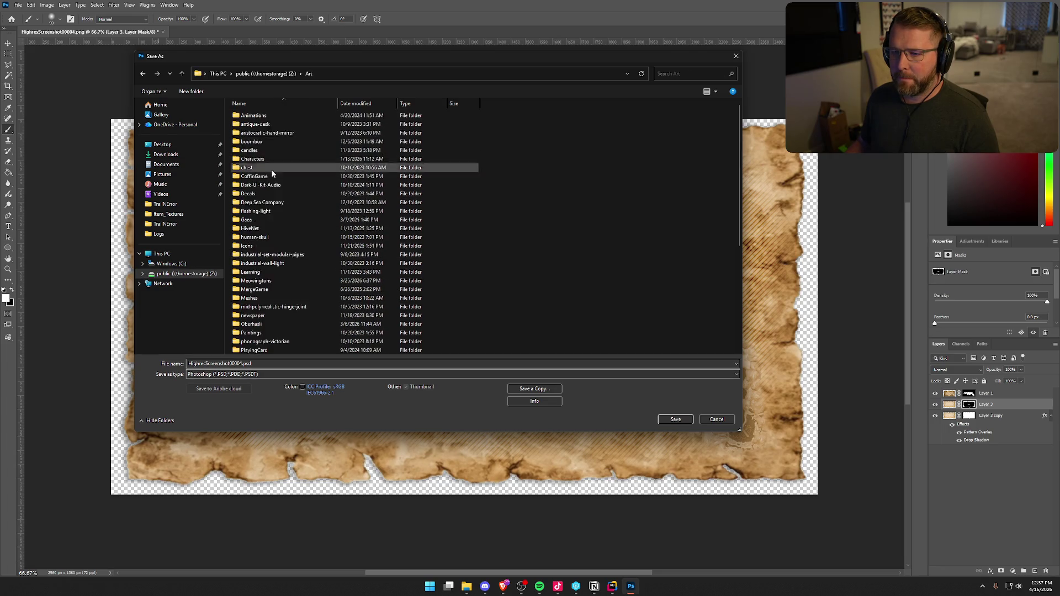
double_click(331, 350)
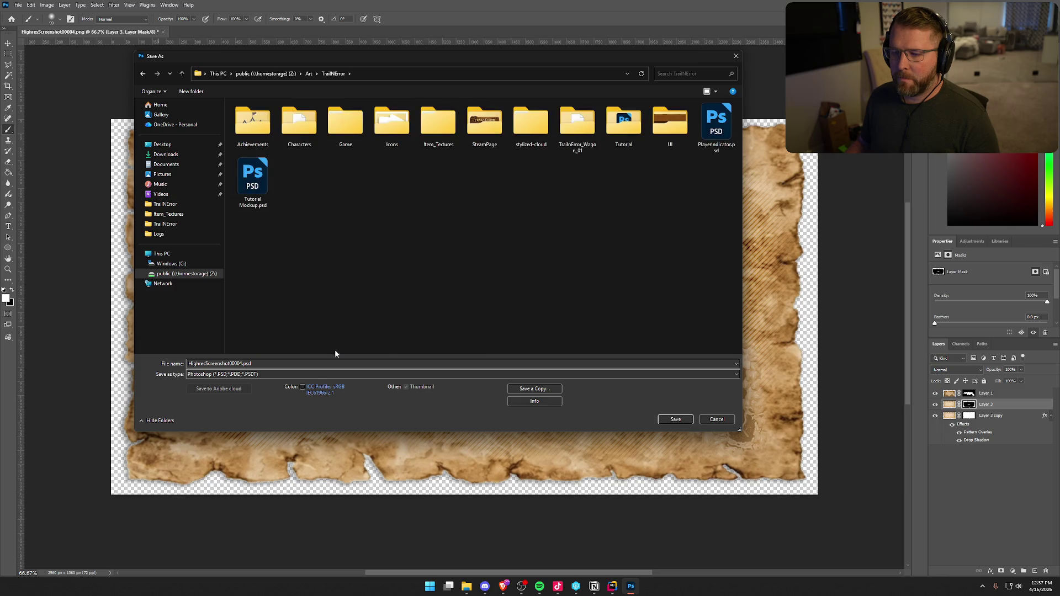
double_click(268, 363)
text(TrailMap)
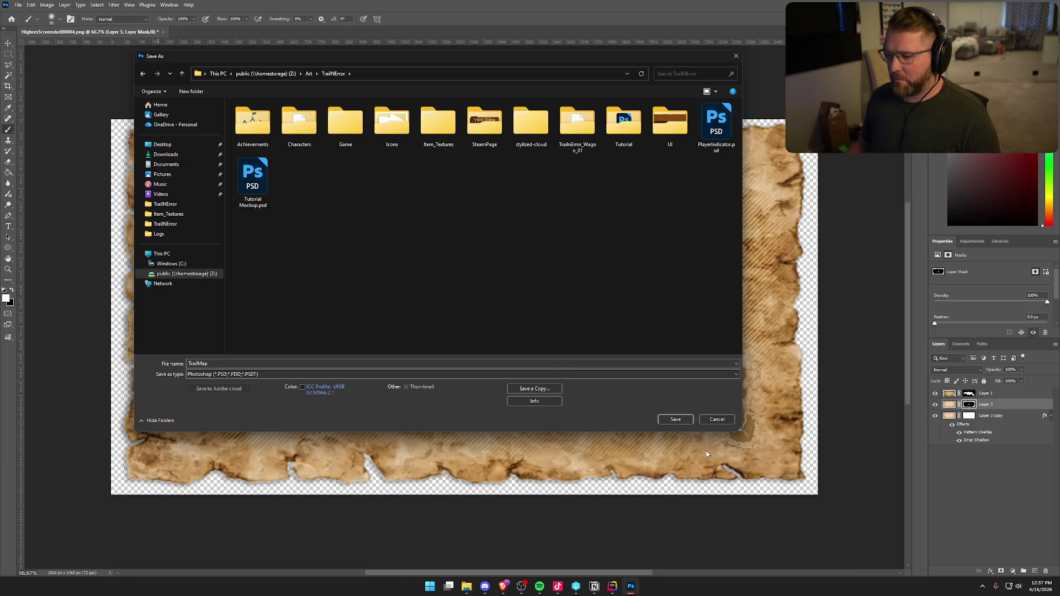
click(677, 419)
Quit Photoshop and switch to the ChatGPT conversation in the browser
key(ctrl+q)
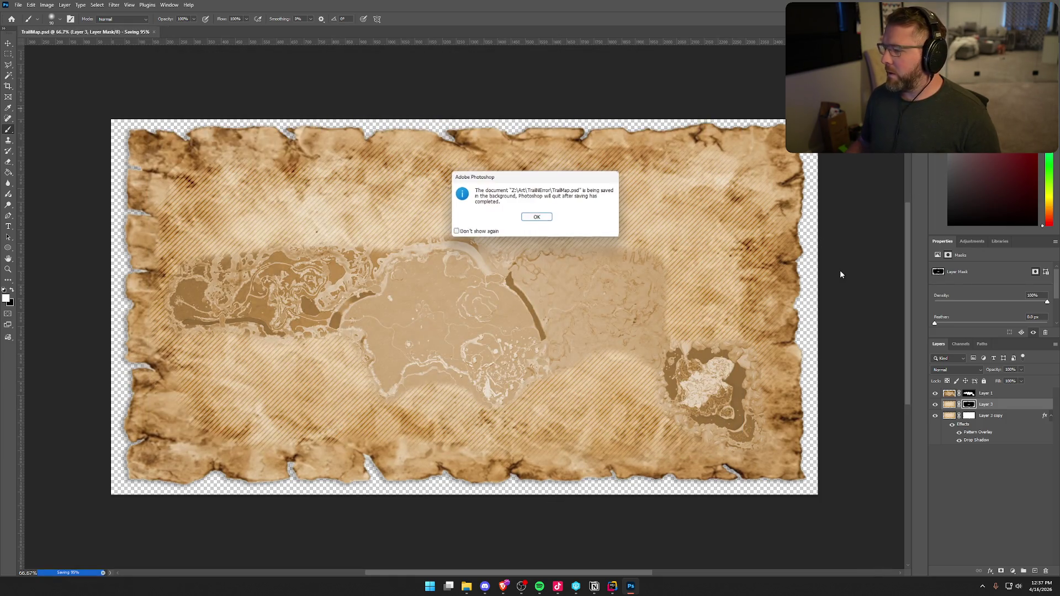
click(540, 219)
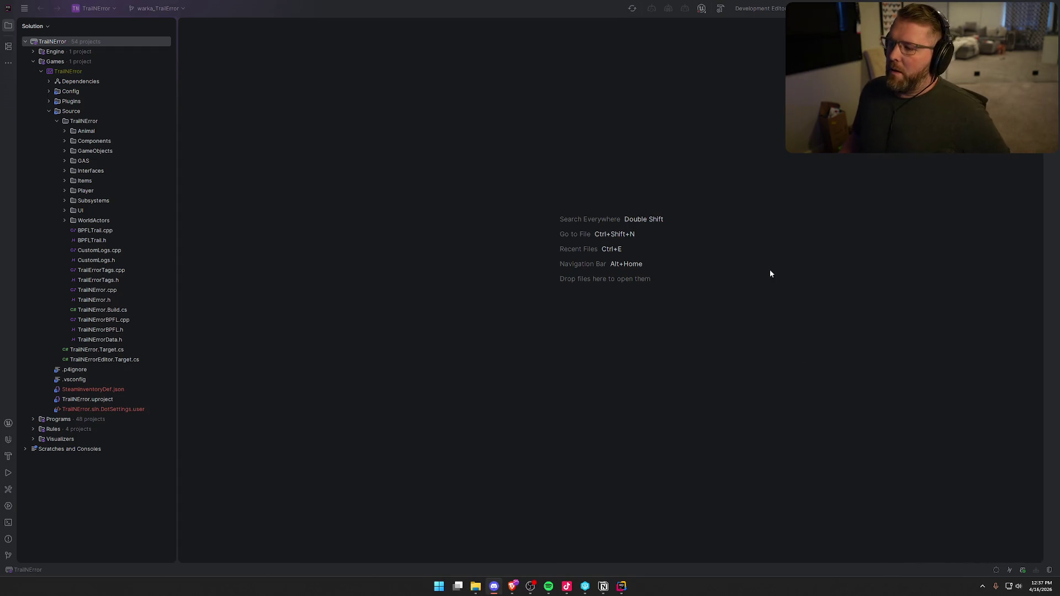
click(765, 292)
key(alt+Tab)
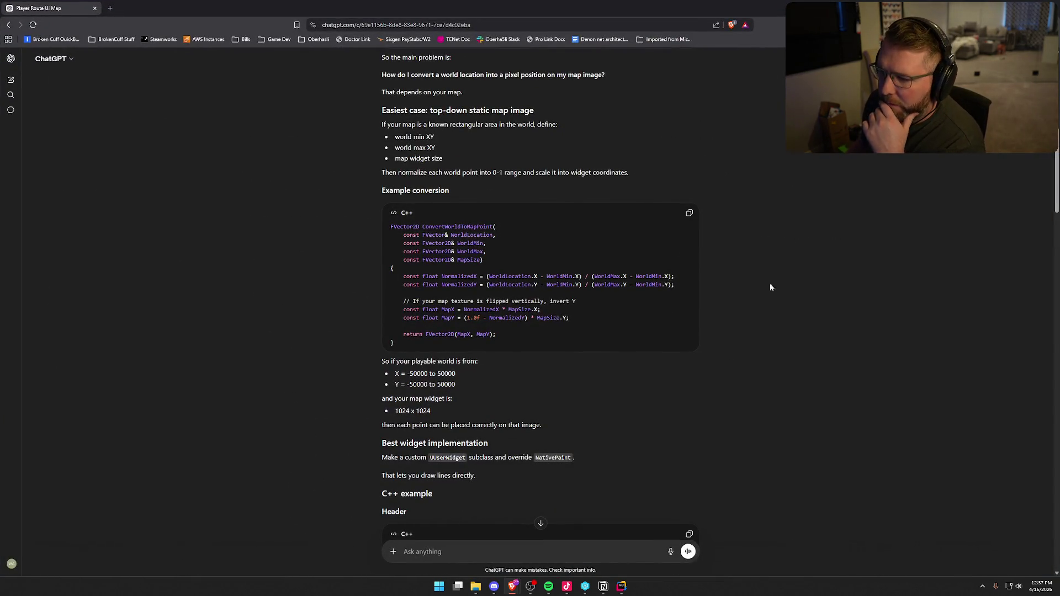
Scroll through ChatGPT's example code for converting world locations to map pixel positions
scroll(784, 263, up, 2)
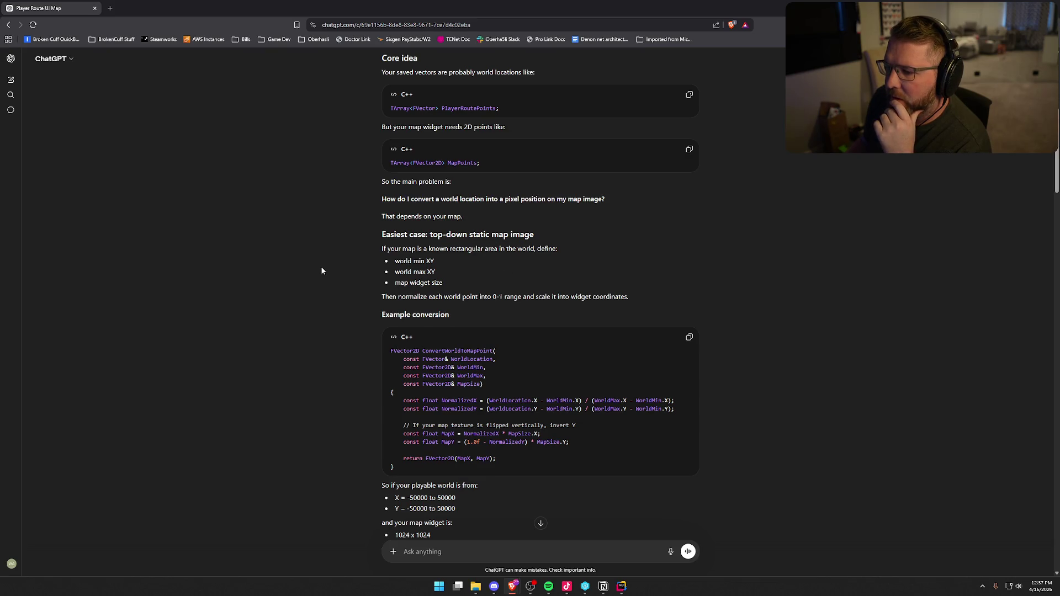
scroll(322, 269, down, 2)
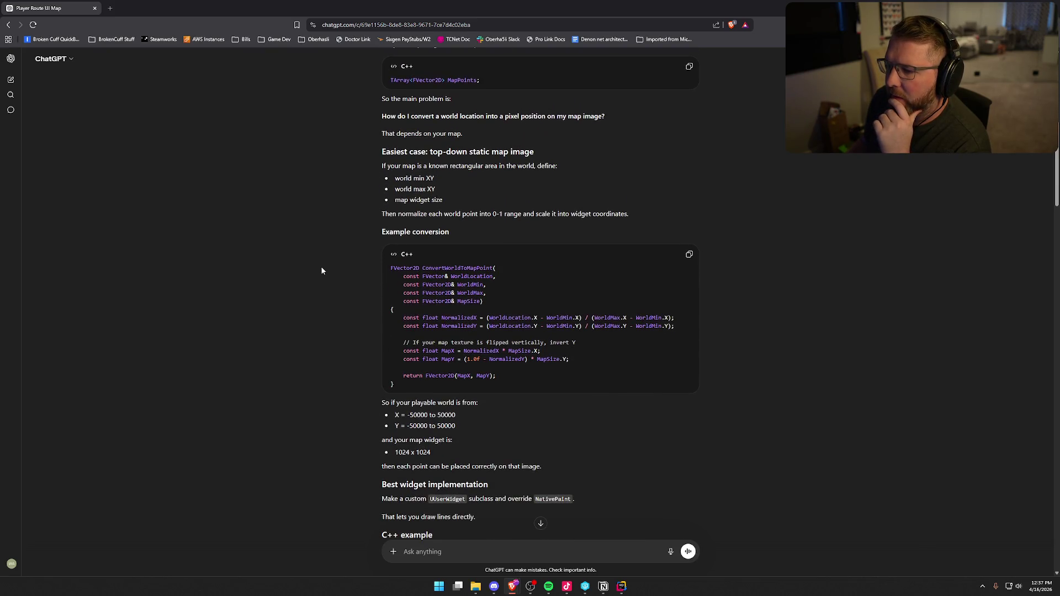
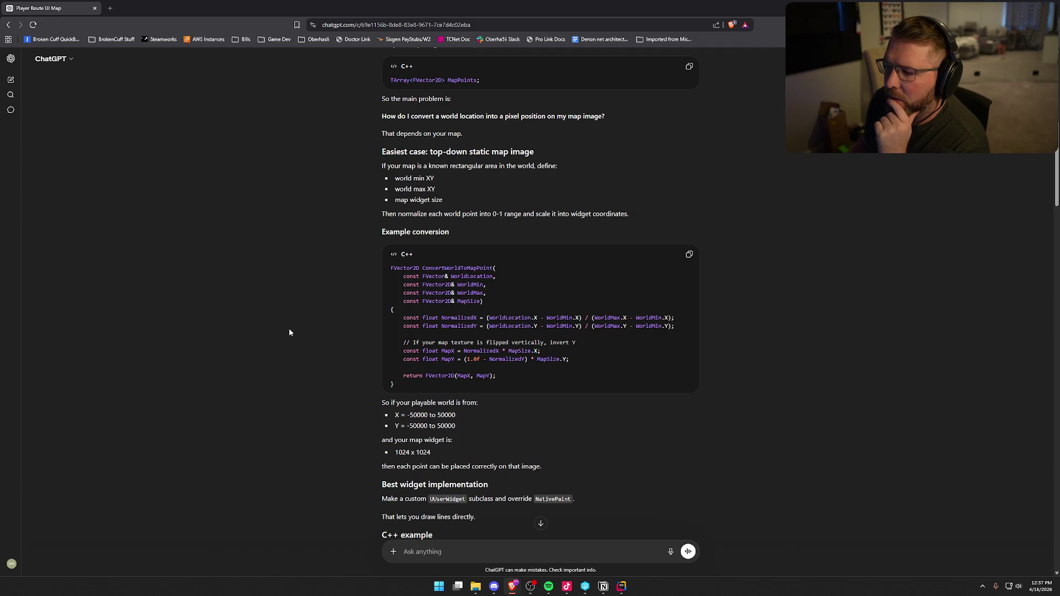
Back in Rider, start adding a new Unreal class to the project's UI source folder
scroll(291, 330, down, 2)
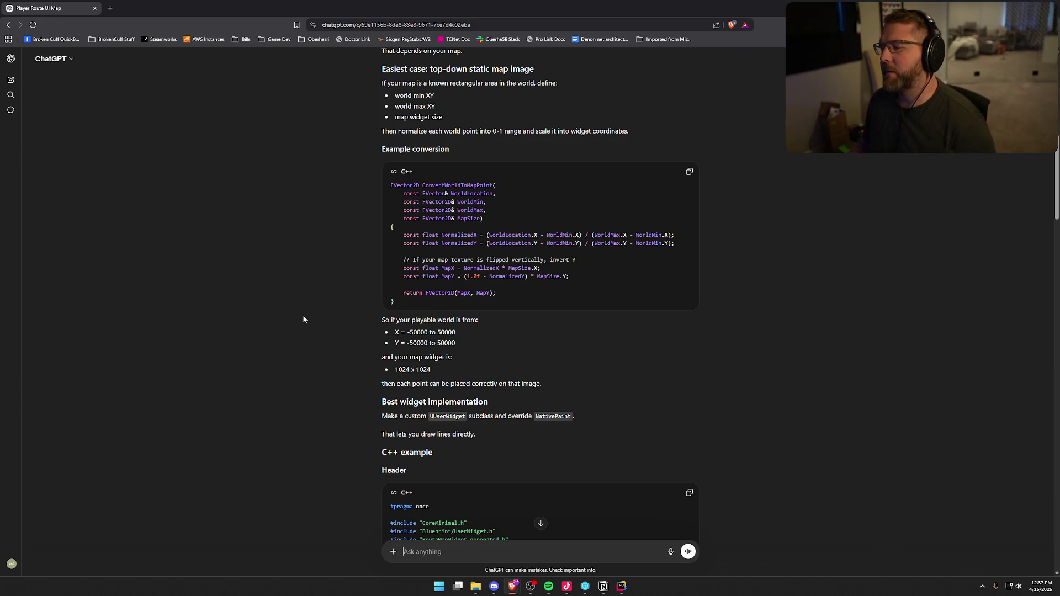
scroll(301, 319, down, 6)
scroll(298, 342, down, 1)
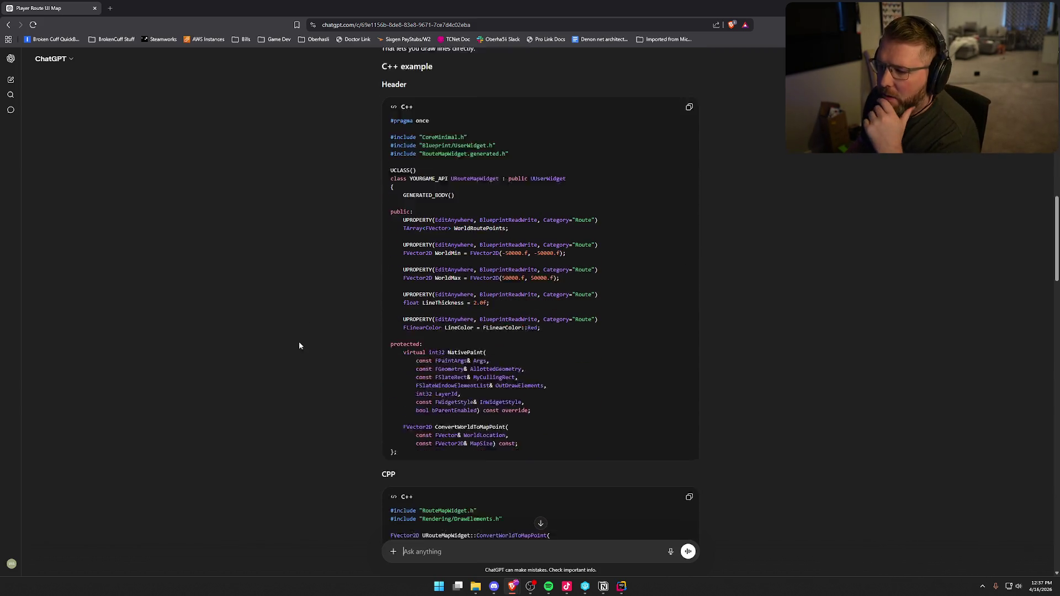
scroll(306, 330, up, 2)
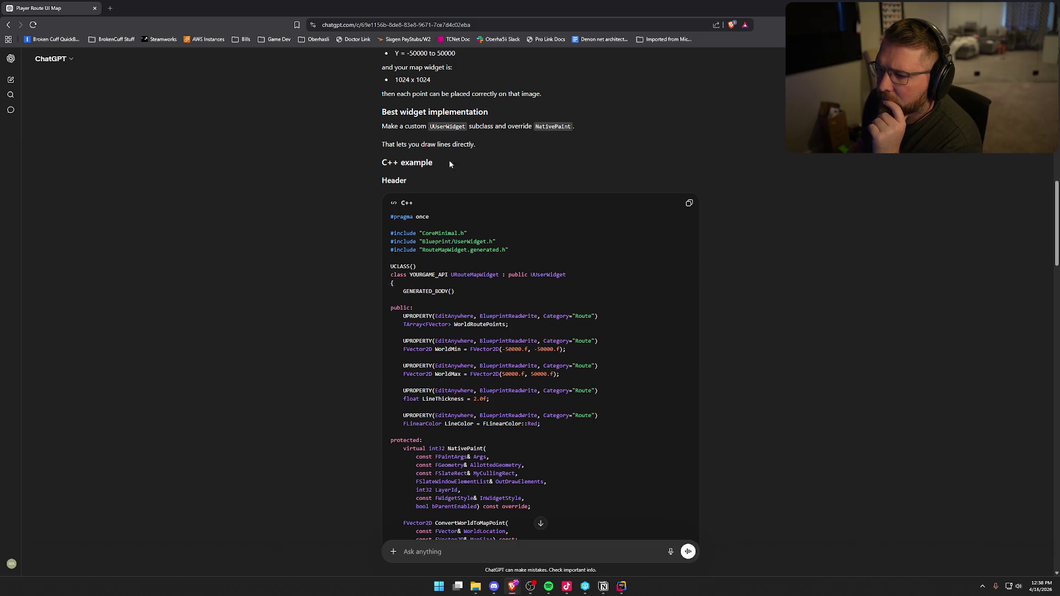
scroll(338, 231, down, 1)
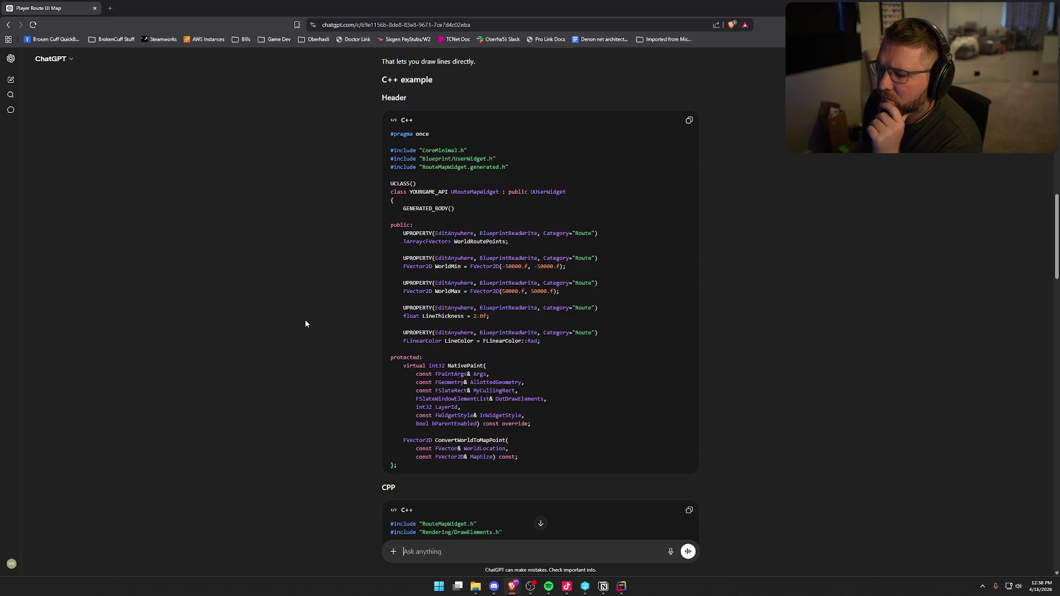
scroll(305, 324, down, 2)
scroll(343, 363, down, 5)
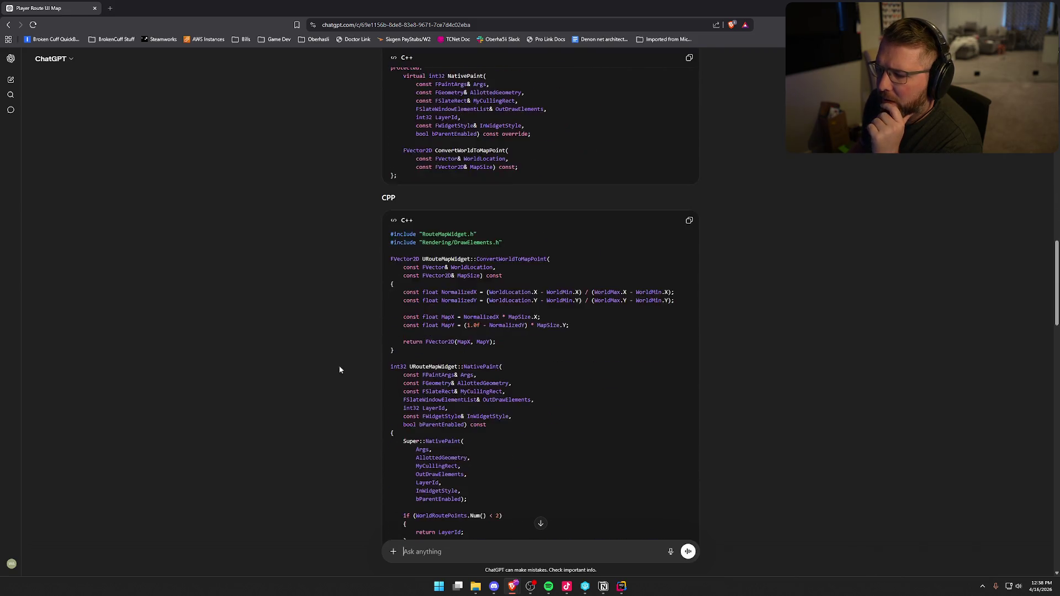
scroll(326, 385, down, 2)
scroll(313, 383, up, 3)
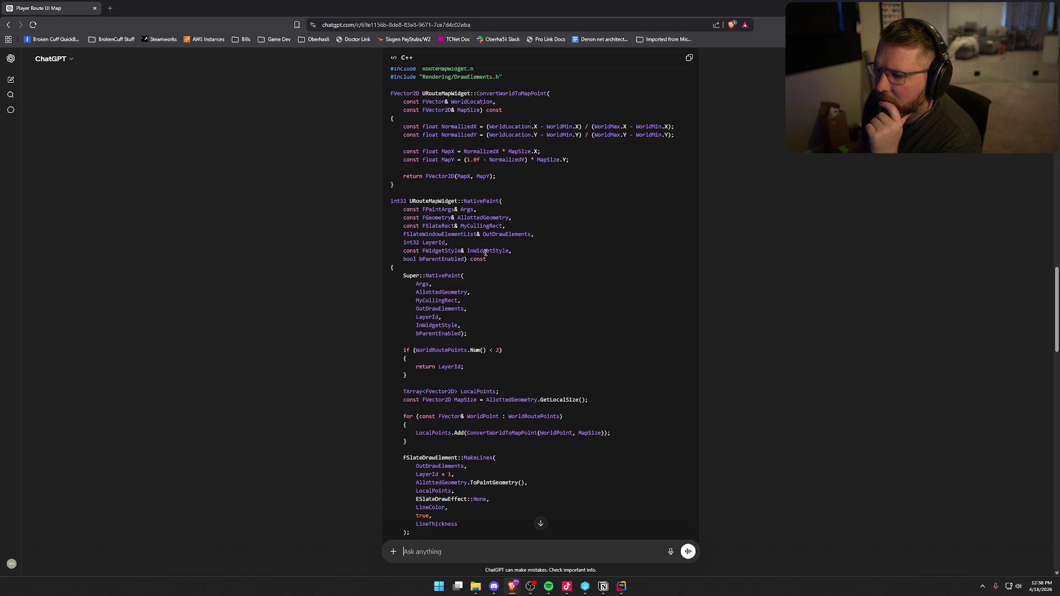
scroll(535, 269, down, 3)
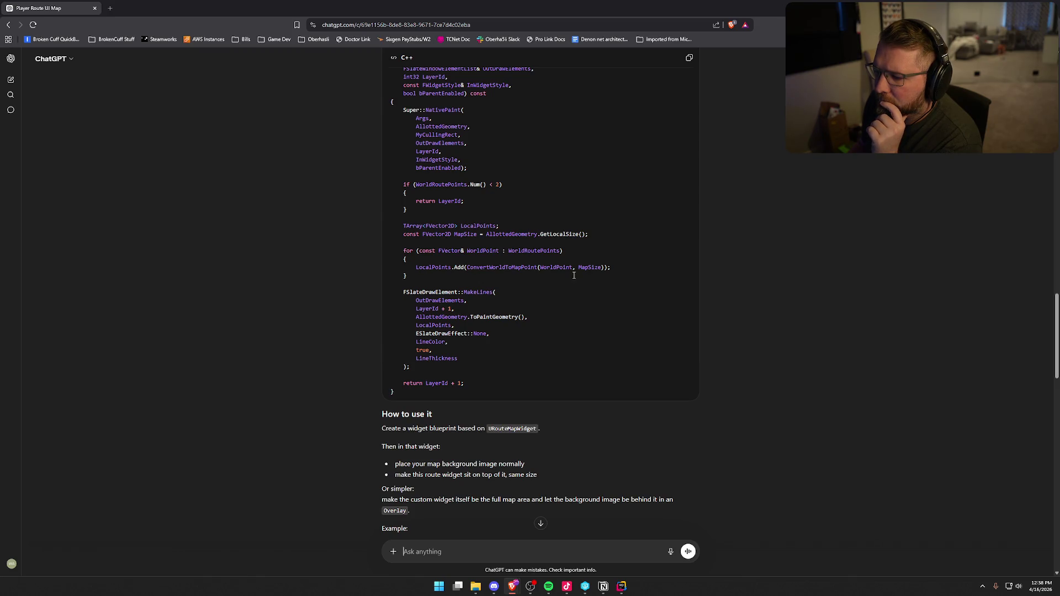
scroll(438, 272, down, 1)
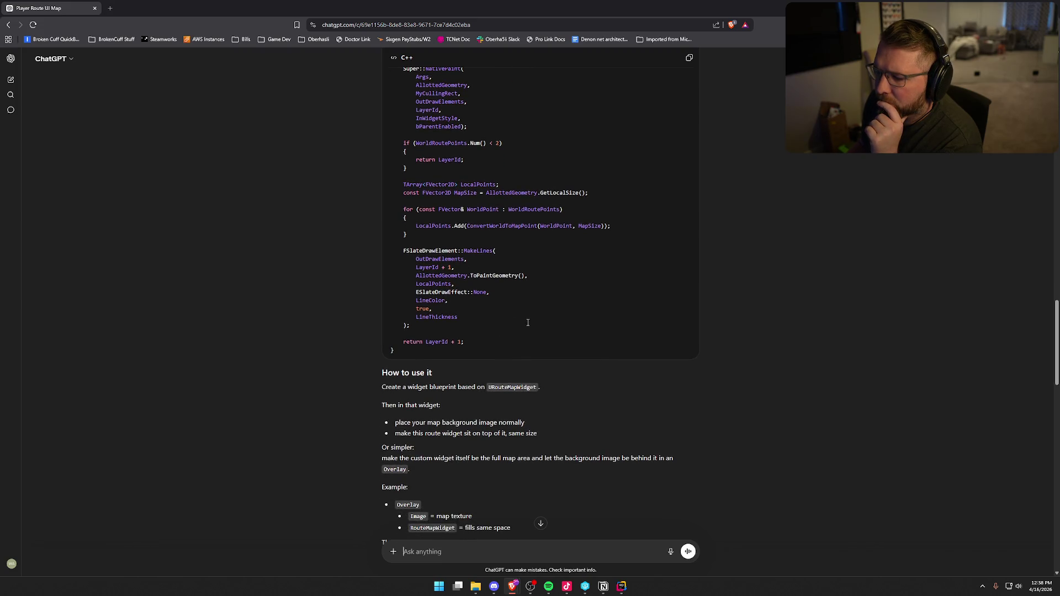
scroll(526, 323, down, 3)
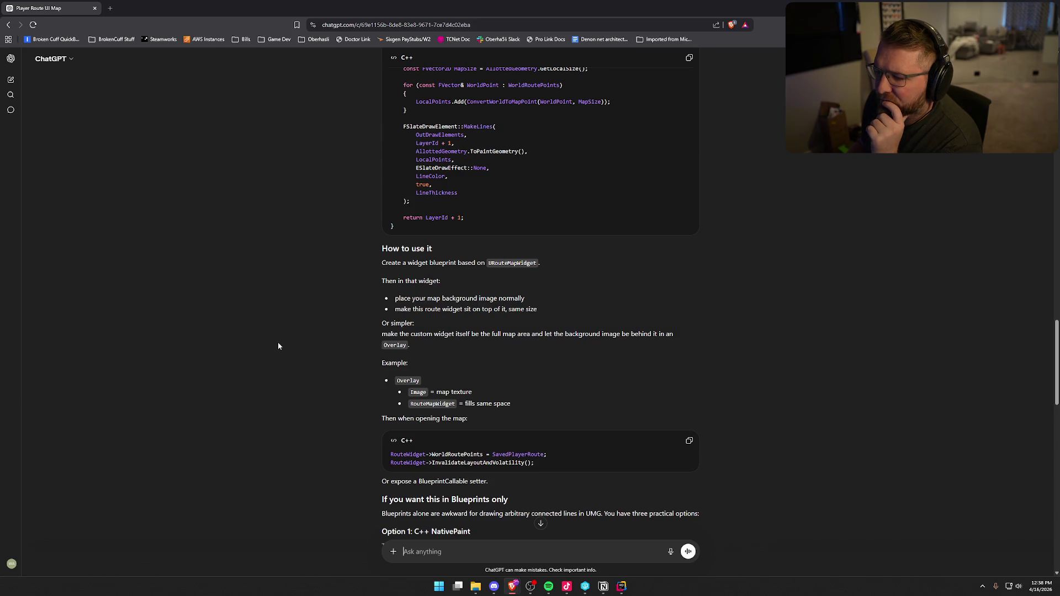
scroll(278, 346, down, 2)
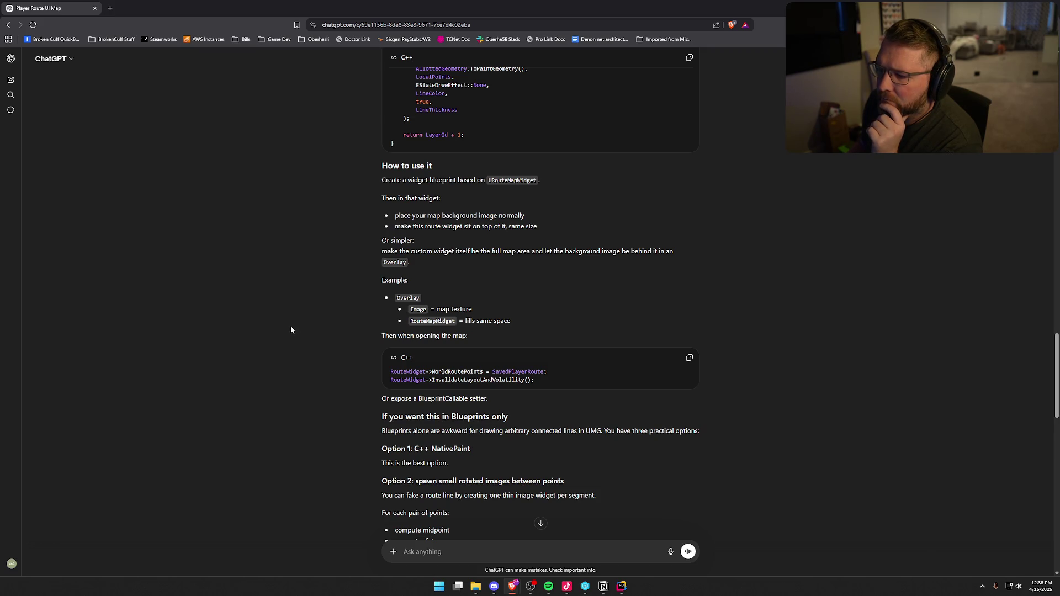
scroll(291, 328, down, 3)
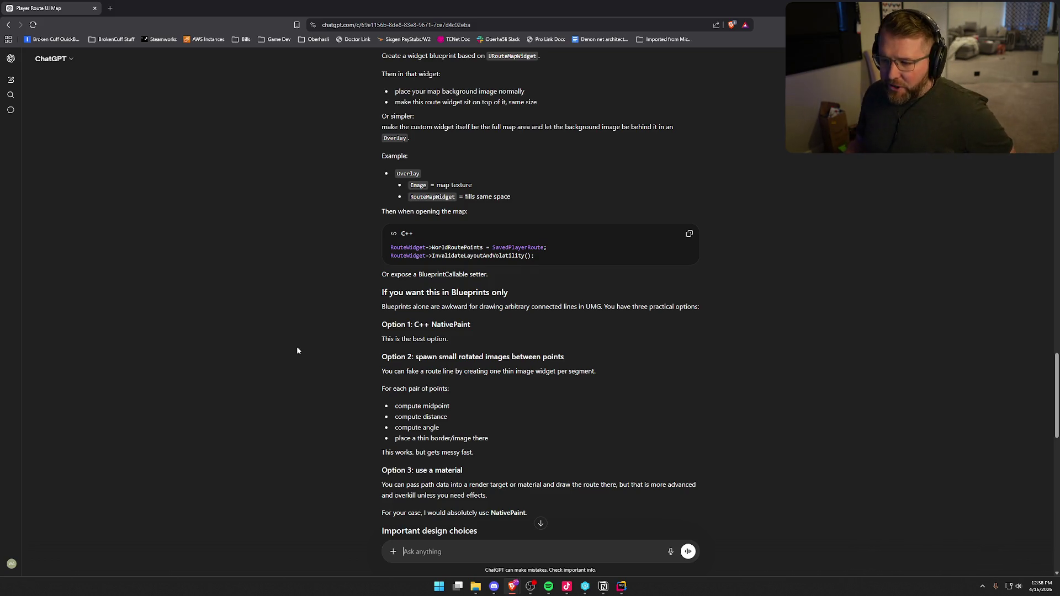
scroll(297, 346, down, 2)
scroll(297, 346, up, 4)
scroll(298, 348, up, 15)
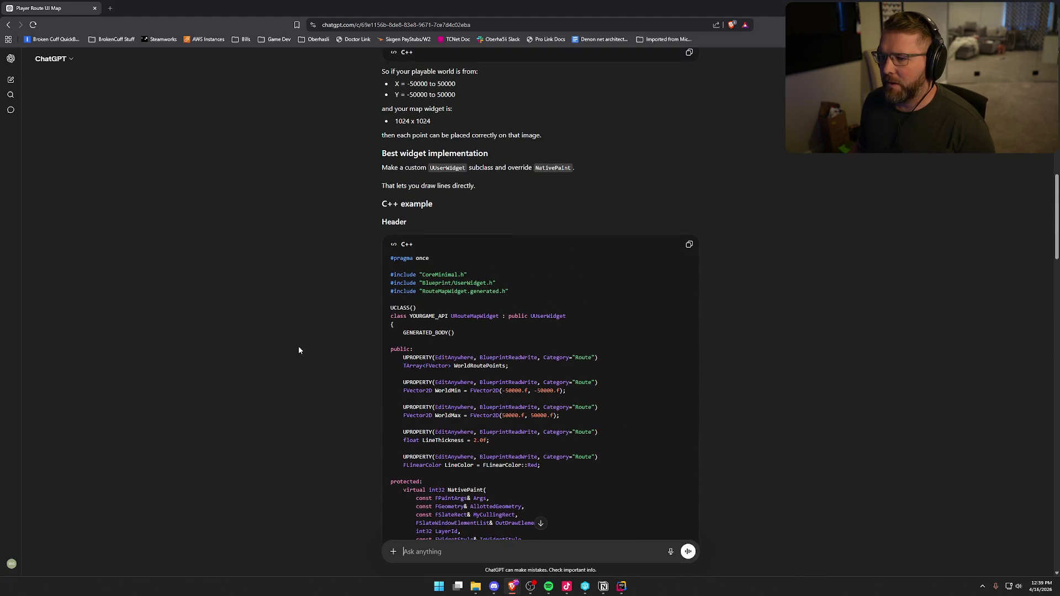
scroll(298, 351, up, 6)
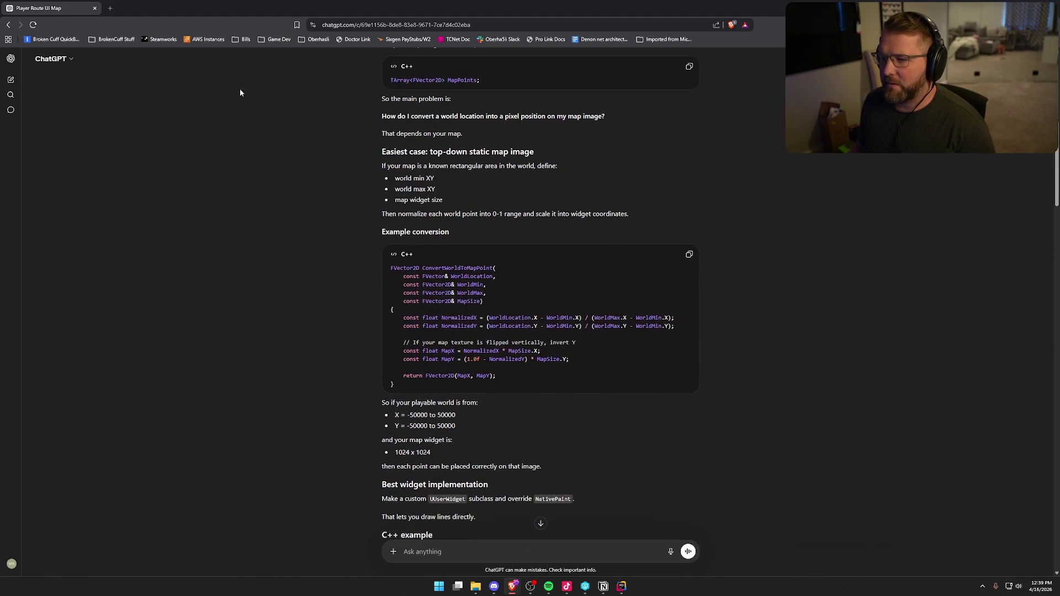
key(alt+Tab)
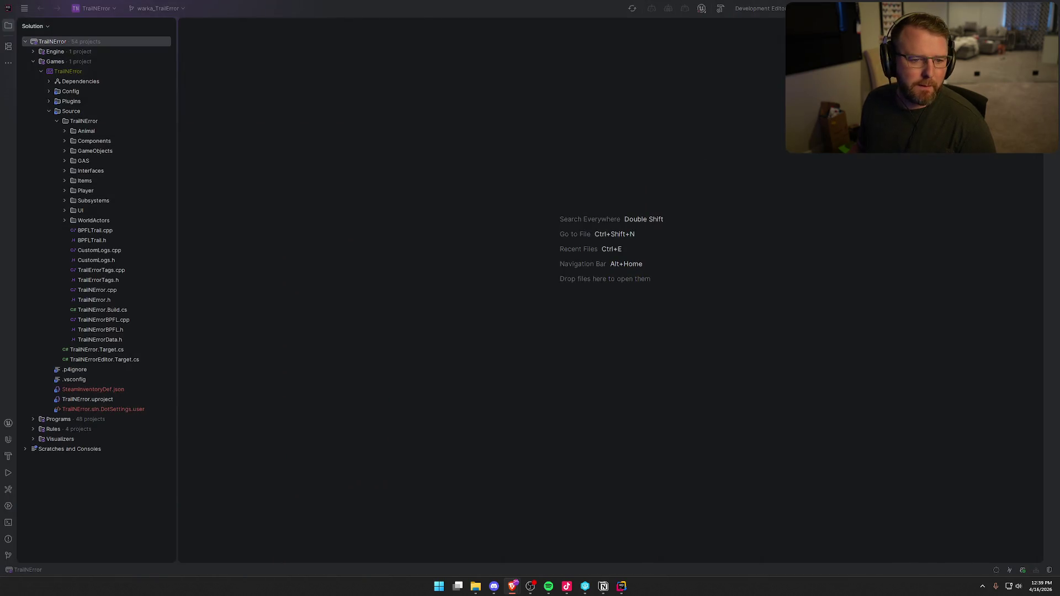
click(65, 210)
click(80, 211)
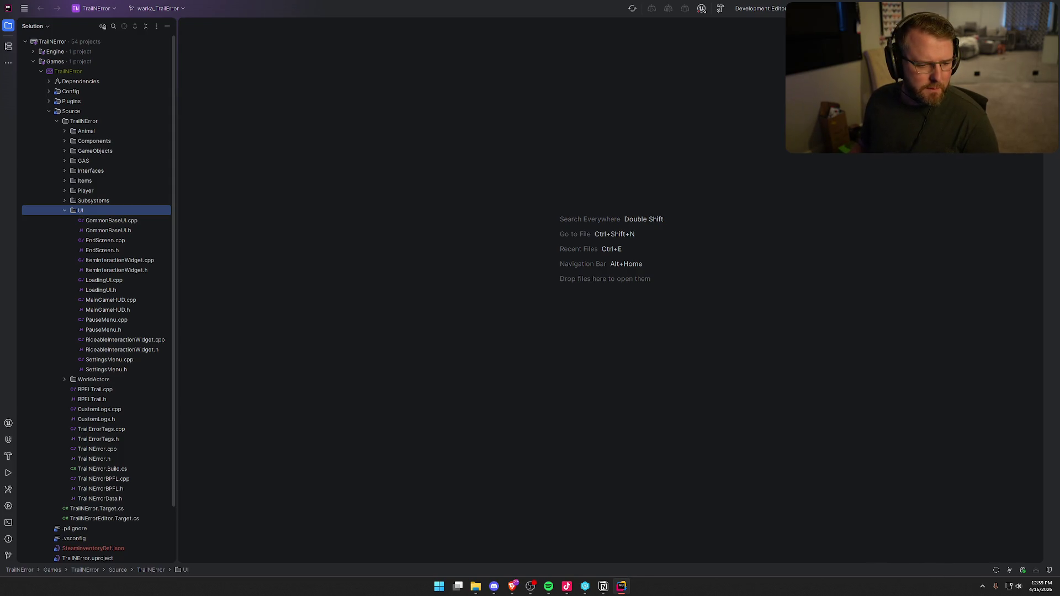
right_click(93, 211)
mouse_move(184, 214)
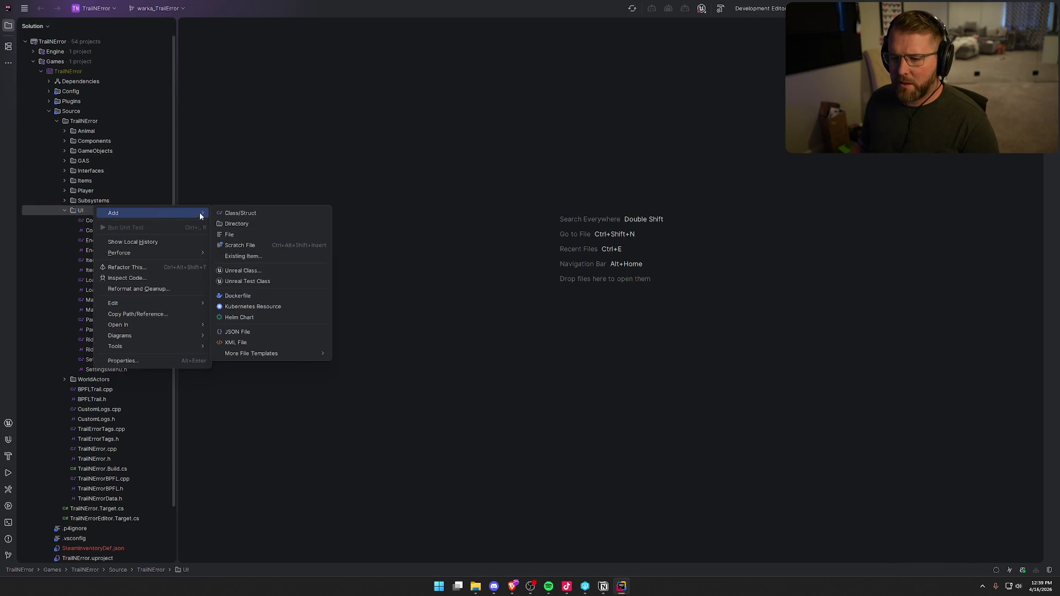
click(258, 270)
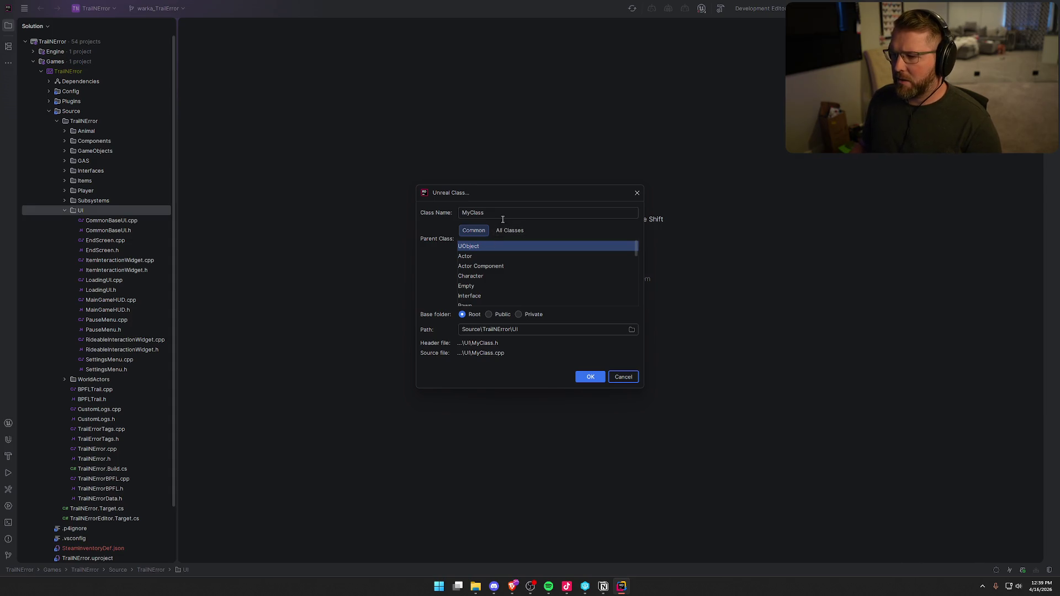
Pick UUserWidget from all classes as the parent and name the class RouteMapWidget
click(507, 232)
text(userw)
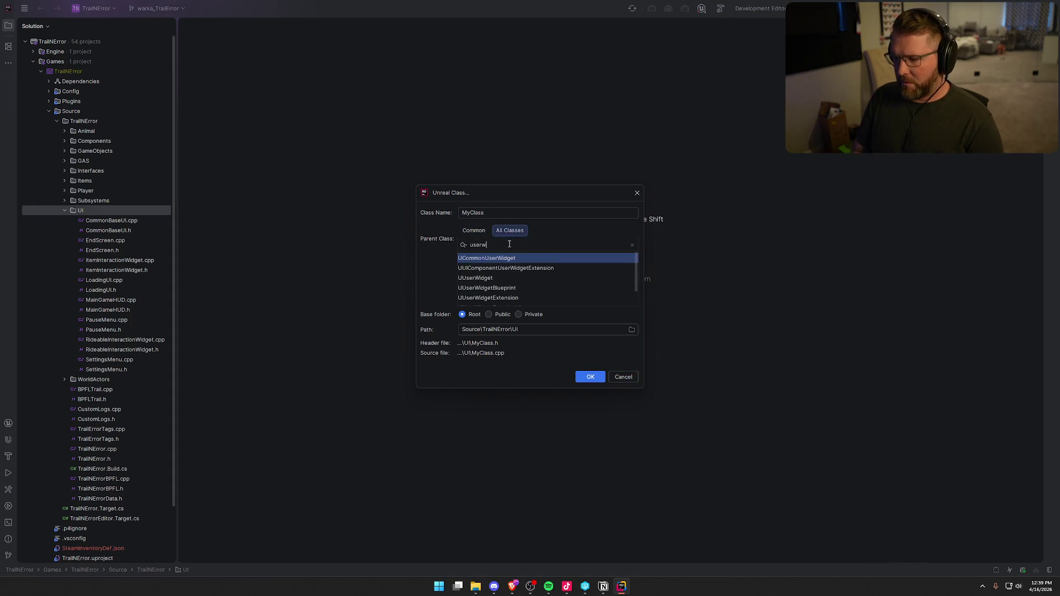
key(Down)
key(Down)
key(shift+Tab)
key(BackSpace)
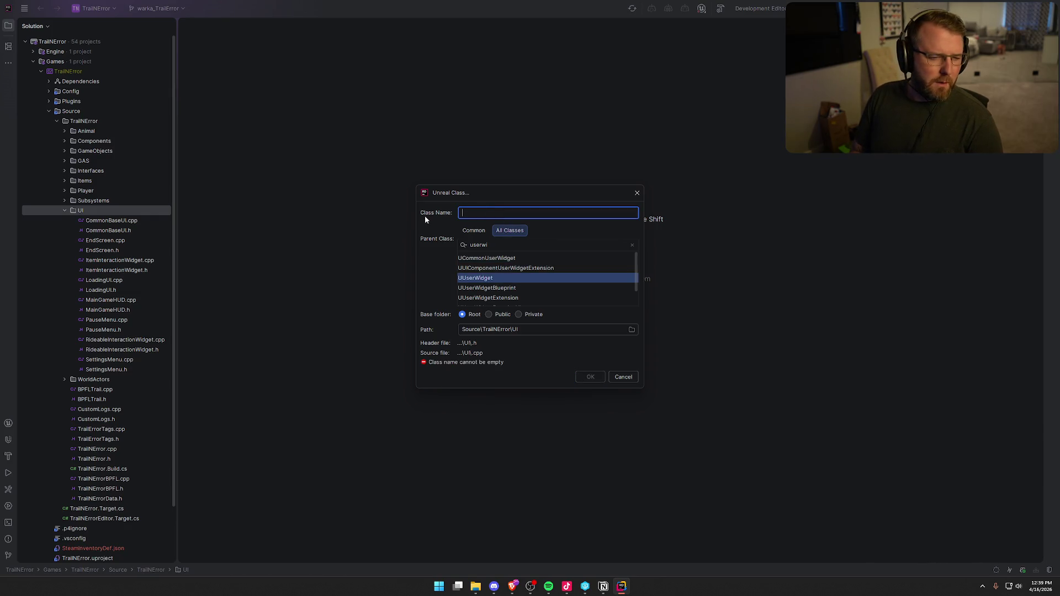
text(RouteMapt)
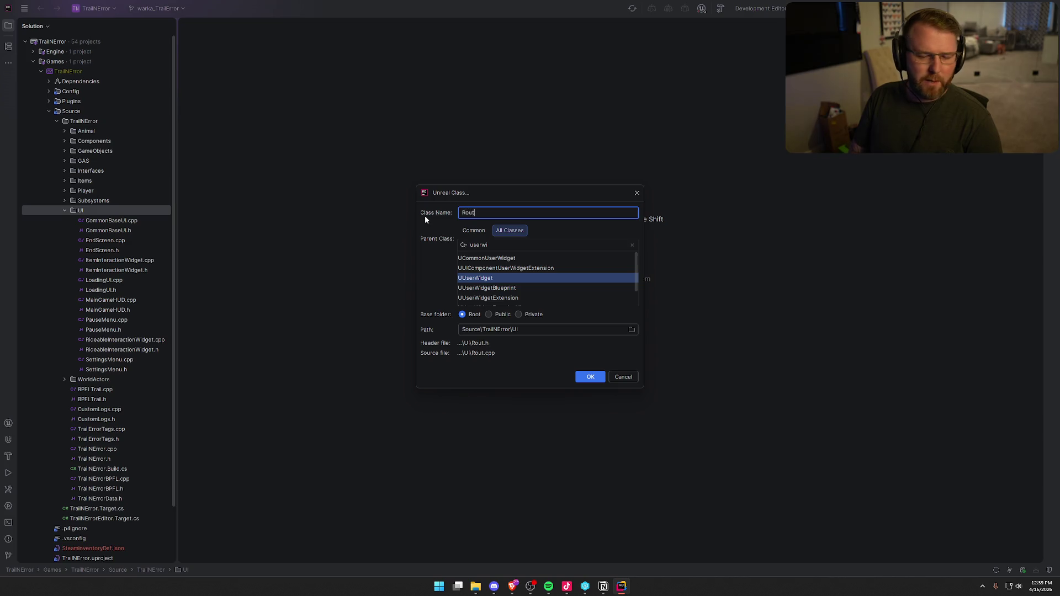
key(BackSpace)
text(Widget)
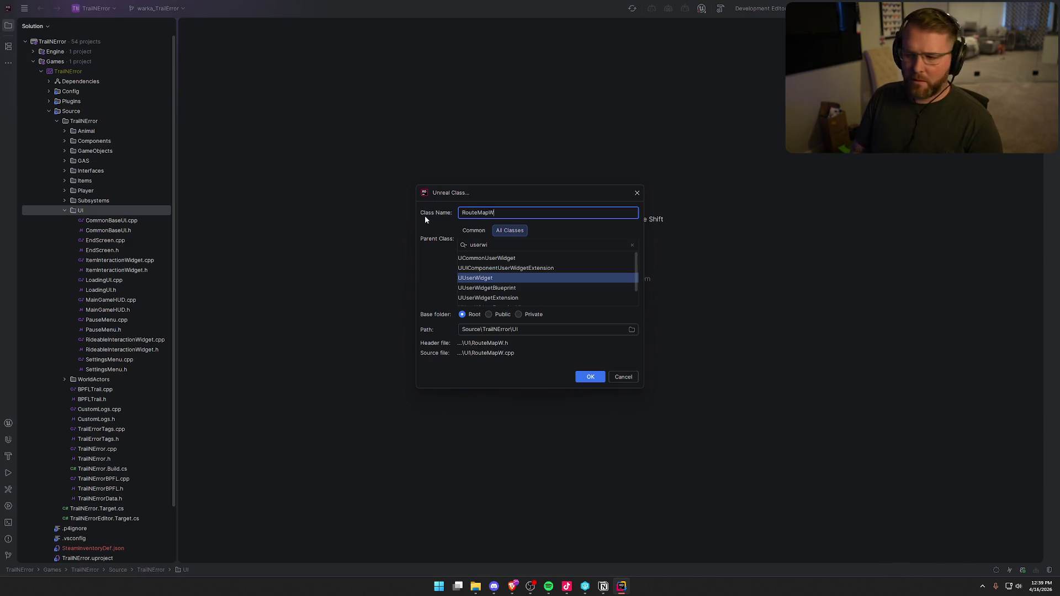
Create the class and replace RouteMapWidget.h with the pasted header, using TRAILNERROR_API as export macro
click(590, 377)
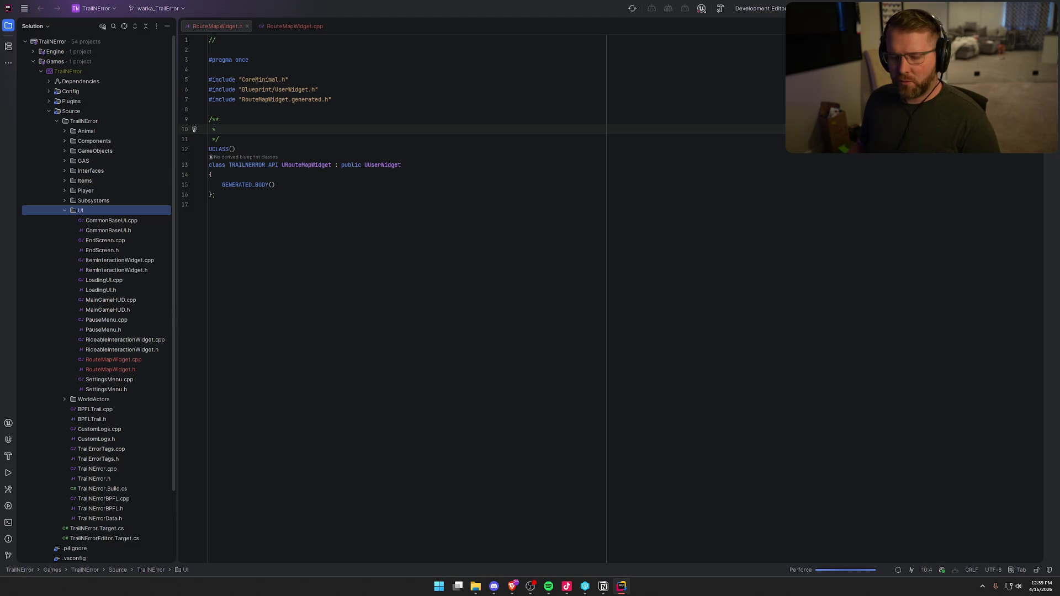
click(402, 310)
key(ctrl+a)
text(#pragma once  #include "CoreMinimal.h" #include "Blueprint/UserWidget.h" #include "RouteMapWidget.generated.h"  UCLASS() class YOURGAME_API URouteMapWidget : public UUserWidget {     GENERATED_BODY()  public:     UPROPERTY(EditAnywhere, BlueprintReadWrite, Category="Route")     TArray<FVector> WorldRoutePoints;      UPROPERTY(EditAnywhere, BlueprintReadWrite, Category="Route")     FVector2D WorldMin = FVector2D(-50000.f, -50000.f);      UPROPERTY(EditAnywhere, BlueprintReadWrite, Category="Route")     FVector2D WorldMax = FVector2D(50000.f, 50000.f);      UPROPERTY(EditAnywhere, BlueprintReadWrite, Category="Route")     float LineThickness = 2.0f;      UPROPERTY(EditAnywhere, BlueprintReadWrite, Category="Route")     FLinearColor LineColor = FLinearColor::Red;  protected:     virtual int32 NativePaint(         const FPaintArgs& Args,         const FGeometry& AllottedGeometry,         const FSlateRect& MyCullingRect,         FSlateWindowElementList& OutDrawElements,         int32 LayerId,         const FWidgetStyle& InWidgetStyle,         bool bParentEnabled) const override;      FVector2D ConvertWorldToMapPoint(         const FVector& WorldLocation,         const FVector2D& MapSize) const; };)
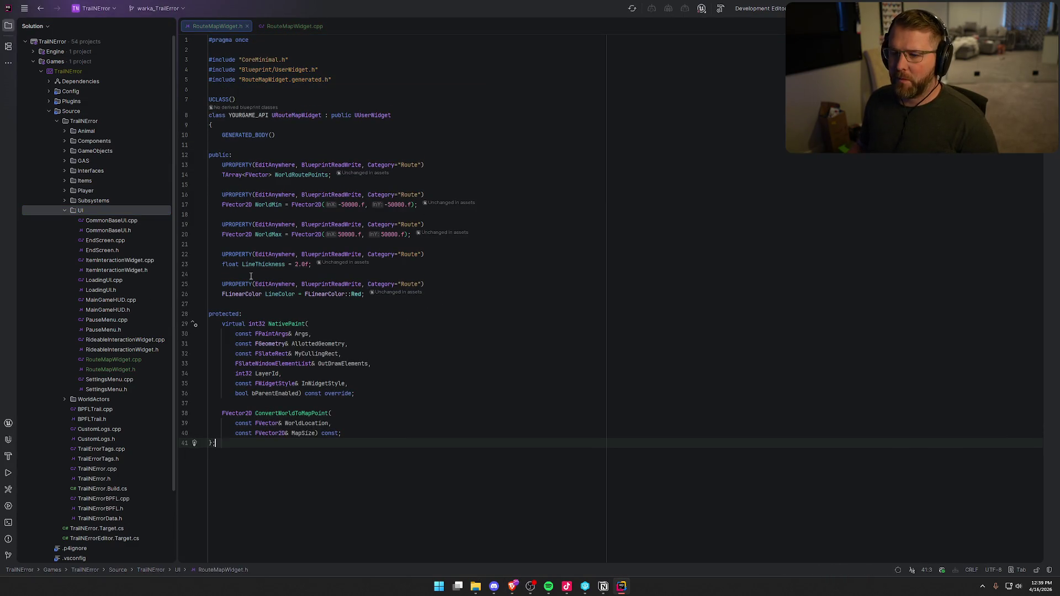
double_click(255, 115)
text(TRA)
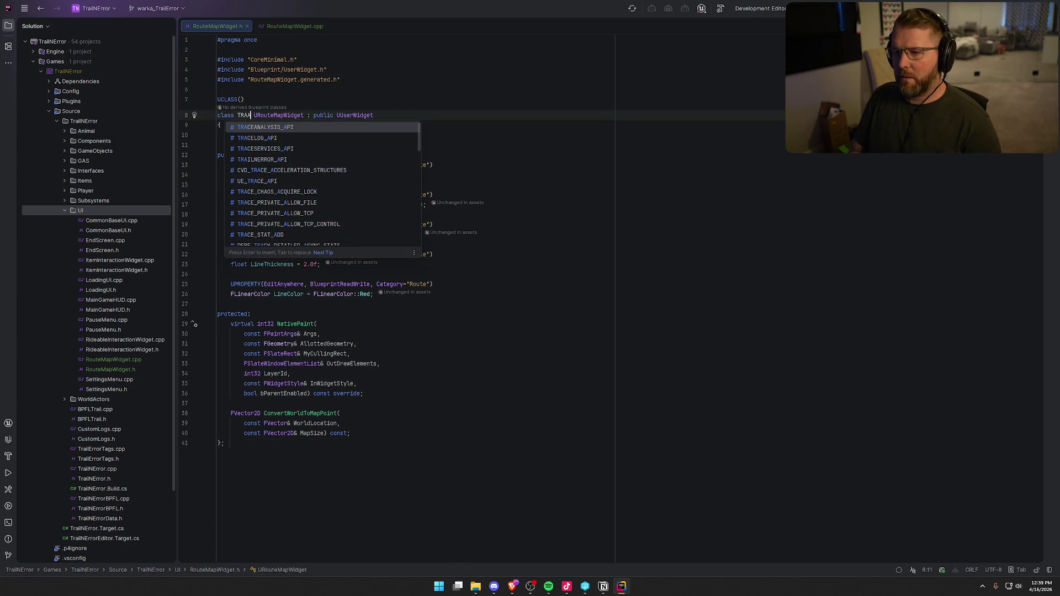
text(IL)
key(Return)
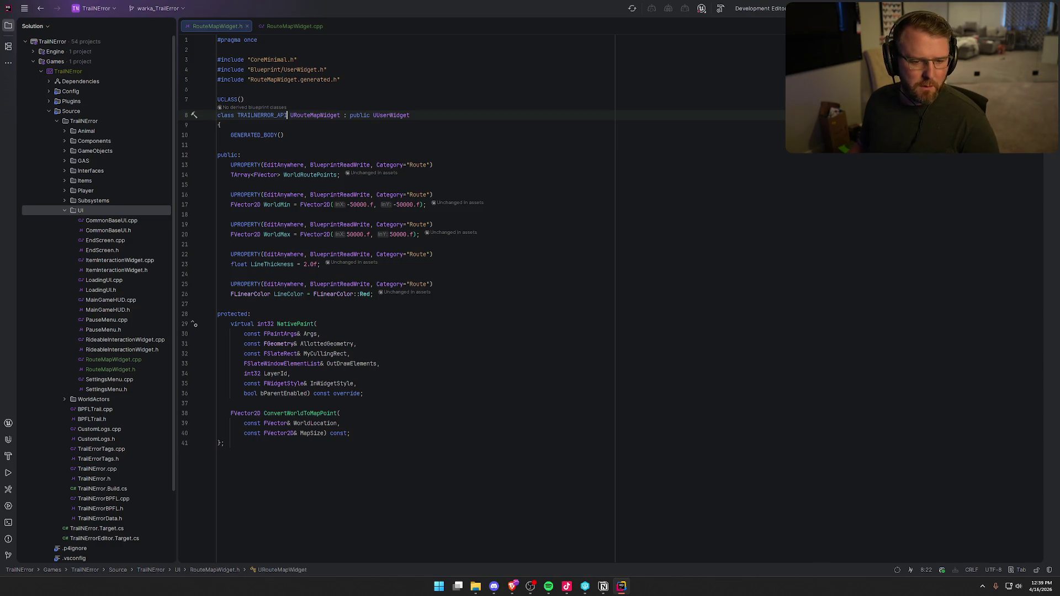
Replace RouteMapWidget.cpp's contents with the pasted NativePaint implementation
click(307, 25)
key(ctrl+a)
text(#include "RouteMapWidget.h" #include "Rendering/DrawElements.h"  FVector2D URouteMapWidget::ConvertWorldToMapPoint( 	const FVector& WorldLocation, 	const FVector2D& MapSize) const { 	const float NormalizedX = (WorldLocation.X - WorldMin.X) / (WorldMax.X - WorldMin.X); 	const float NormalizedY = (WorldLocation.Y - WorldMin.Y) / (WorldMax.Y - WorldMin.Y);  	const float MapX = NormalizedX * MapSize.X; 	const float MapY = (1.0f - NormalizedY) * MapSize.Y;  	return FVector2D(MapX, MapY); }  int32 URouteMapWidget::NativePaint( 	const FPaintArgs& Args, 	const FGeometry& AllottedGeometry, 	const FSlateRect& MyCullingRect, 	FSlateWindowElementList& OutDrawElements, 	int32 LayerId, 	const FWidgetStyle& InWidgetStyle, 	bool bParentEnabled) const { 	Super::NativePaint( 		Args, 		AllottedGeometry, 		MyCullingRect, 		OutDrawElements, 		LayerId, 		InWidgetStyle, 		bParentEnabled);  	if (WorldRoutePoints.Num() < 2) 	{ 		return LayerId; 	}  	TArray<FVector2D> LocalPoints; 	const FVector2D MapSize = AllottedGeometry.GetLocalSize();  	for (const FVector& WorldPoint : WorldRoutePoints) 	{ 		LocalPoints.Add(ConvertWorldToMapPoint(WorldPoint, MapSize)); 	}  	FSlateDrawElement::MakeLines( 		OutDrawElements, 		LayerId + 1, 		AllottedGeometry.ToPaintGeometry(), 		LocalPoints, 		ESlateDrawEffect::None, 		LineColor, 		true, 		LineThickness 	);  	return LayerId + 1; })
scroll(471, 322, up, 5)
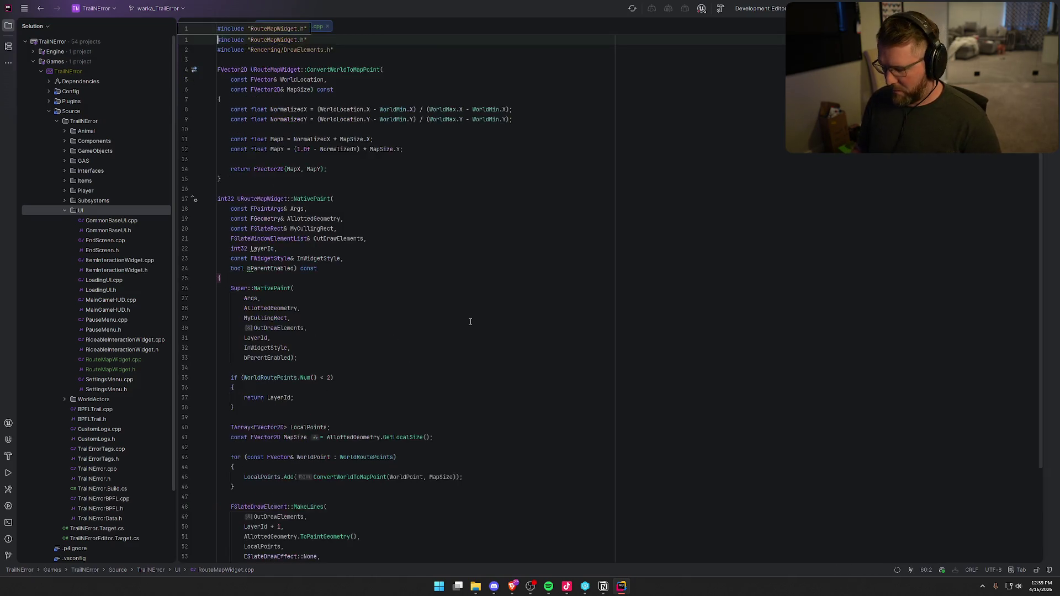
Review the pasted RouteMapWidget.cpp code, from NativePaint's parameters to ConvertWorldToMapPoint
click(471, 337)
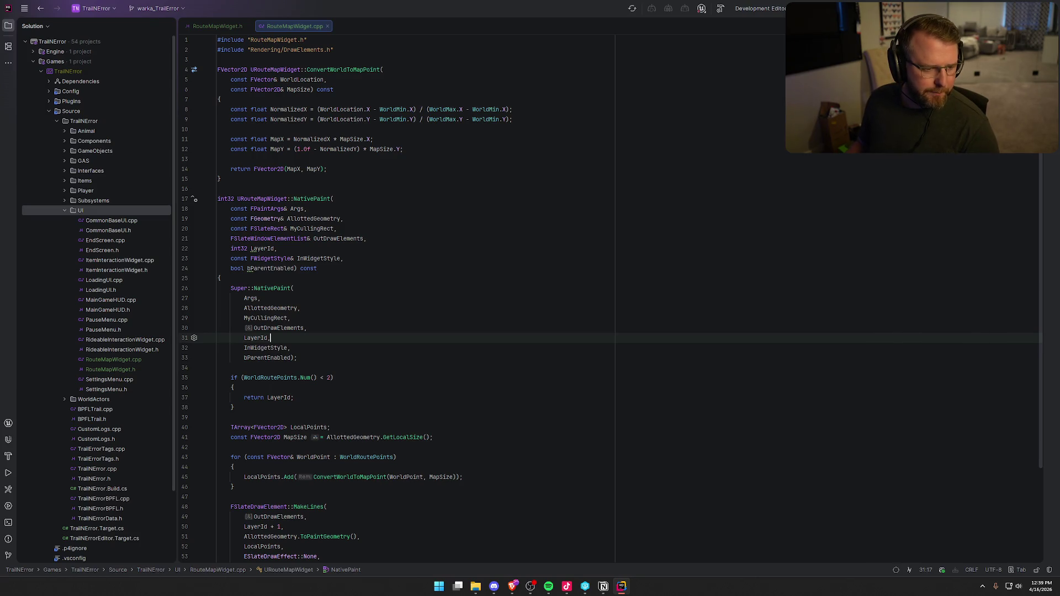
click(437, 227)
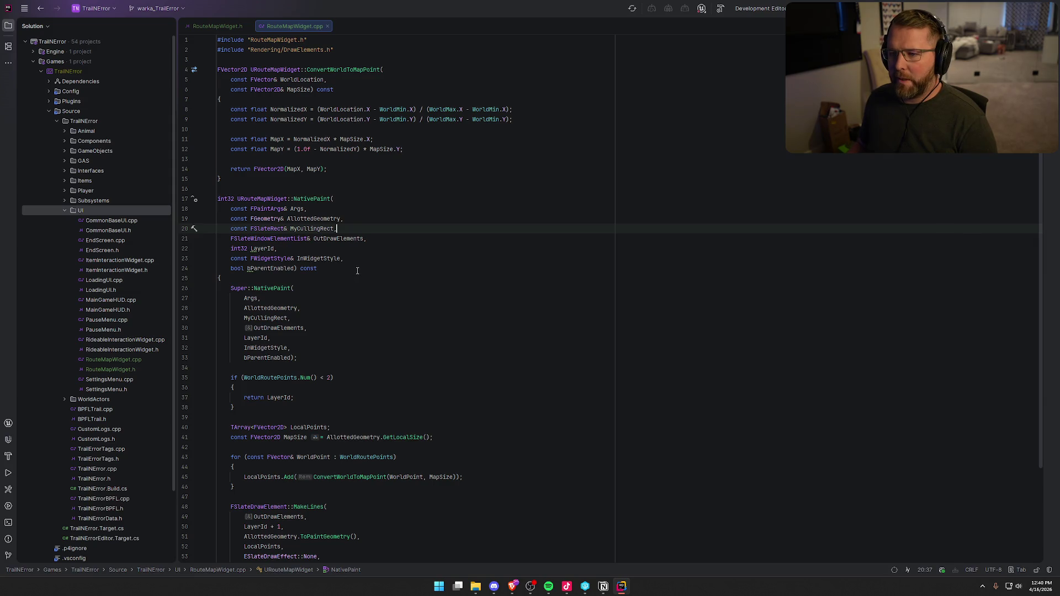
scroll(456, 234, down, 1)
scroll(456, 234, up, 1)
click(331, 70)
click(337, 109)
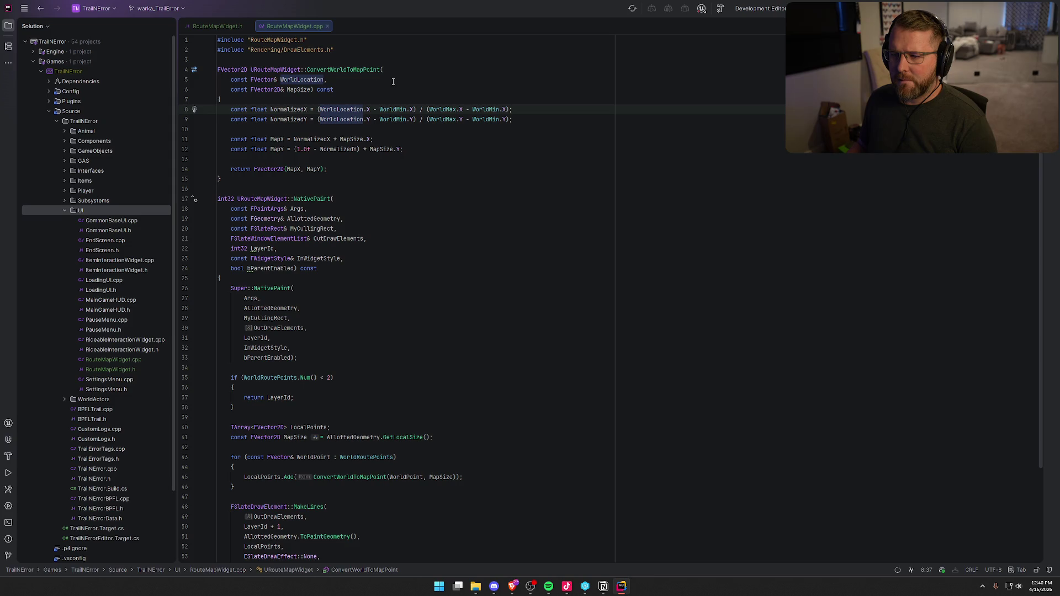
Join ConvertWorldToMapPoint's WorldLocation and MapSize parameters onto its signature line, then open RouteMapWidget.h
click(231, 79)
key(BackSpace)
click(231, 79)
key(BackSpace)
key(BackSpace)
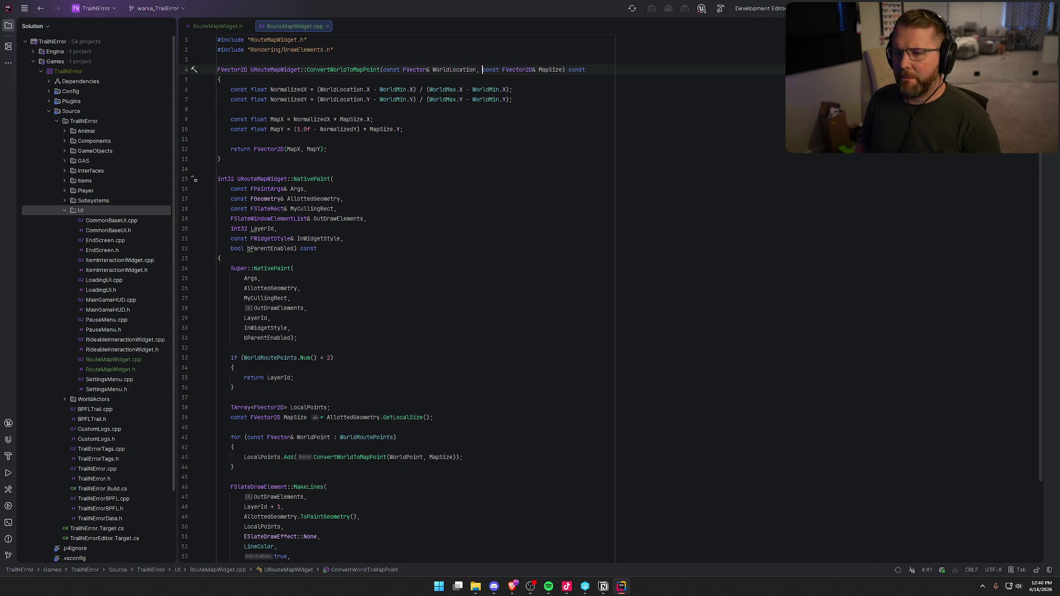
click(380, 139)
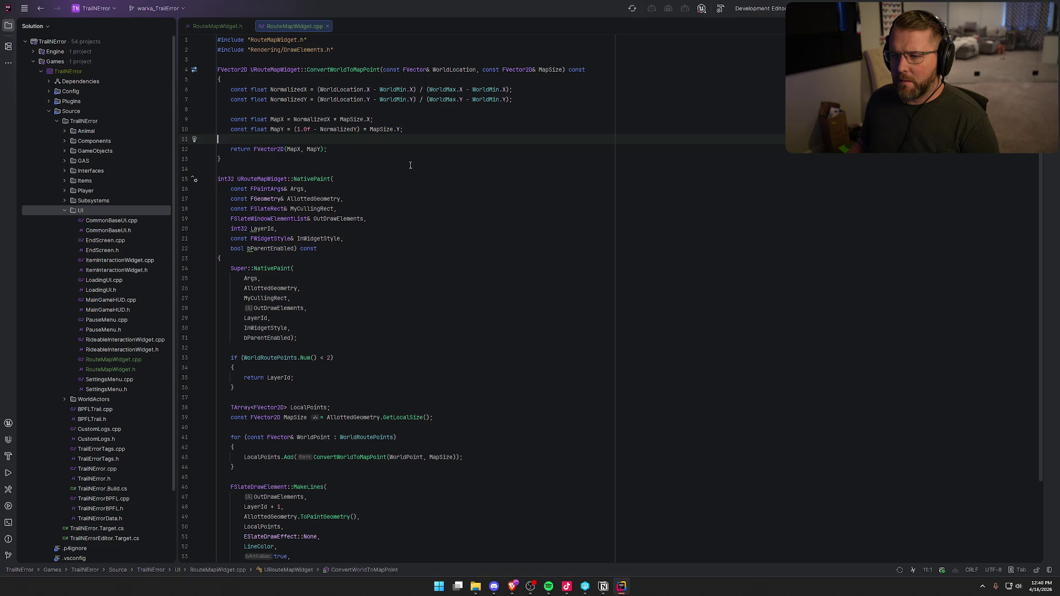
scroll(396, 172, down, 1)
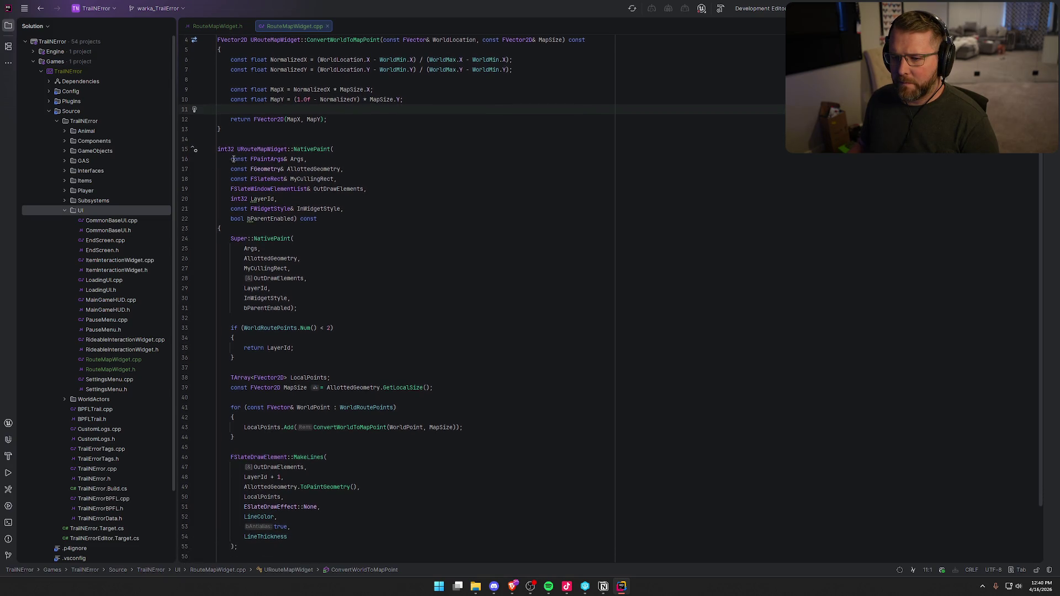
click(232, 158)
scroll(341, 195, down, 2)
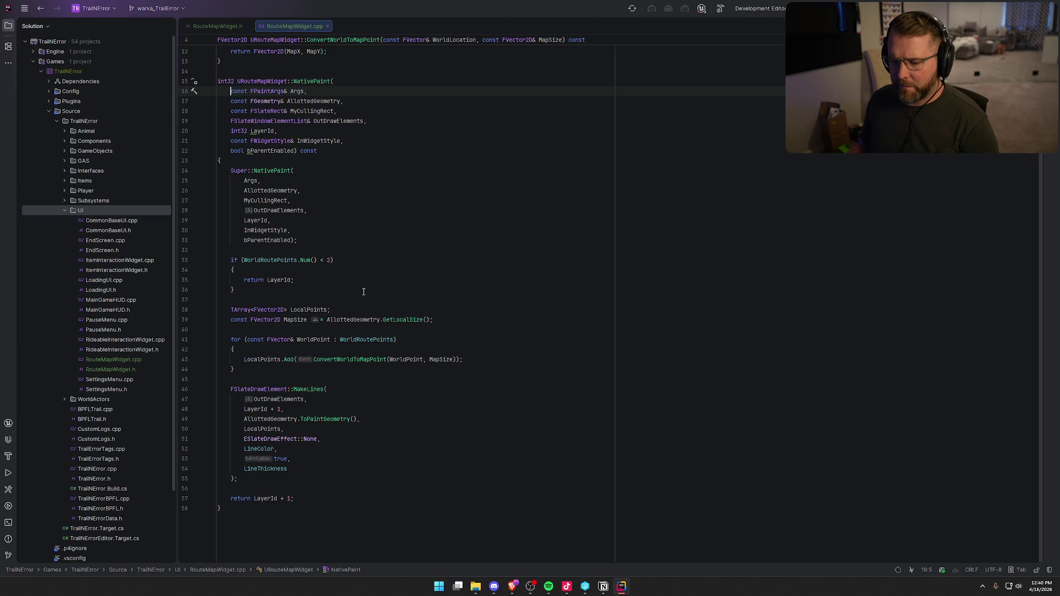
click(216, 26)
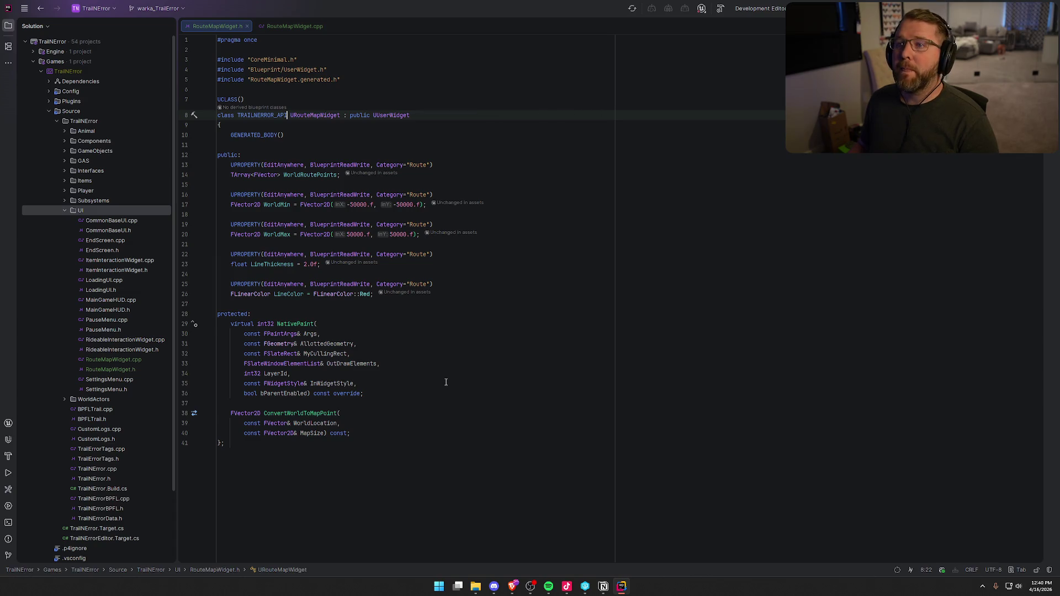
From NativePaint in RouteMapWidget.cpp, jump to its header declaration and join the FPaintArgs parameter onto it
key(alt+Tab)
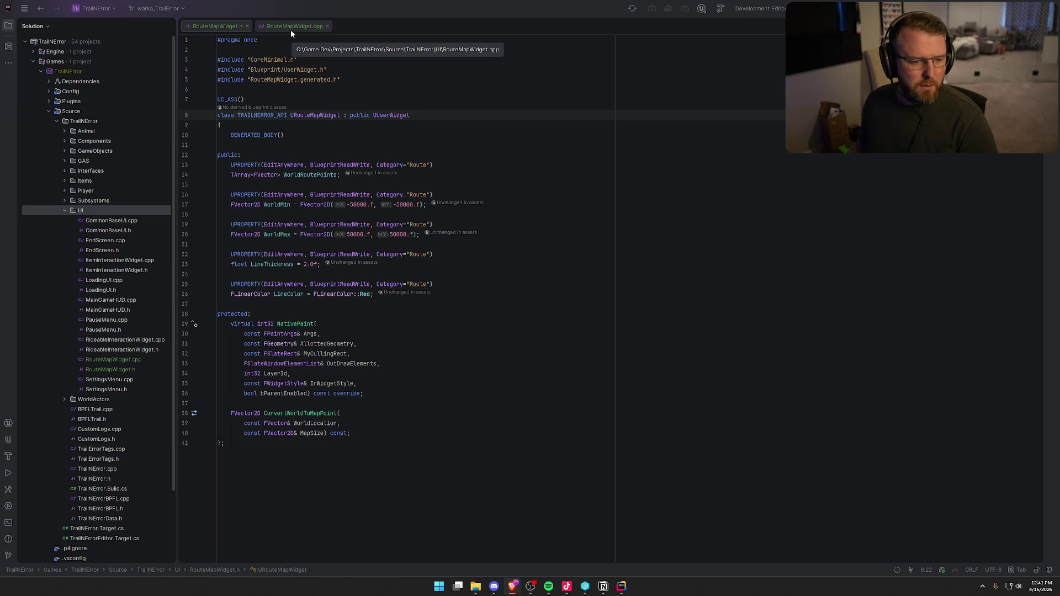
click(291, 175)
mouse_move(396, 199)
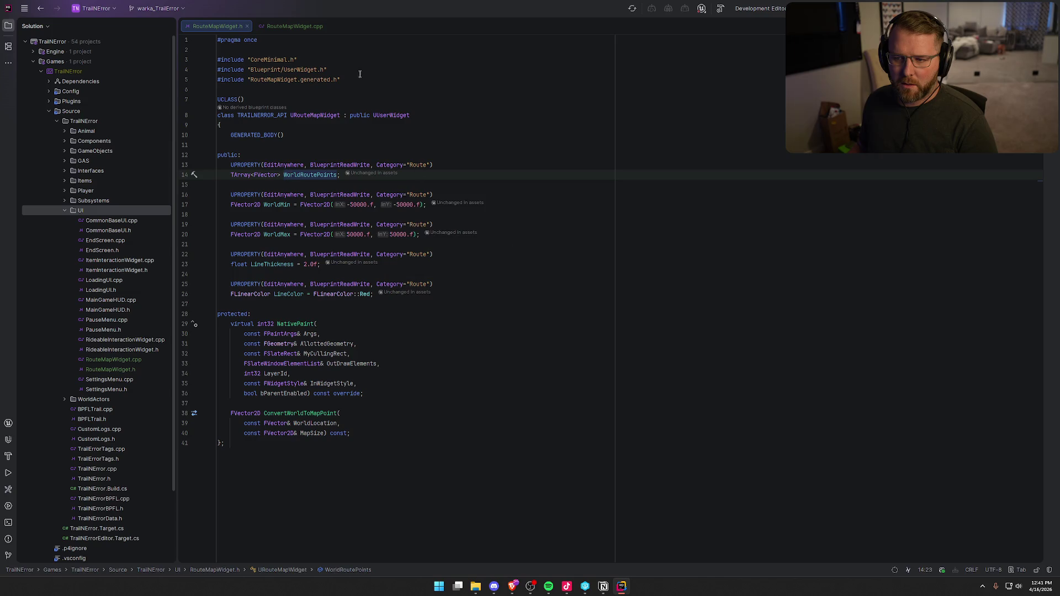
click(284, 25)
scroll(497, 285, up, 3)
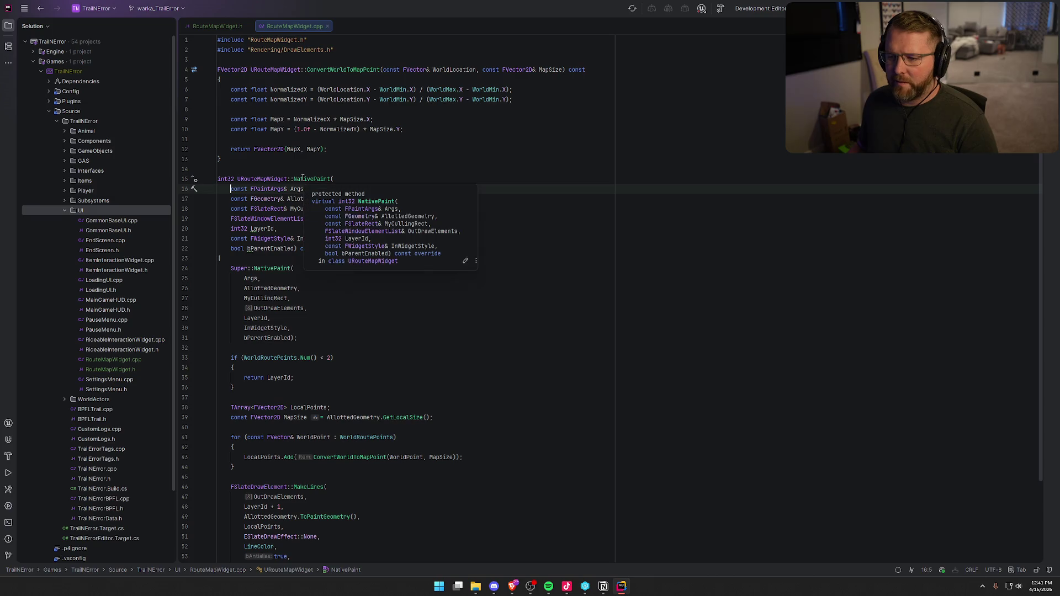
click(302, 178)
ctrl+click(303, 179)
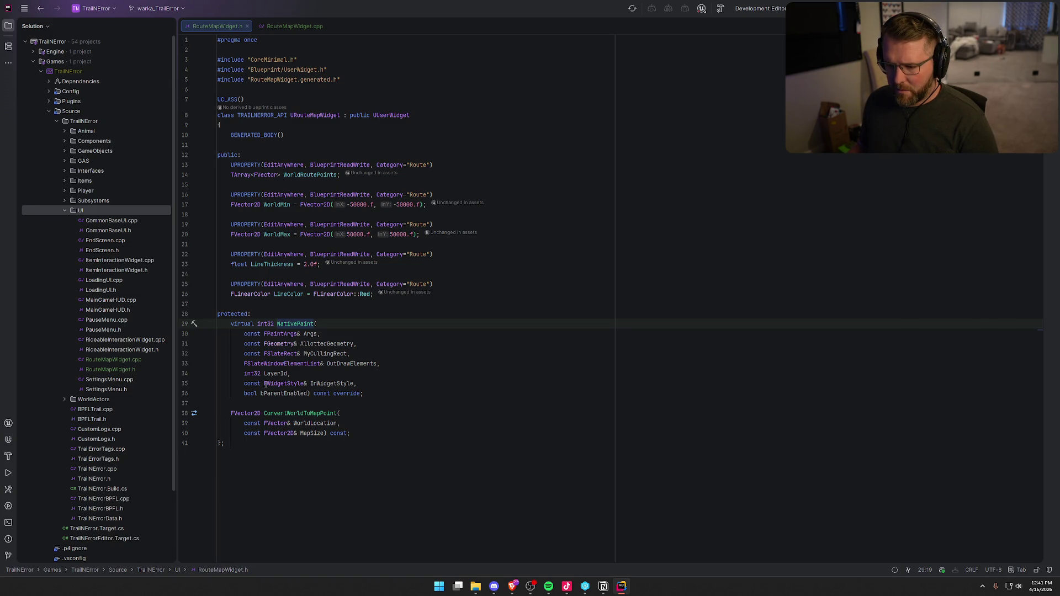
key(Down)
key(Home)
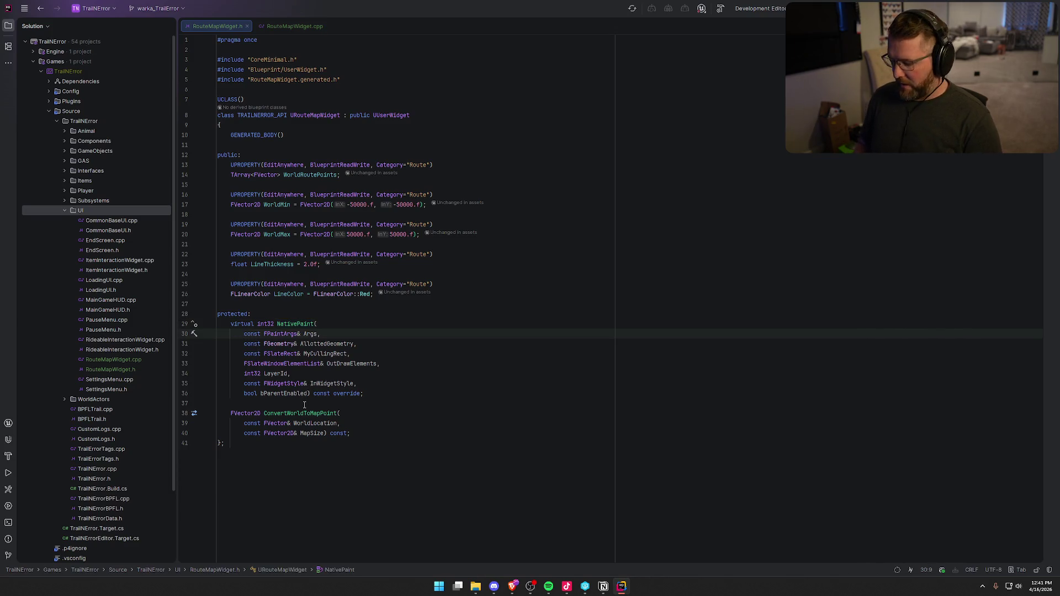
key(BackSpace)
key(BackSpace)
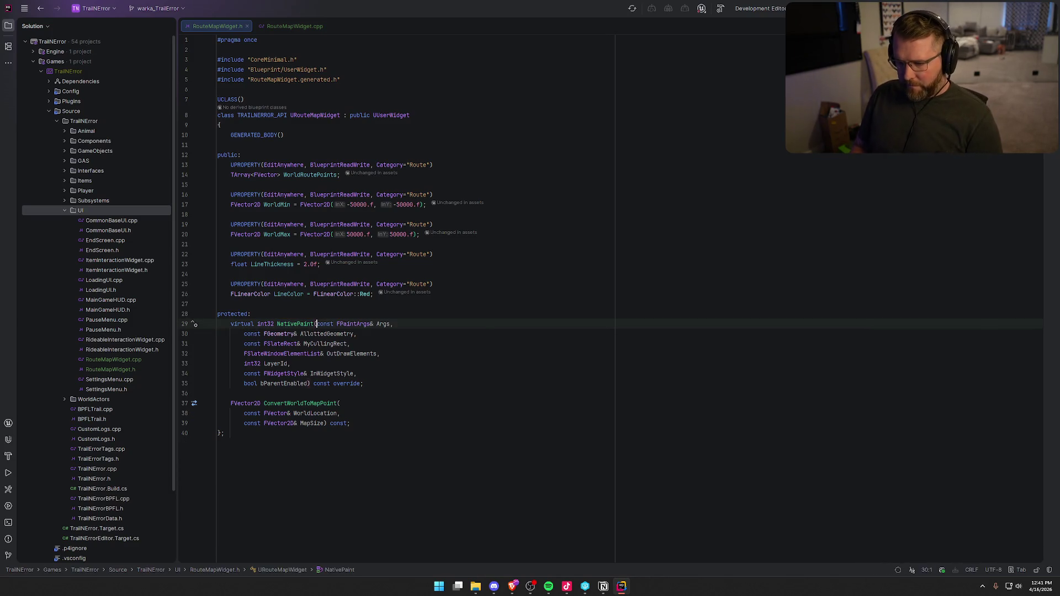
Join AllottedGeometry, MyCullingRect, OutDrawElements and LayerId onto the NativePaint declaration line
key(Down)
key(Home)
key(BackSpace)
key(BackSpace)
key(Down)
key(BackSpace)
key(BackSpace)
key(Down)
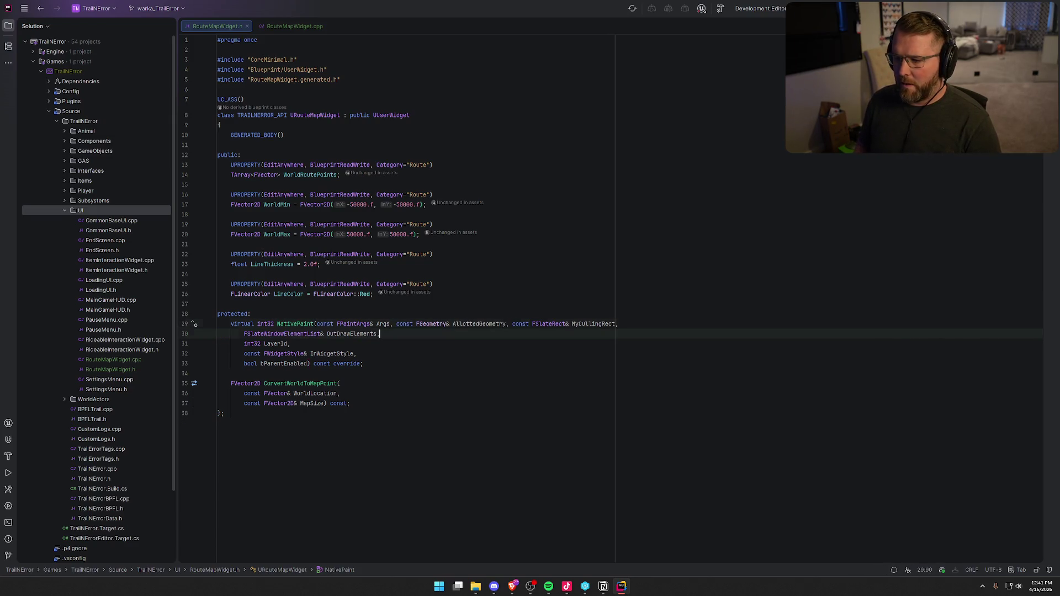
key(Home)
key(BackSpace)
key(BackSpace)
key(Down)
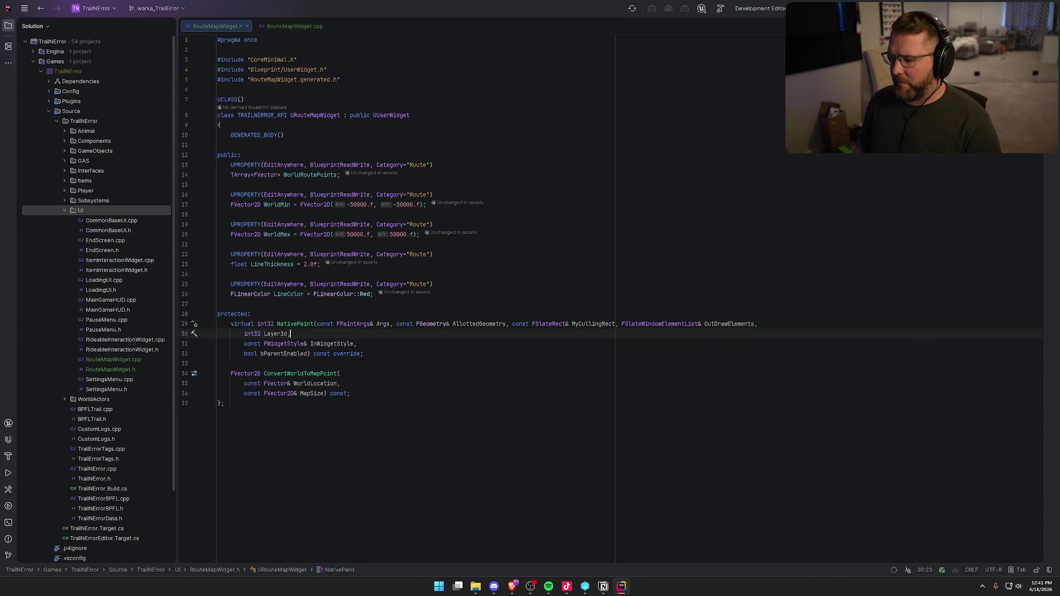
key(Home)
key(BackSpace)
key(BackSpace)
key(Down)
Join the InWidgetStyle and bParentEnabled parameters onto the NativePaint declaration too
key(Home)
key(BackSpace)
key(BackSpace)
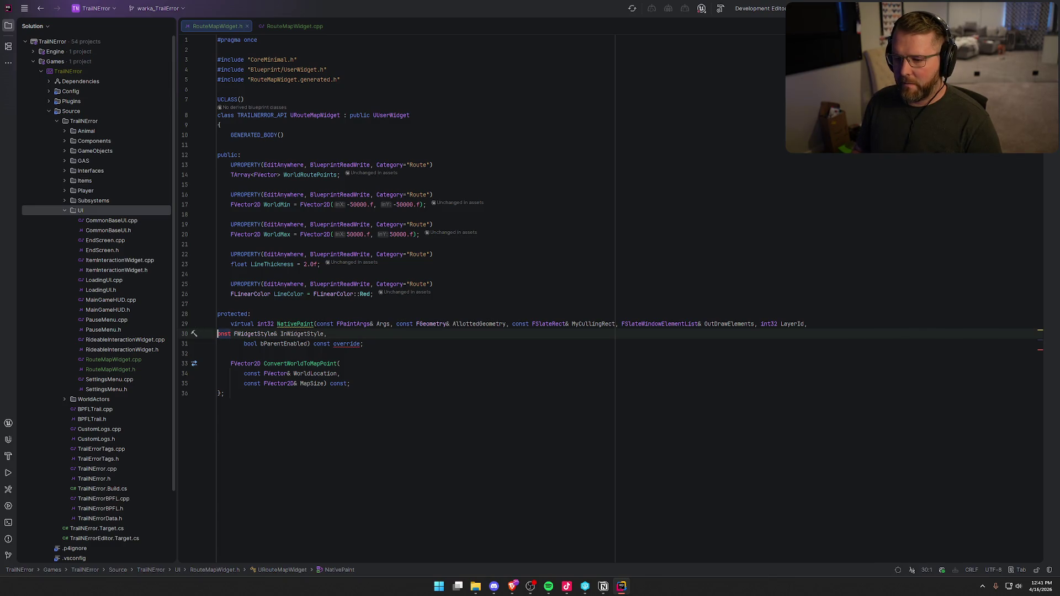
key(BackSpace)
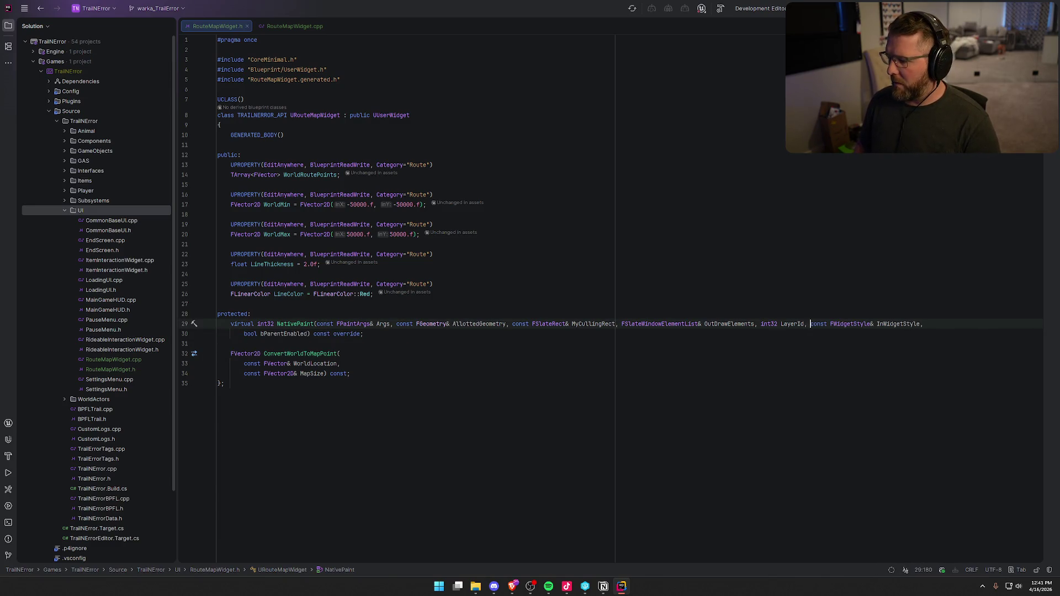
key(Down)
key(Home)
key(BackSpace)
key(BackSpace)
key(BackSpace)
key(Down)
key(Down)
key(Down)
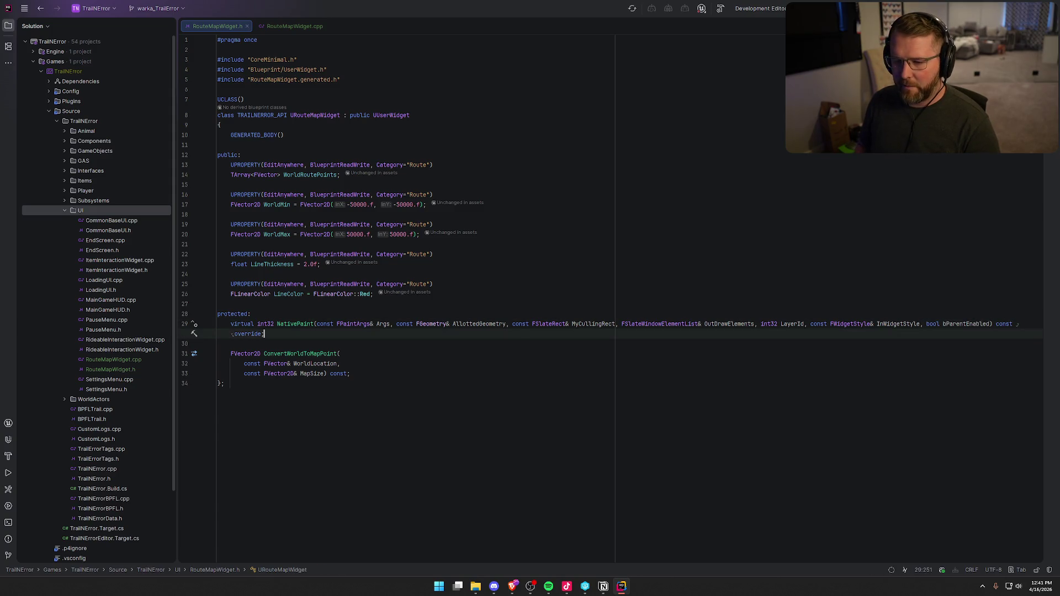
Put ConvertWorldToMapPoint's declaration on one line and begin removing the protected label
key(Down)
key(Down)
key(Home)
key(BackSpace)
key(Home)
key(BackSpace)
key(BackSpace)
key(BackSpace)
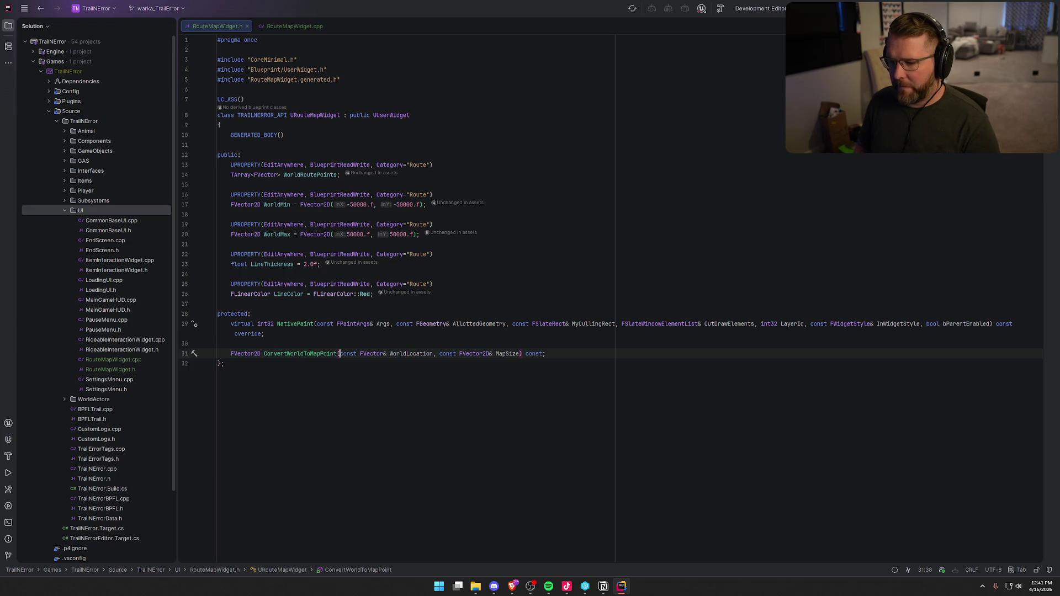
key(Up)
key(Up)
key(Up)
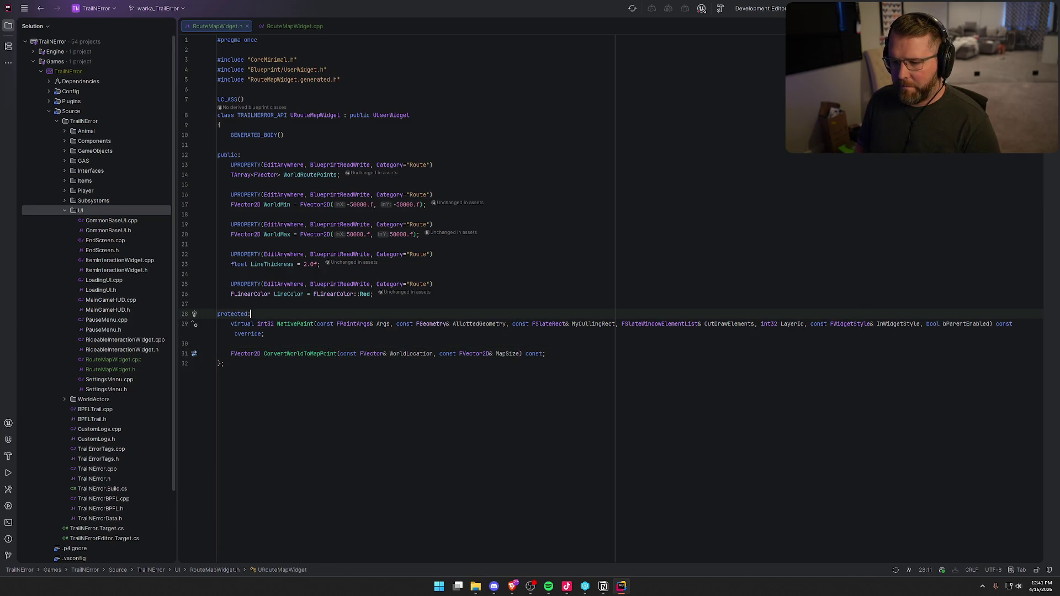
key(shift+Home)
key(BackSpace)
key(BackSpace)
key(Down)
Delete the protected NativePaint declaration and tidy the blank lines around public
key(shift+Down)
key(BackSpace)
key(BackSpace)
key(Up)
key(Down)
key(Up)
key(Up)
key(Up)
key(Up)
key(Up)
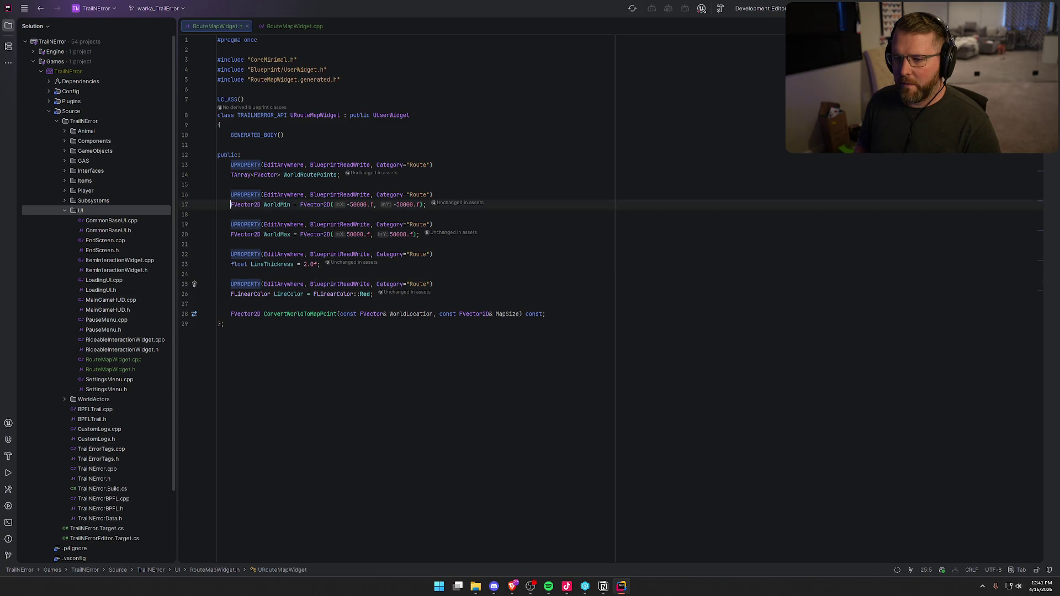
key(BackSpace)
key(Down)
key(Return)
key(Return)
key(Return)
key(Up)
key(Up)
Add an // Overrides comment under public with the NativePaint override autocompleted below it
text(// Overrides)
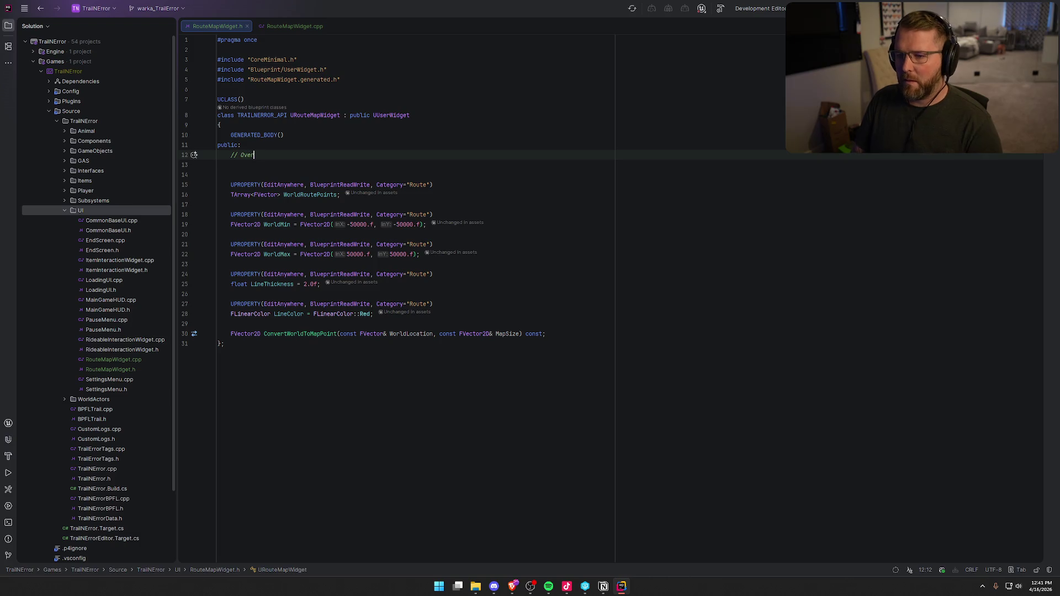
key(Return)
text(Nat)
key(Return)
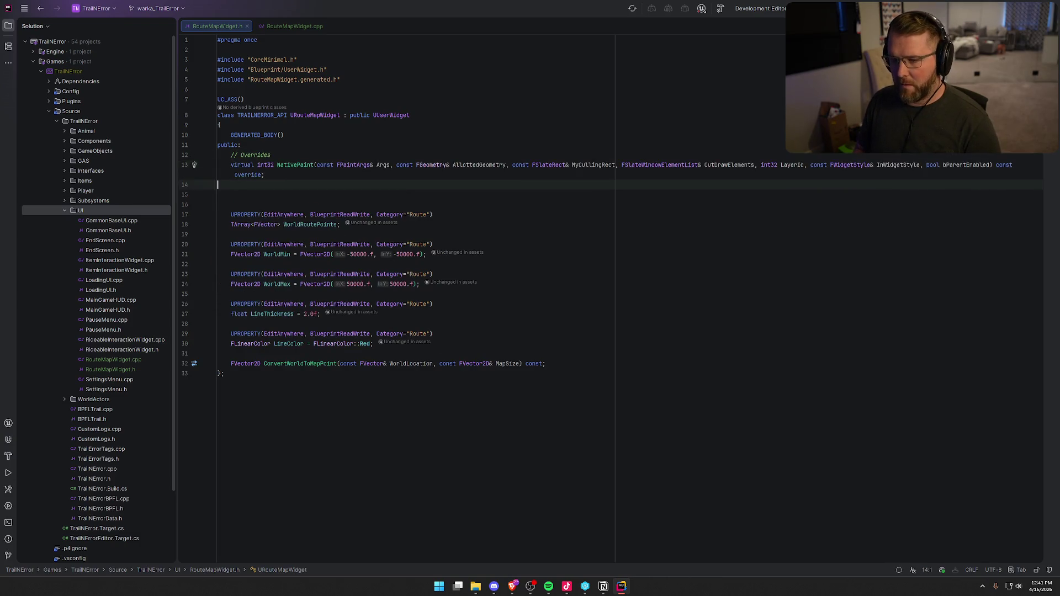
key(Delete)
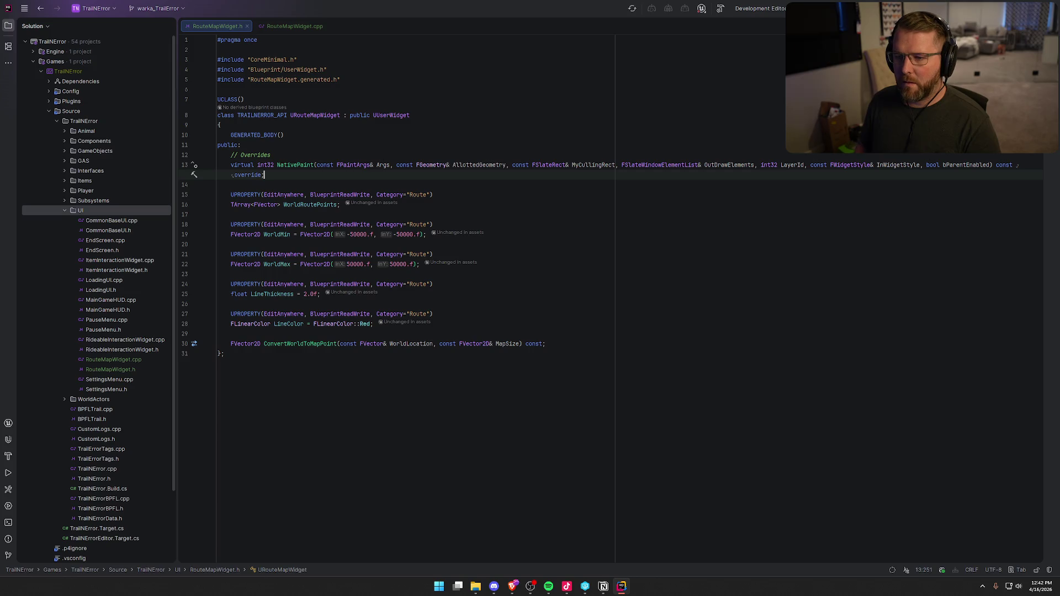
Add a // Variables comment above the properties and // Functions above ConvertWorldToMapPoint
click(231, 184)
key(Return)
text(// Variables)
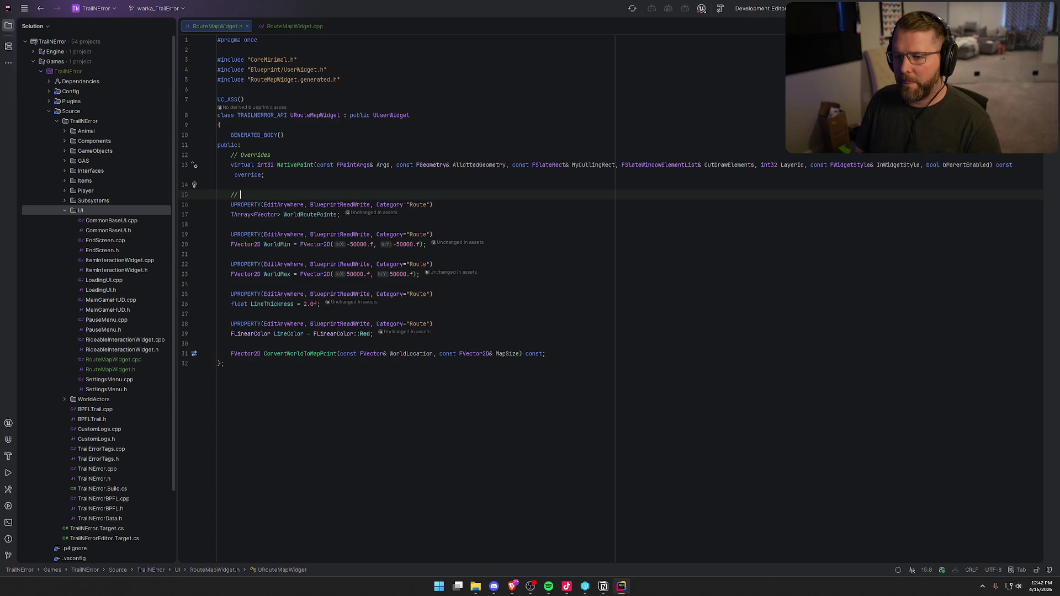
key(Down)
key(Down)
key(Down)
key(Down)
key(Down)
key(Return)
key(Up)
text(// Functions)
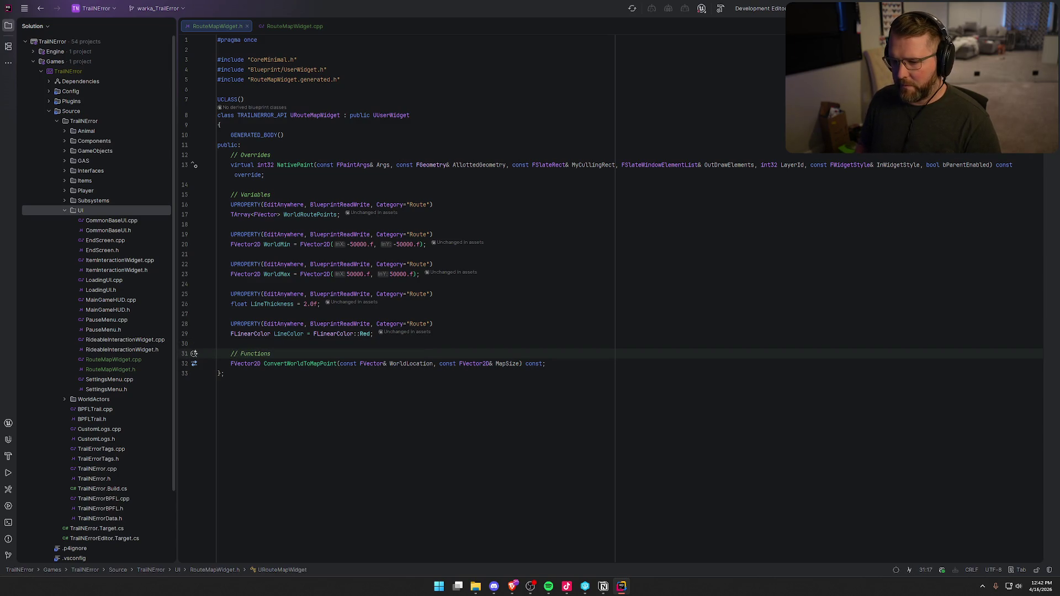
key(Down)
key(Up)
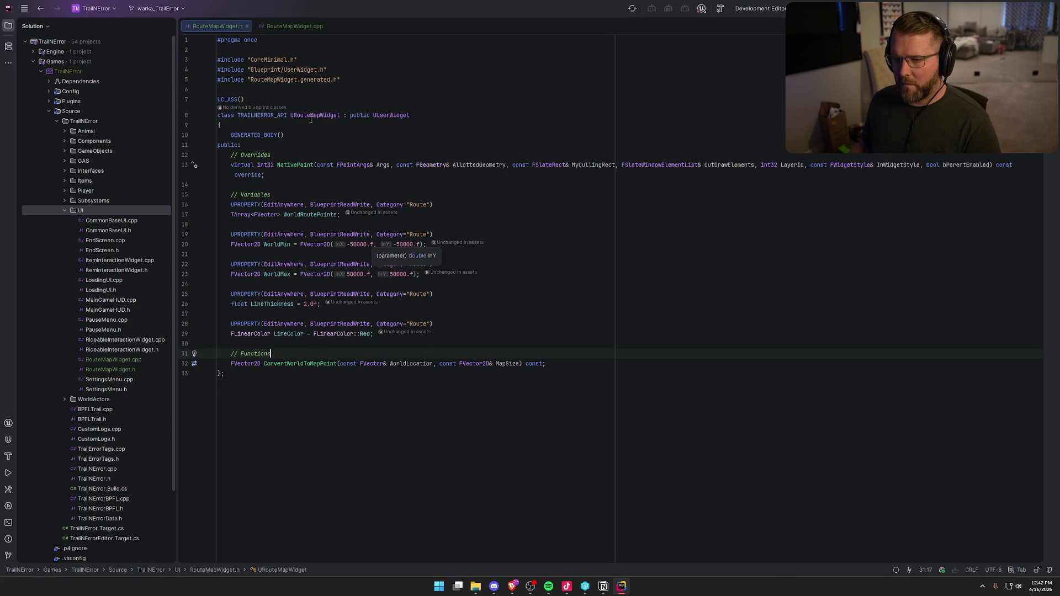
click(293, 27)
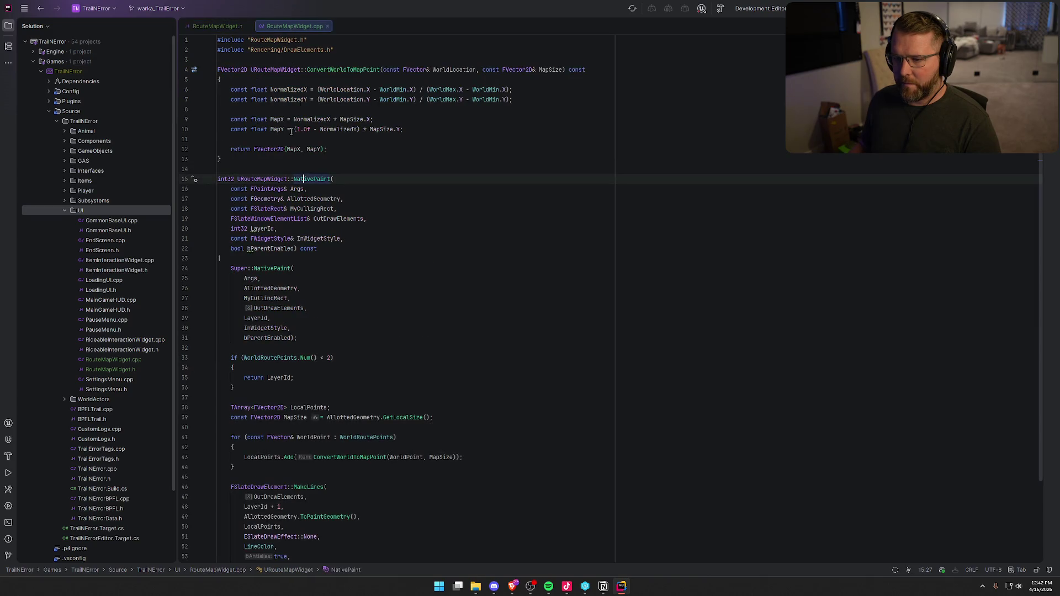
Hide the Solution window and split the editor with RouteMapWidget.cpp beside the header
key(alt+1)
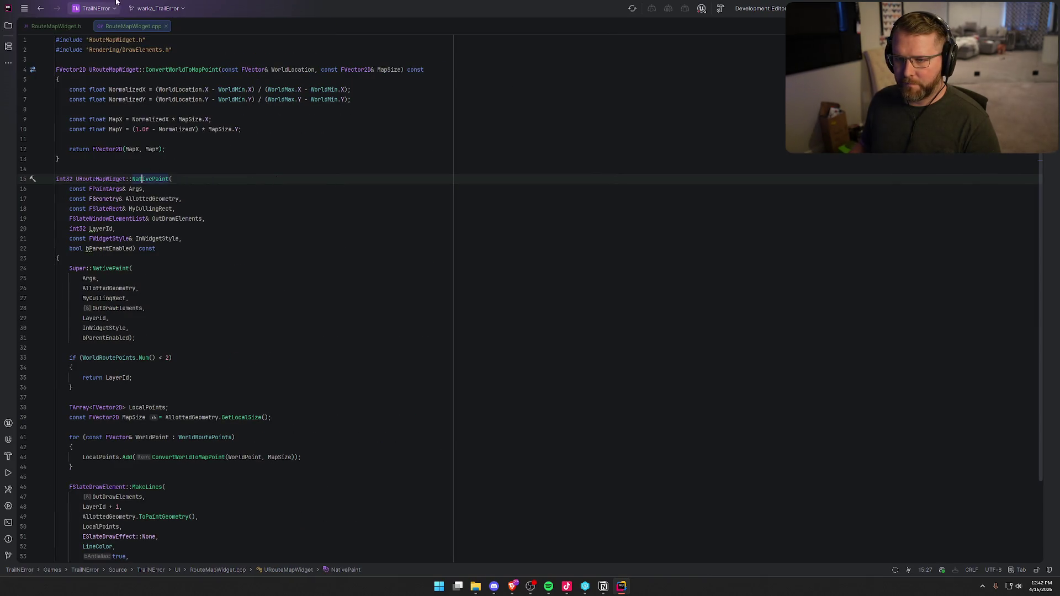
key(ctrl+alt+Home)
key(ctrl+alt+Home)
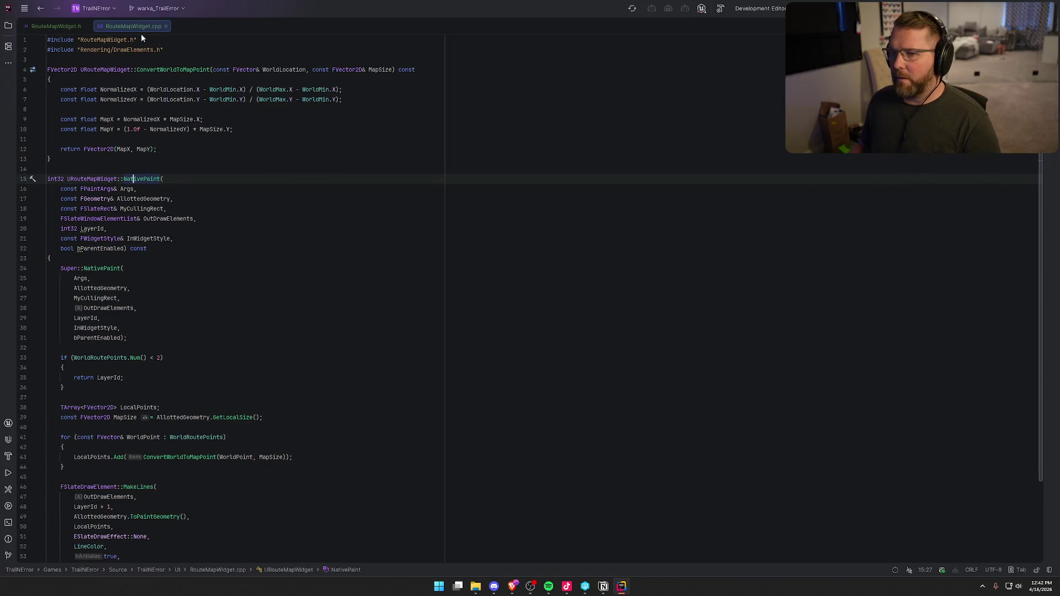
drag(137, 26, 862, 256)
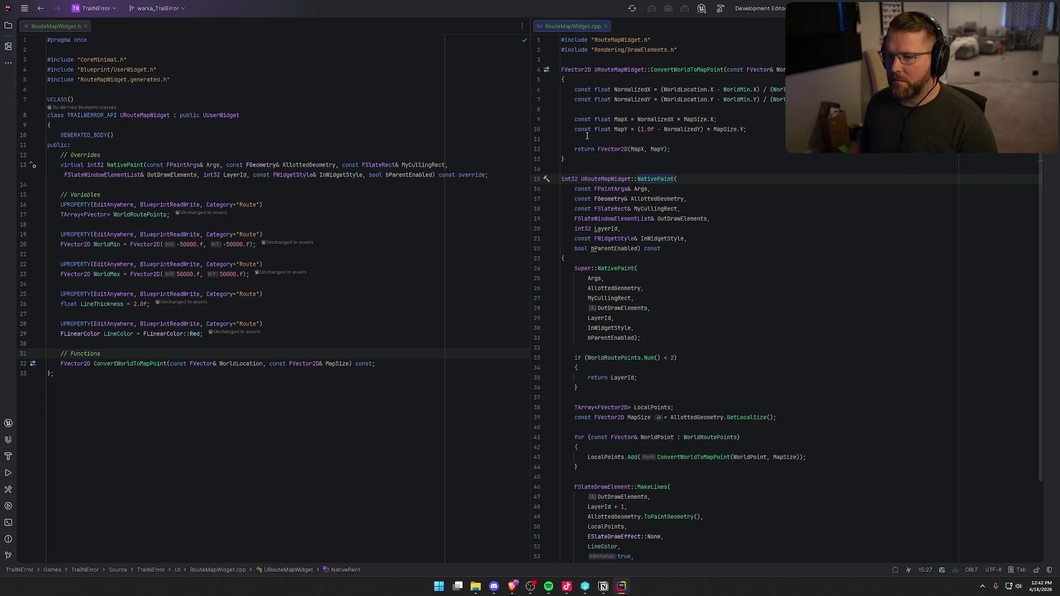
Delete the blank lines after NormalizedY and before the return in ConvertWorldToMapPoint
click(590, 108)
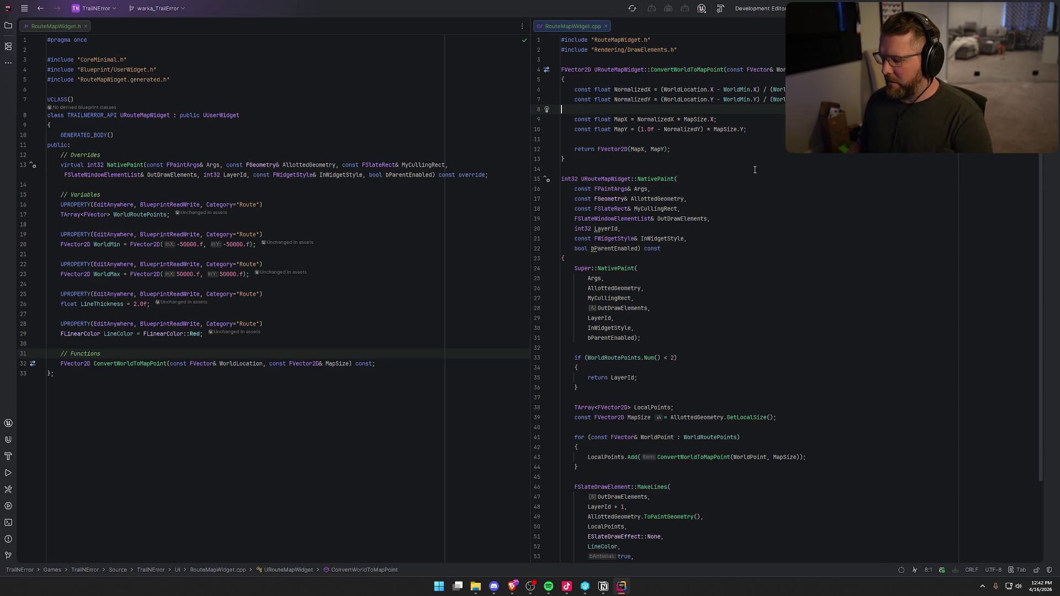
key(BackSpace)
click(602, 131)
key(BackSpace)
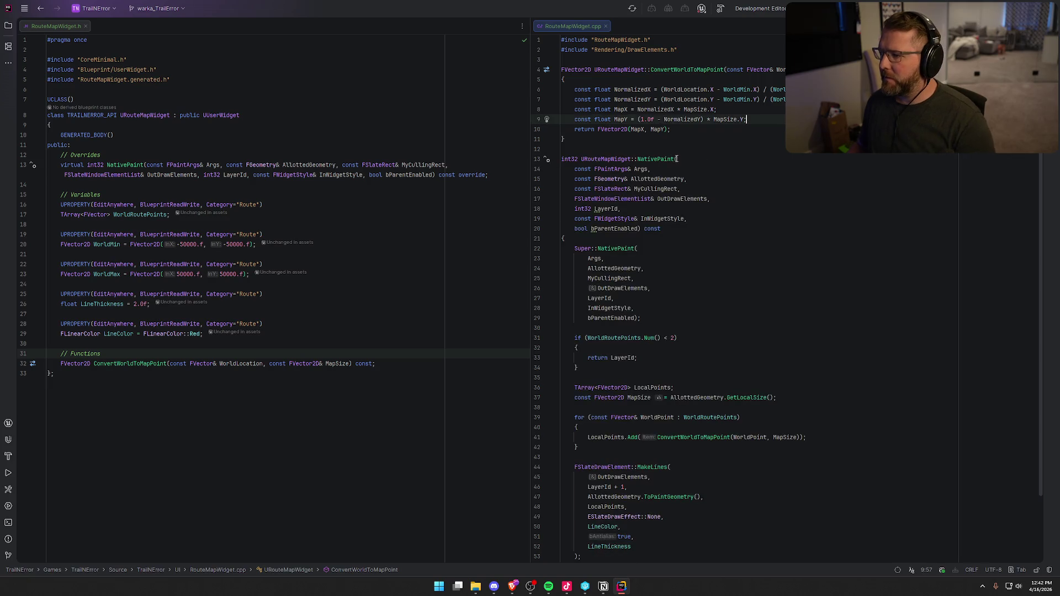
Move through the NativePaint definition's parameter lines in RouteMapWidget.cpp
click(575, 228)
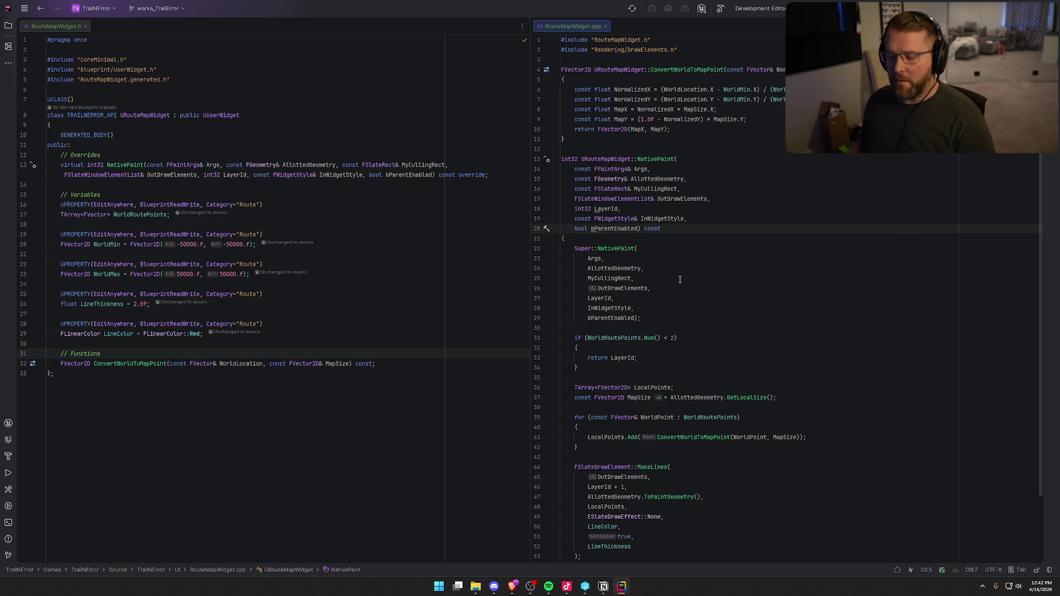
key(alt+Up)
key(Down)
key(Down)
key(Down)
key(Home)
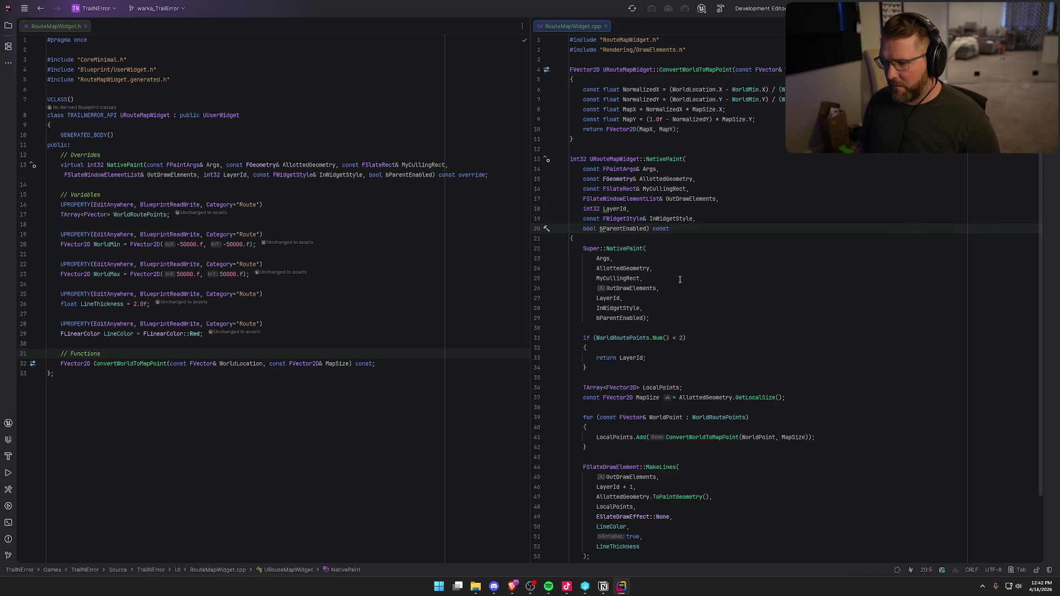
key(alt+Up)
Join NativePaint's parameters, Args through bParentEnabled, onto a single unindented line
key(Down)
key(Home)
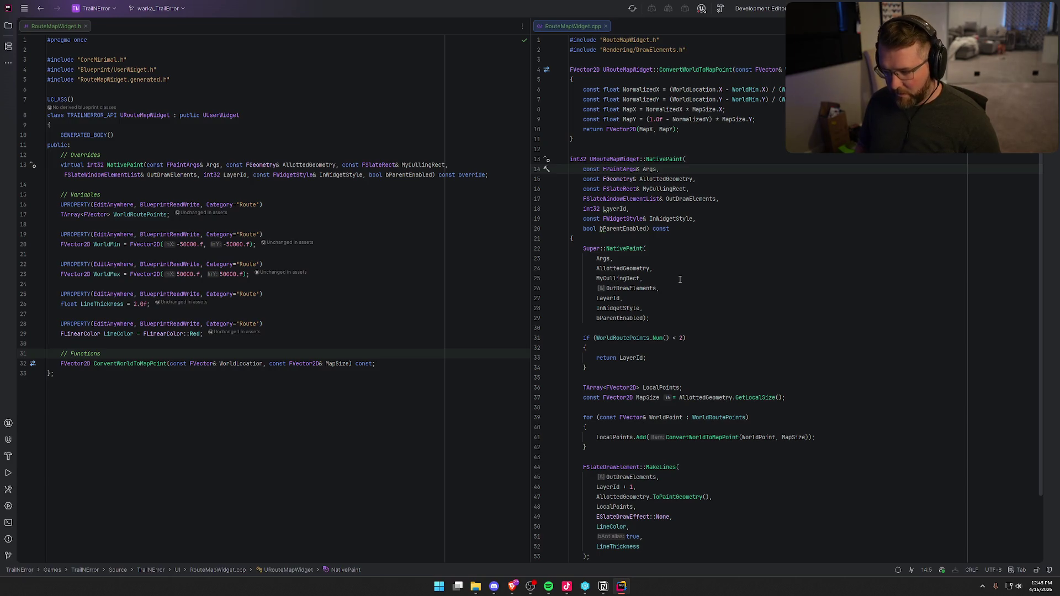
key(Down)
key(Down)
key(Down)
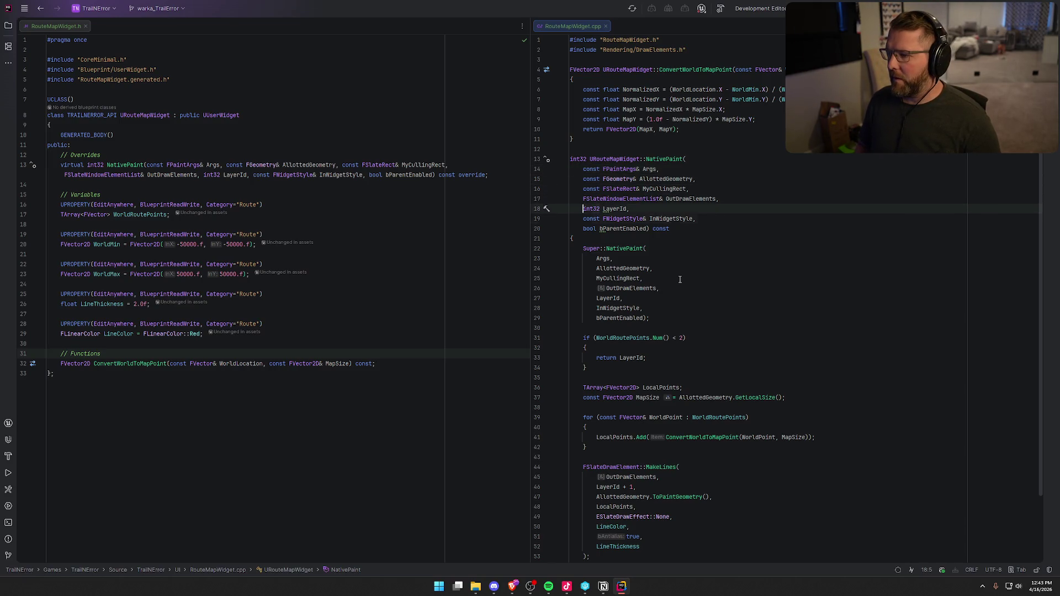
key(BackSpace)
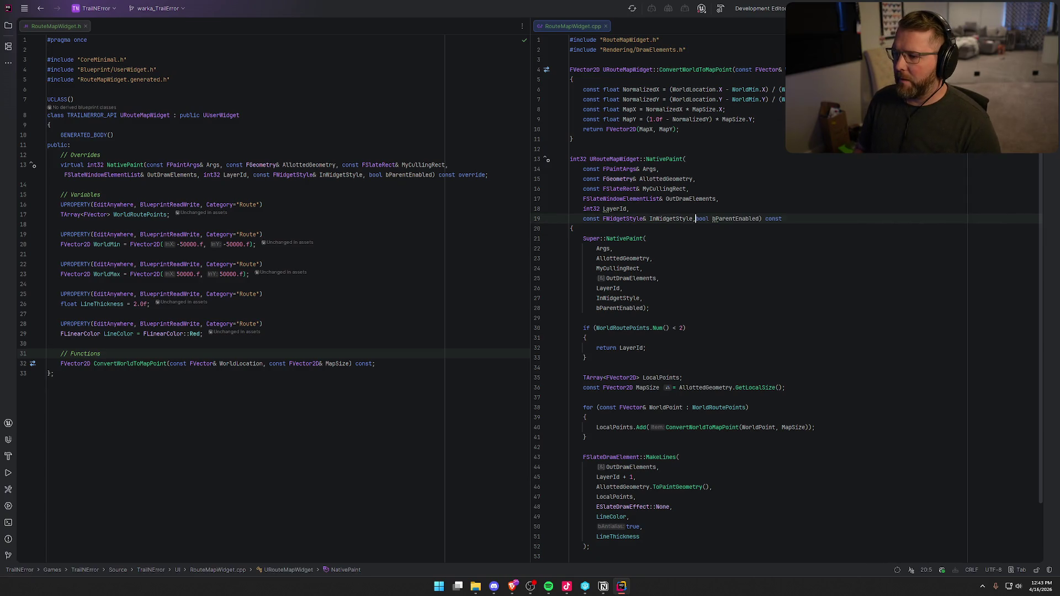
key(Home)
key(BackSpace)
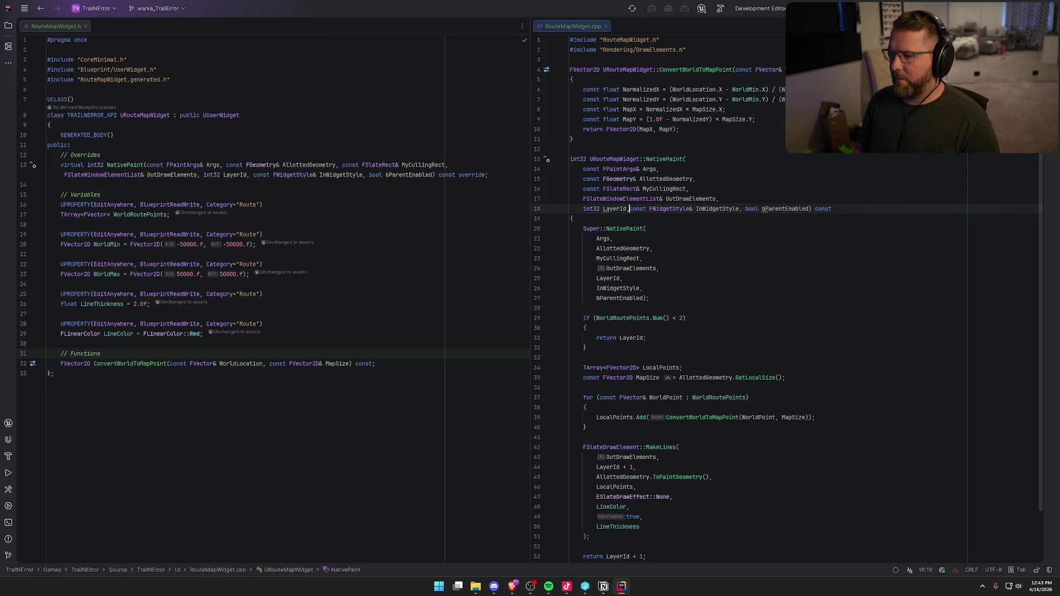
key(Home)
key(shift+Home)
key(BackSpace)
key(Home)
key(BackSpace)
key(Home)
key(BackSpace)
key(Home)
key(BackSpace)
key(Home)
key(BackSpace)
key(BackSpace)
Pull Super::NativePaint's bParentEnabled, InWidgetStyle, LayerId and OutDrawElements arguments upward onto one line
key(Down)
key(Down)
key(Down)
key(Left)
key(Left)
key(Left)
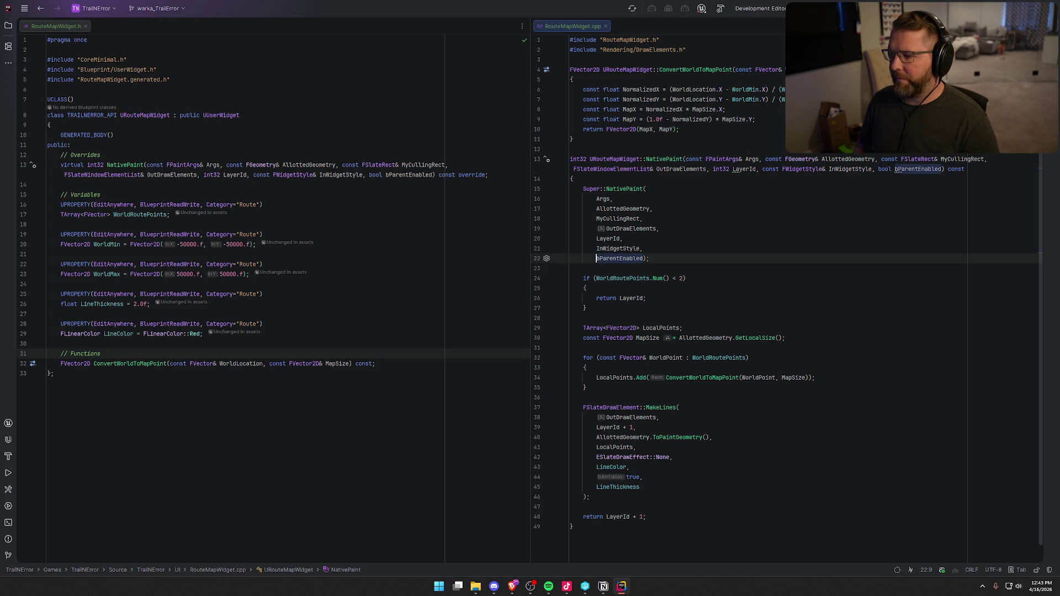
key(BackSpace)
key(Home)
key(BackSpace)
key(Home)
key(BackSpace)
key(Home)
key(BackSpace)
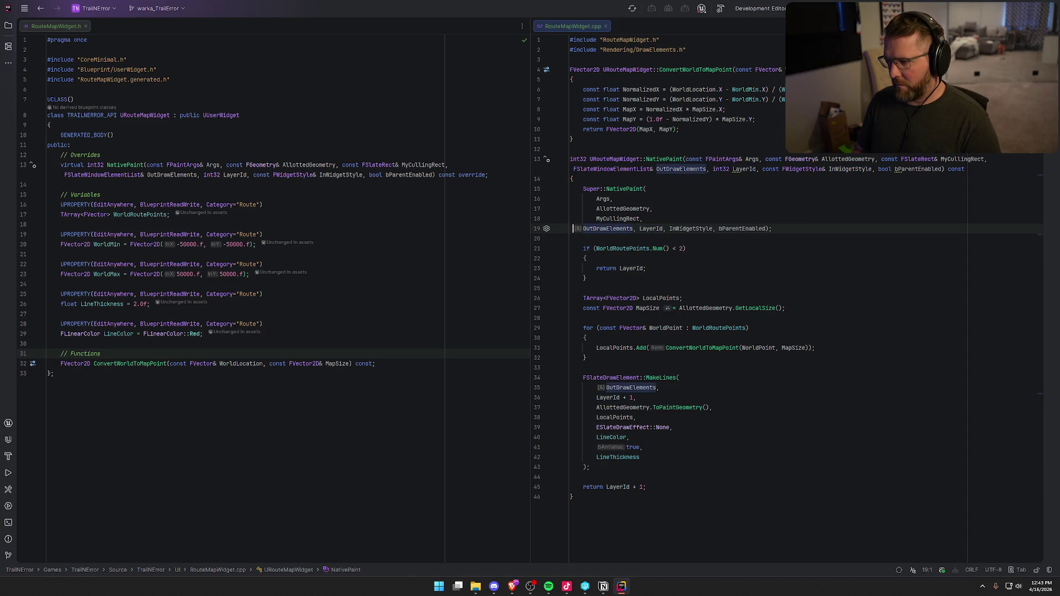
key(BackSpace)
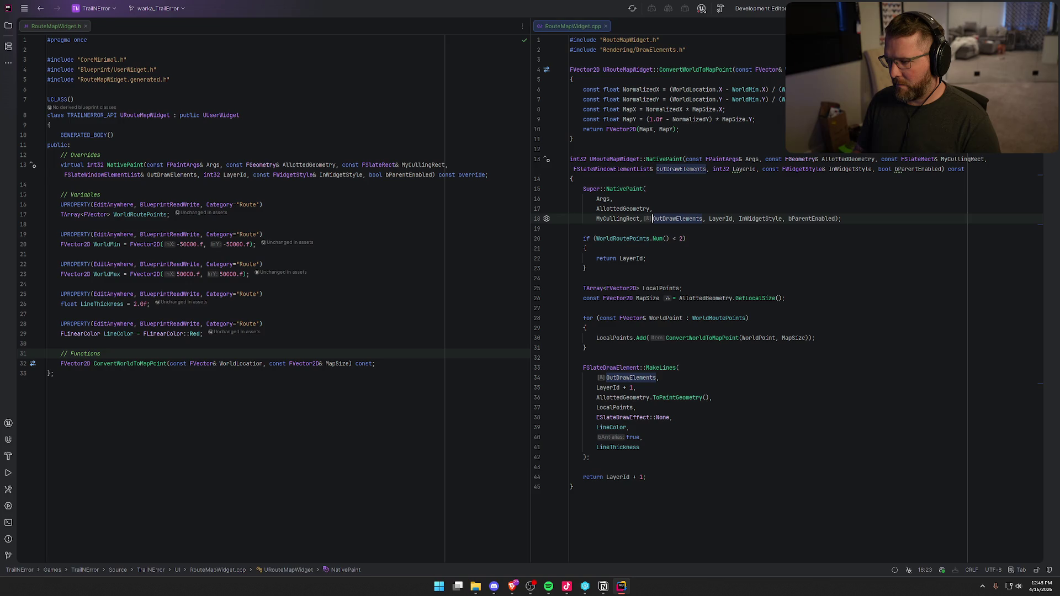
key(Home)
key(BackSpace)
key(BackSpace)
key(BackSpace)
key(Home)
key(Home)
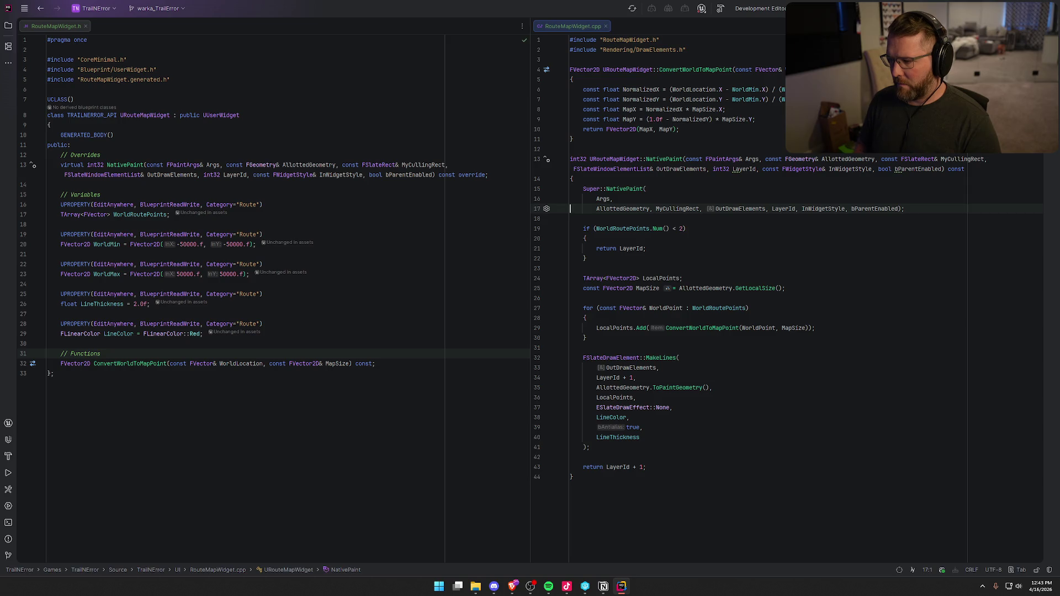
Finish joining the Super::NativePaint arguments onto the Args line, outdented
key(ctrl)
key(ctrl)
key(Escape)
click(599, 208)
key(BackSpace)
key(BackSpace)
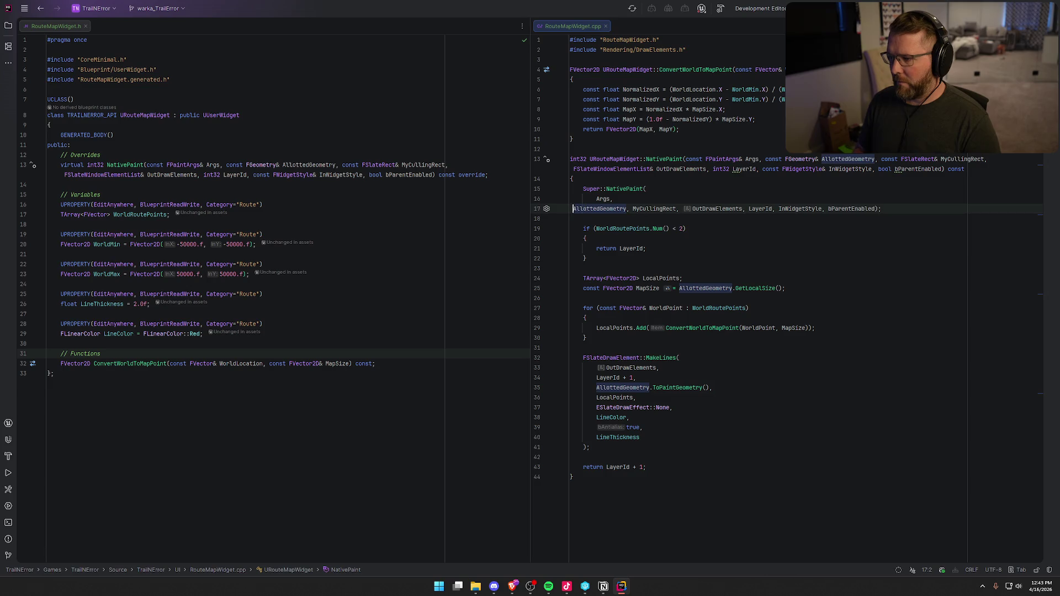
key(Home)
key(shift+Home)
key(BackSpace)
key(BackSpace)
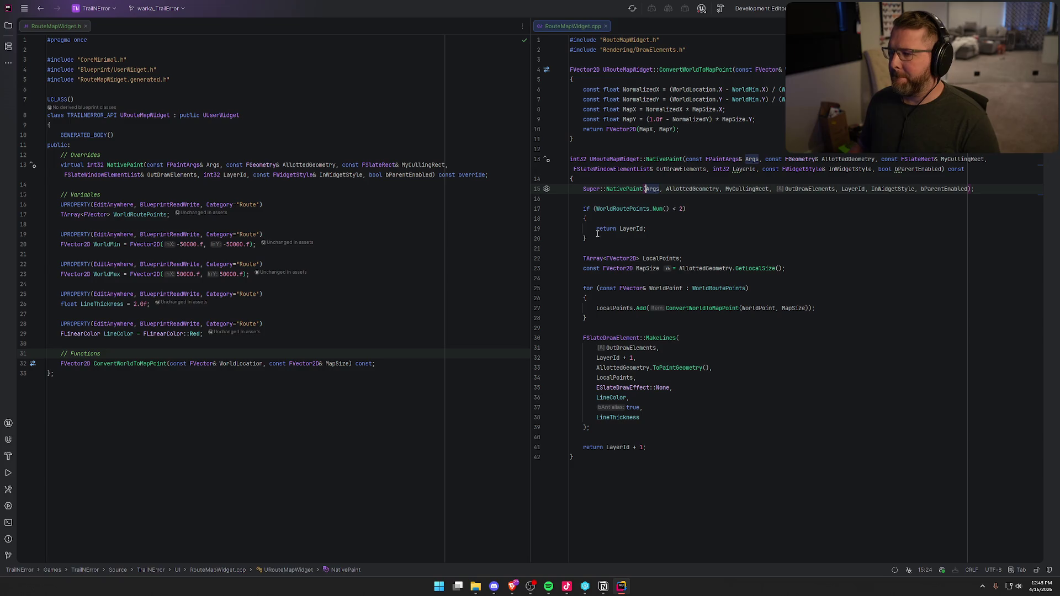
key(Down)
Select the MakeLines arguments through LineThickness and show the code actions for them
click(739, 247)
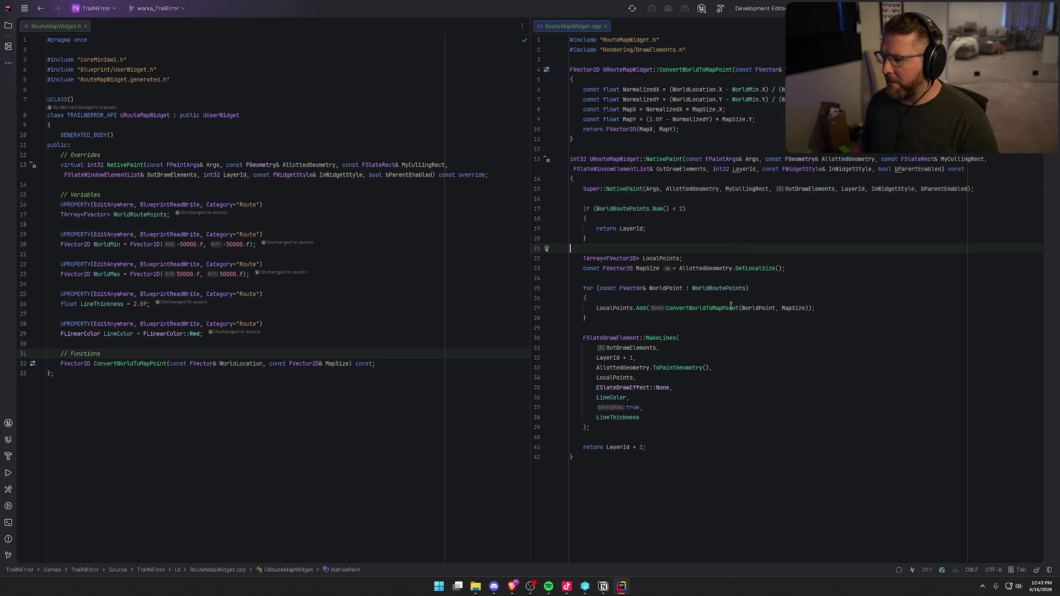
click(645, 420)
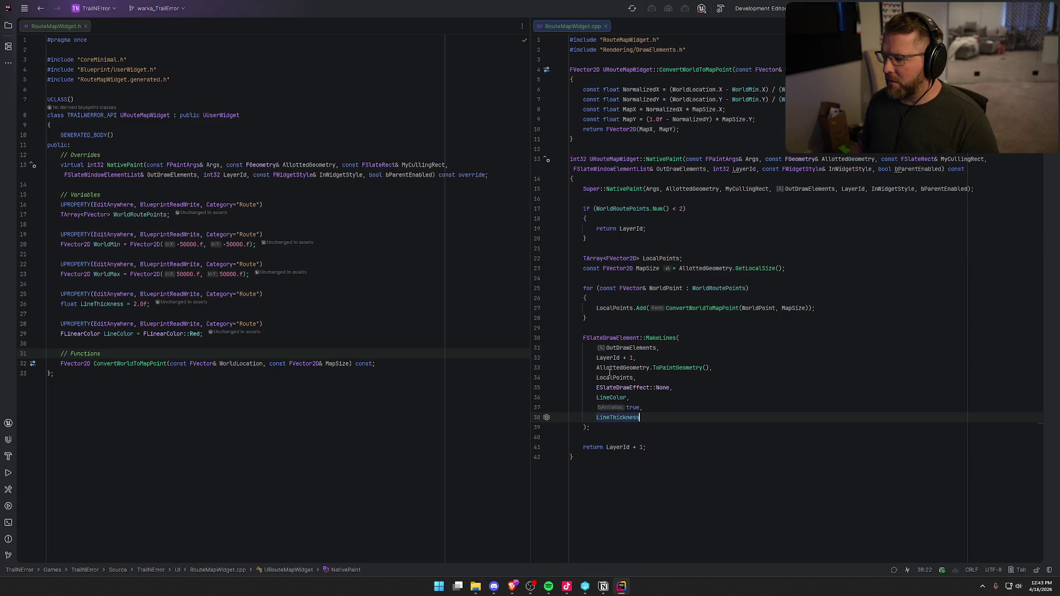
shift+click(598, 349)
right_click(638, 363)
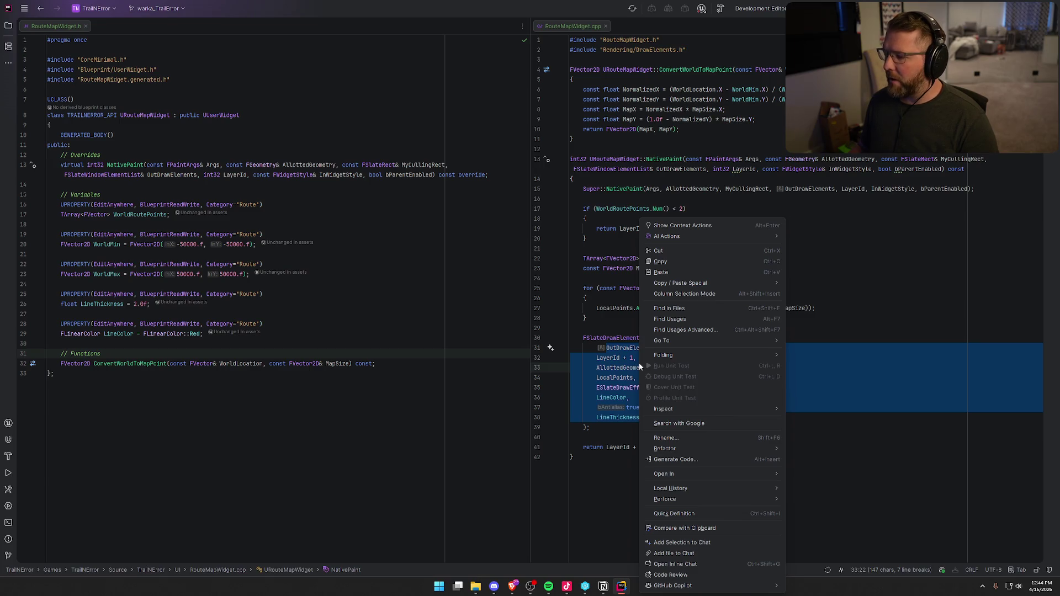
Dismiss the actions list and clear the MakeLines argument selection
mouse_move(674, 343)
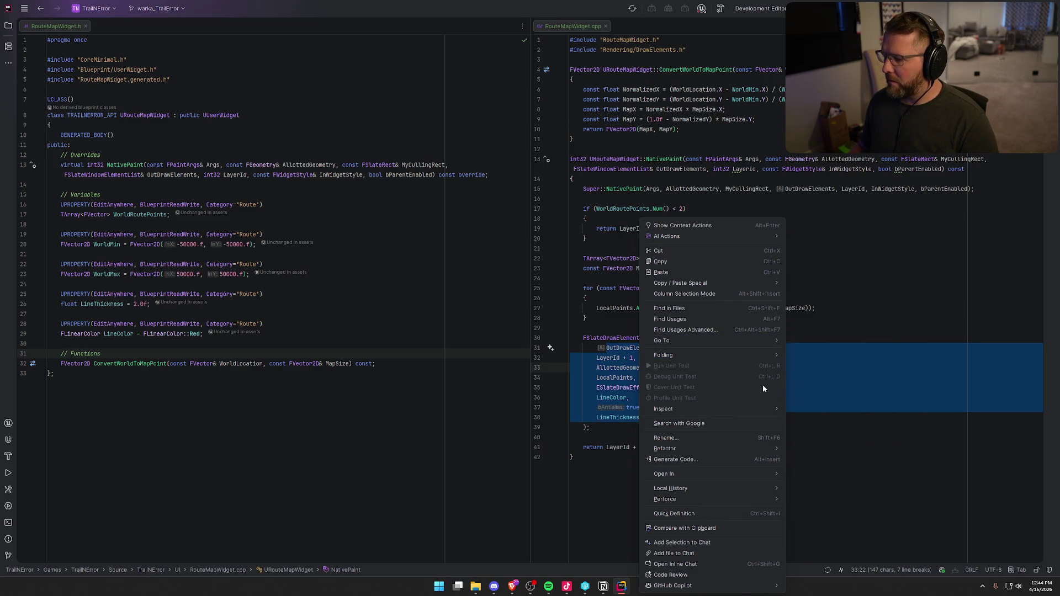
mouse_move(686, 454)
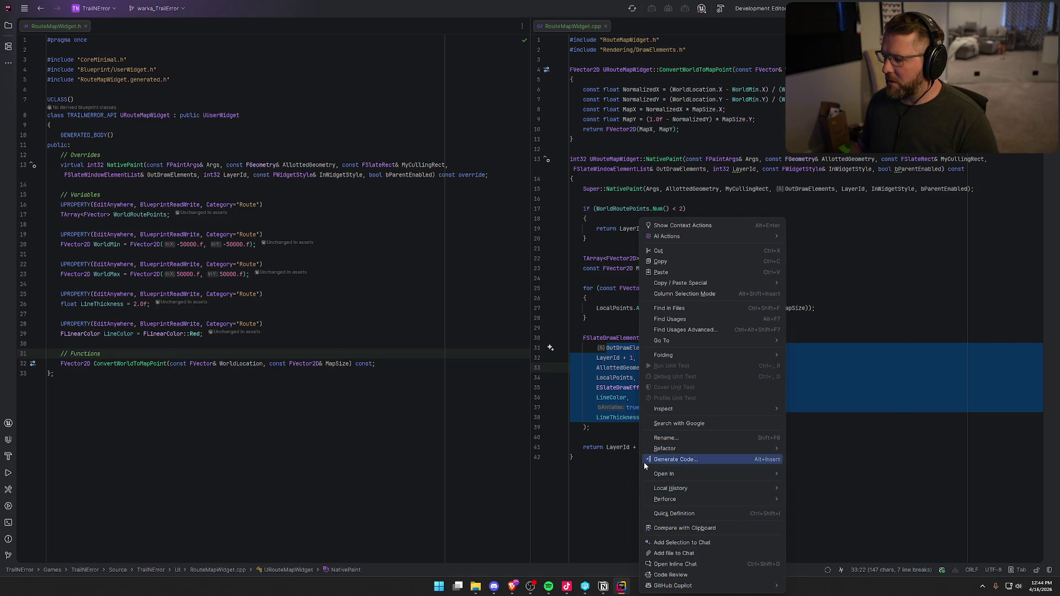
click(599, 361)
click(600, 362)
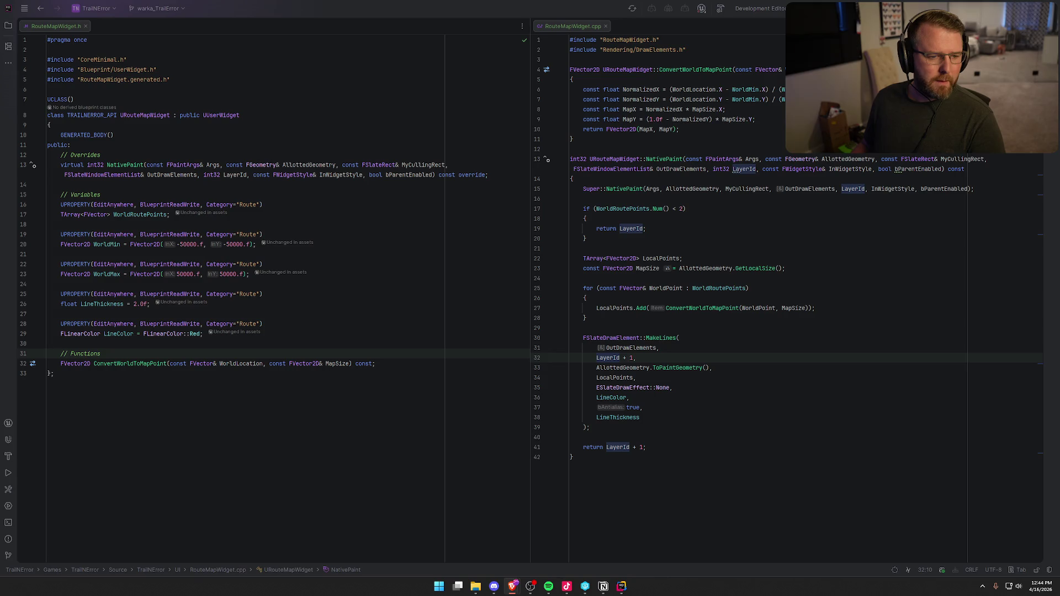
Join all MakeLines arguments and the closing ');' onto the MakeLines line using multiple carets
click(597, 417)
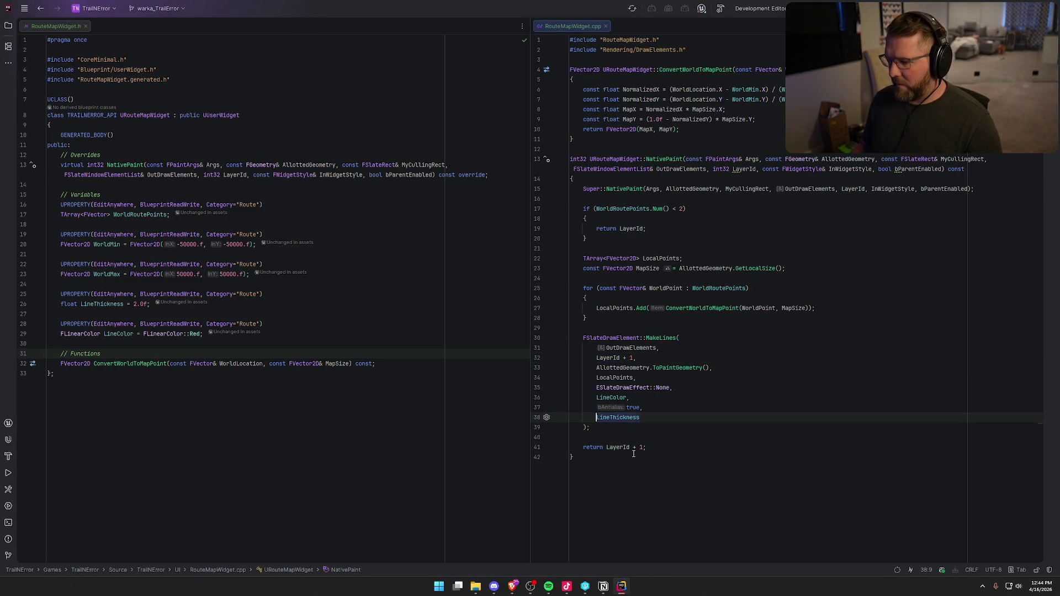
alt+shift+click(596, 407)
alt+shift+click(596, 398)
alt+shift+click(597, 388)
alt+shift+click(596, 378)
key(alt+shift+Up)
key(alt+shift+Up)
key(alt+shift+Up)
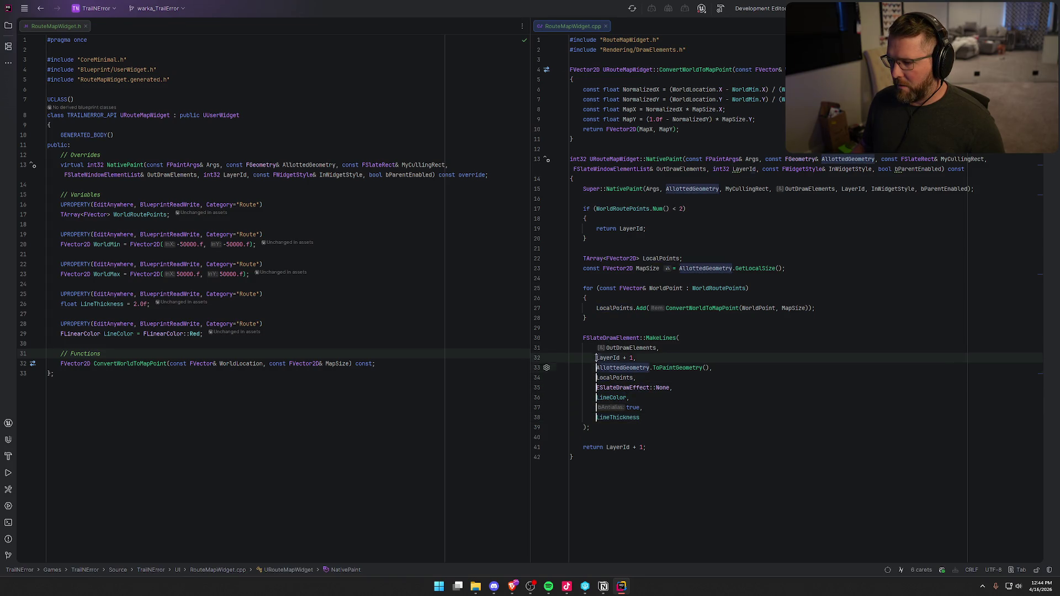
key(BackSpace)
key(BackSpace)
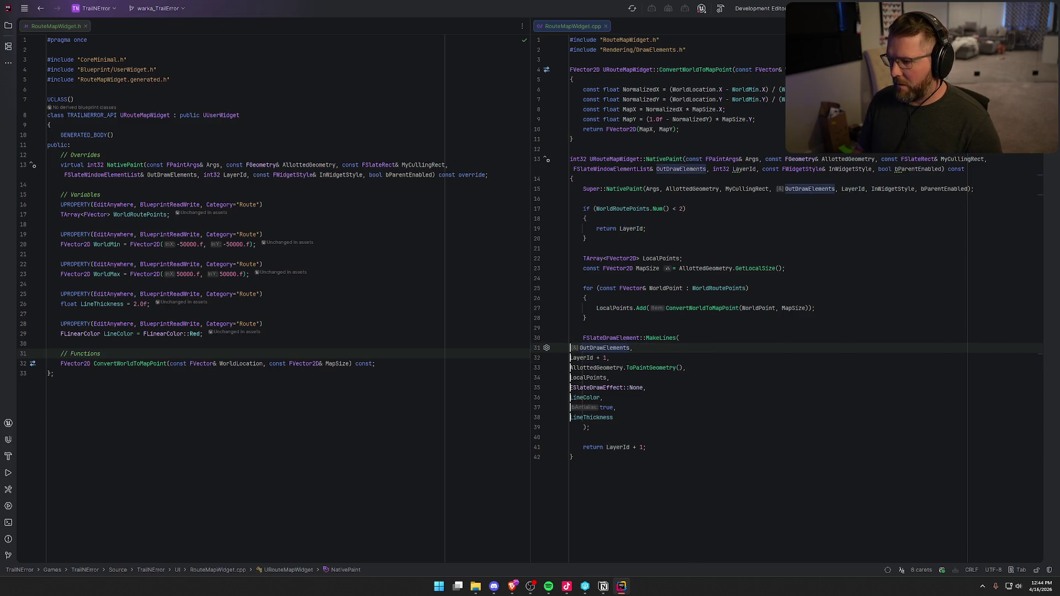
key(Escape)
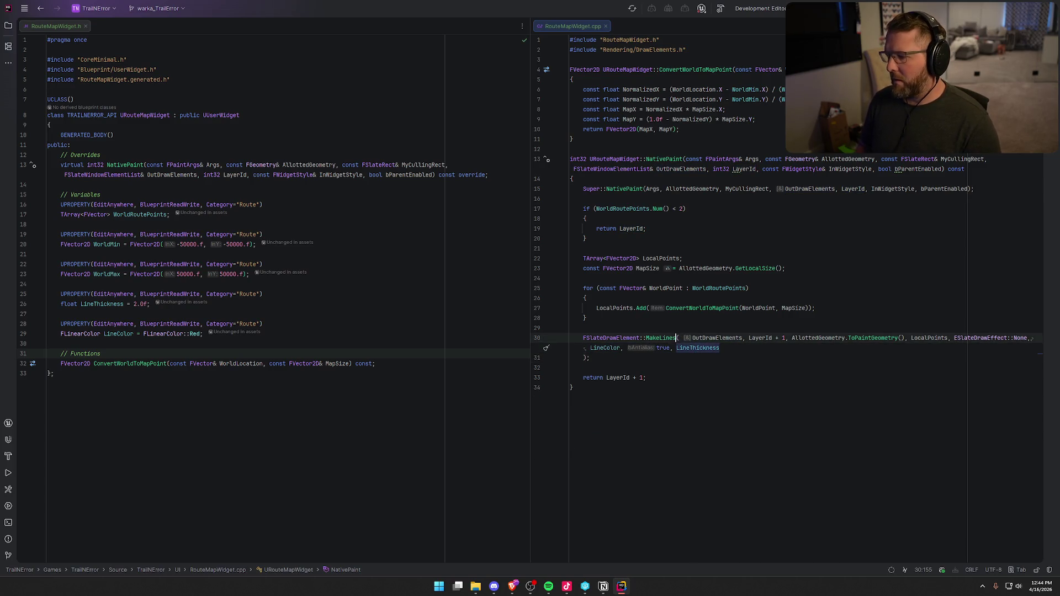
key(Delete)
text(s)
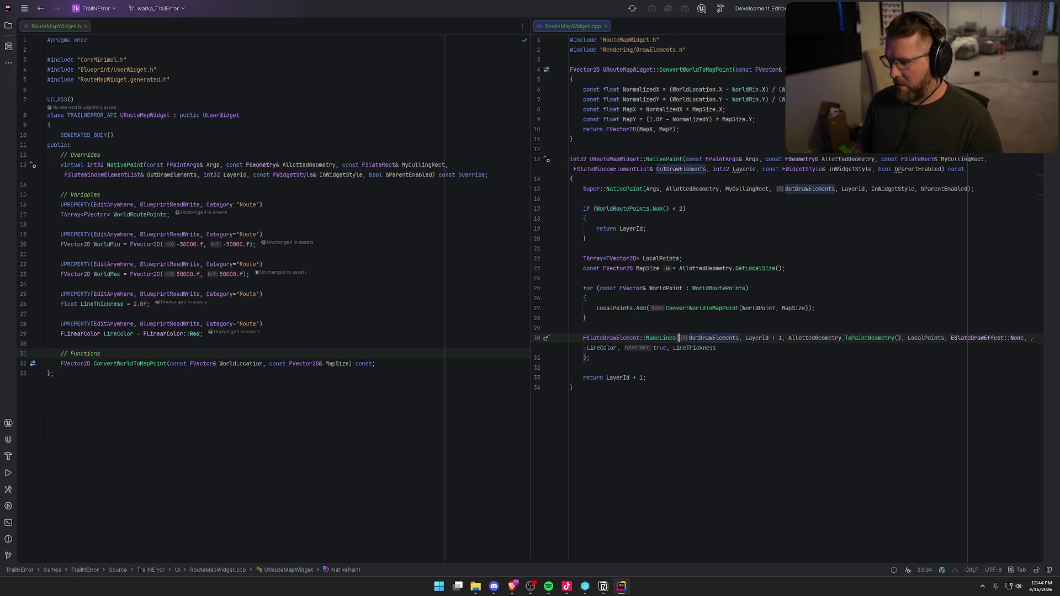
key(End)
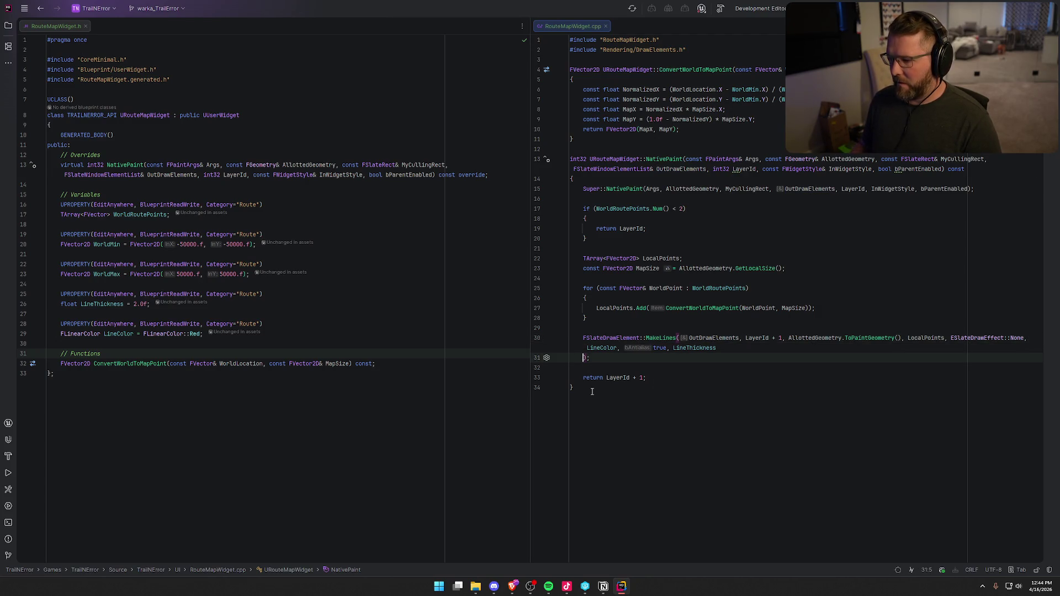
key(Delete)
Jump from the header's NativePaint declaration to the engine's base NativePaint implementation
click(653, 436)
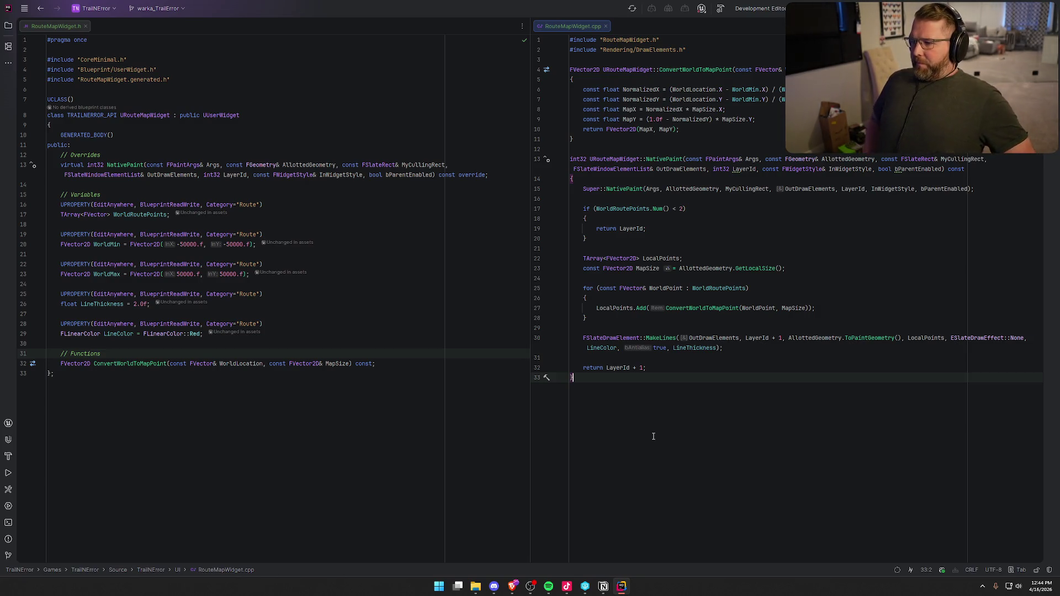
click(134, 165)
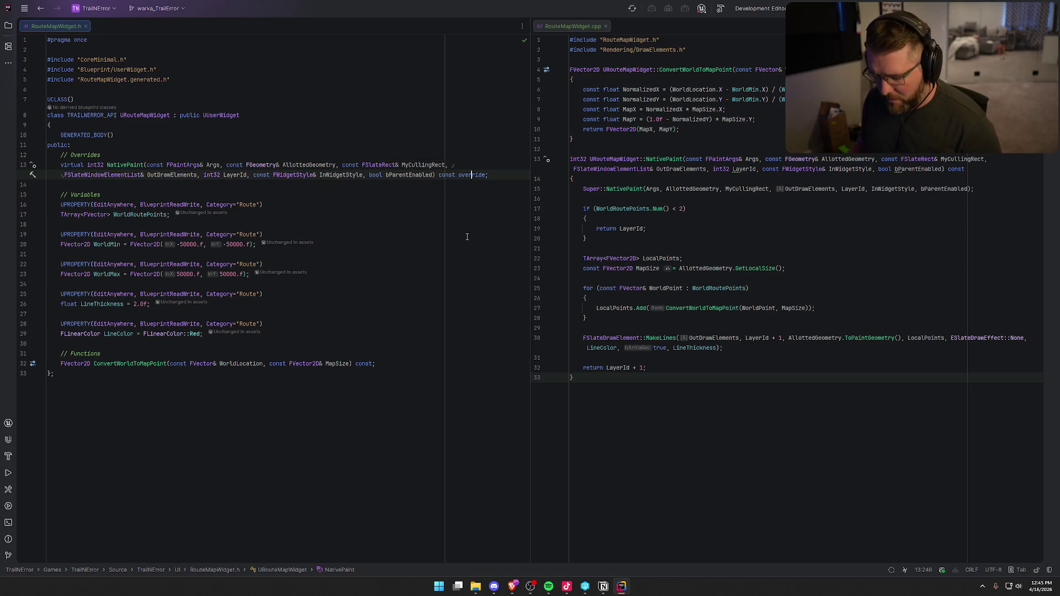
key(ctrl+u)
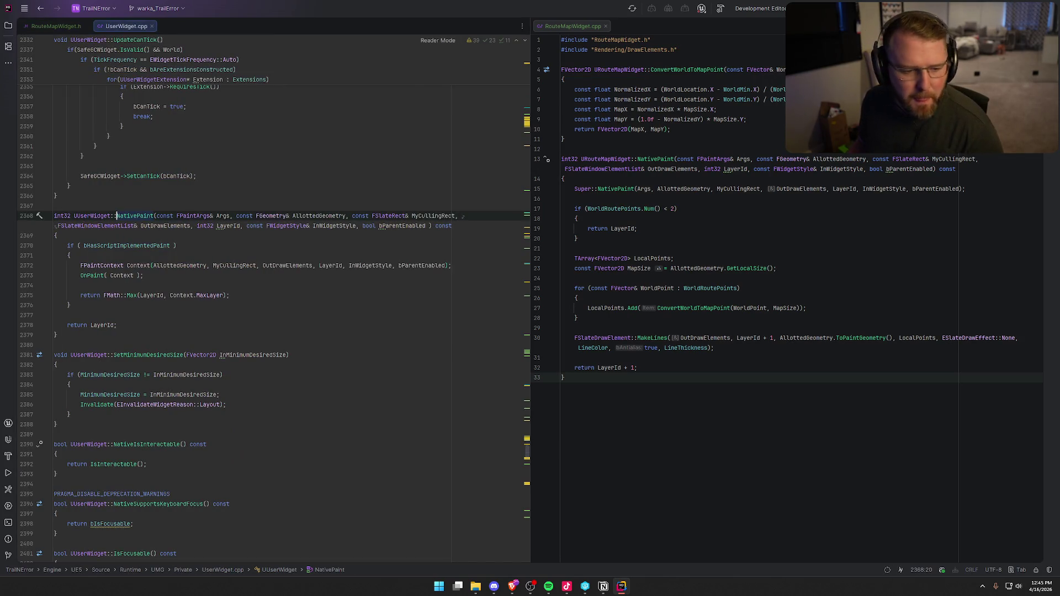
Close the engine's UserWidget.cpp tab to return to RouteMapWidget.h
key(alt+Tab)
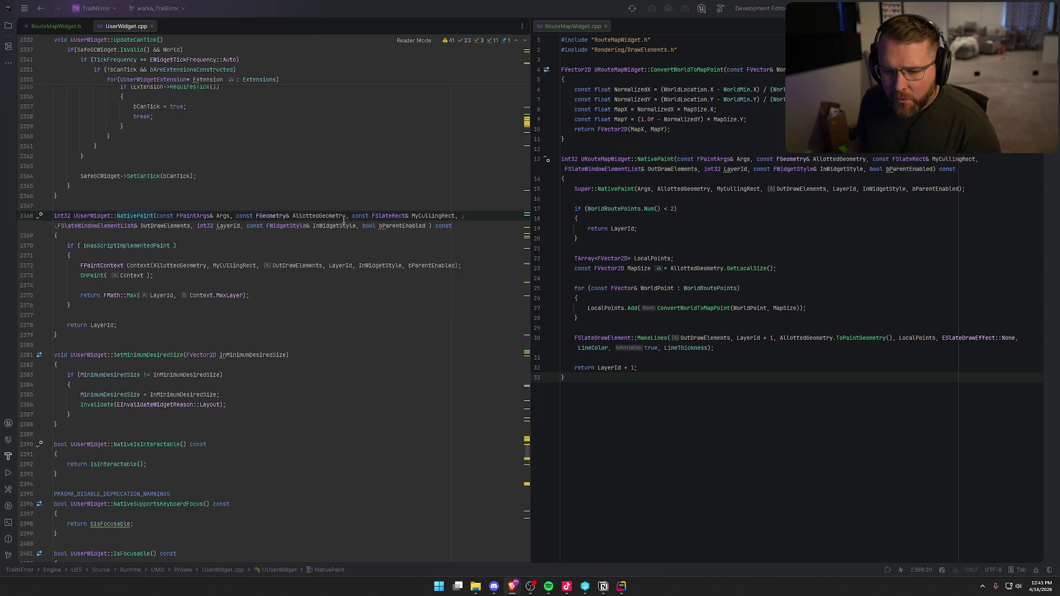
click(151, 26)
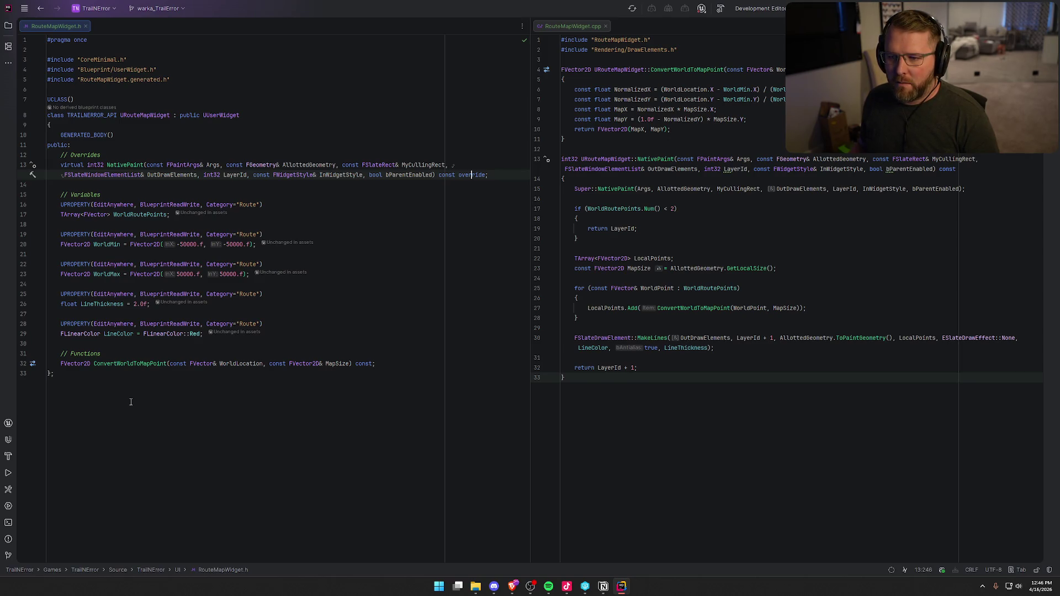
Declare 'virtual void NativeConstruct() override;' under Overrides and generate its .cpp definition
click(109, 154)
key(Return)
text(vi)
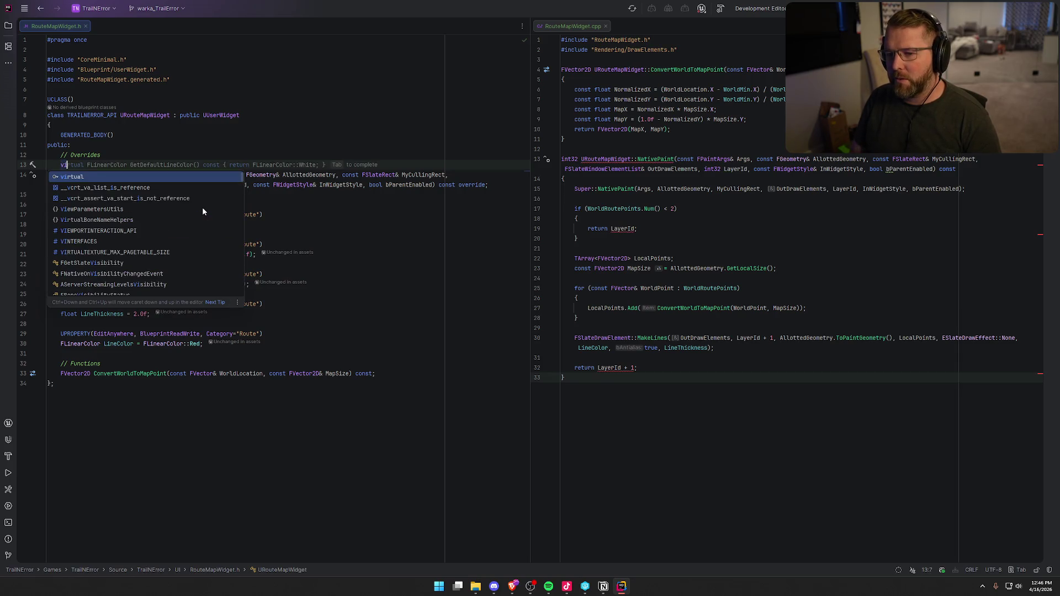
key(Return)
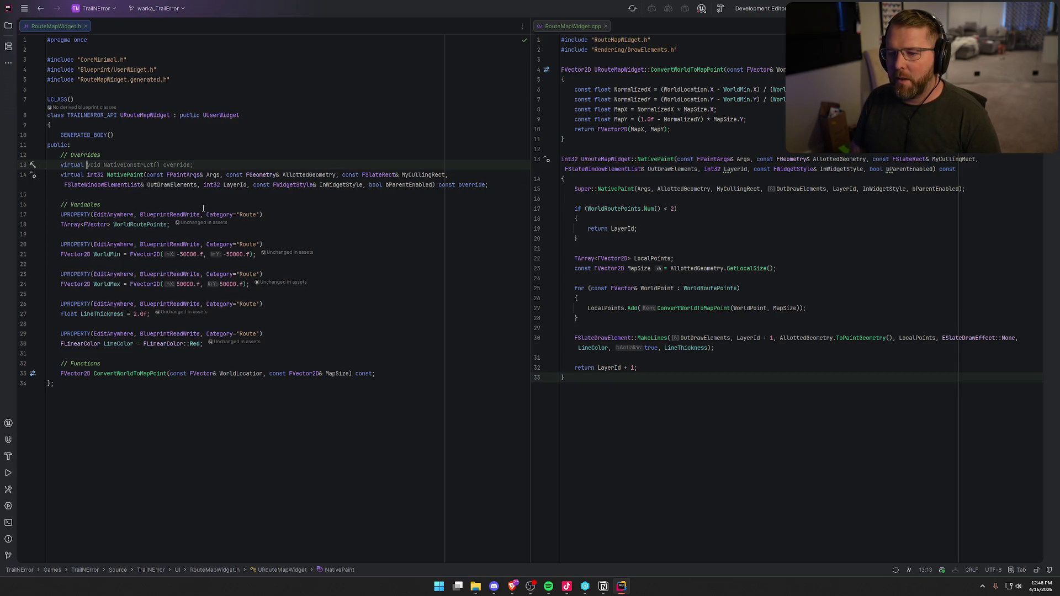
key(Tab)
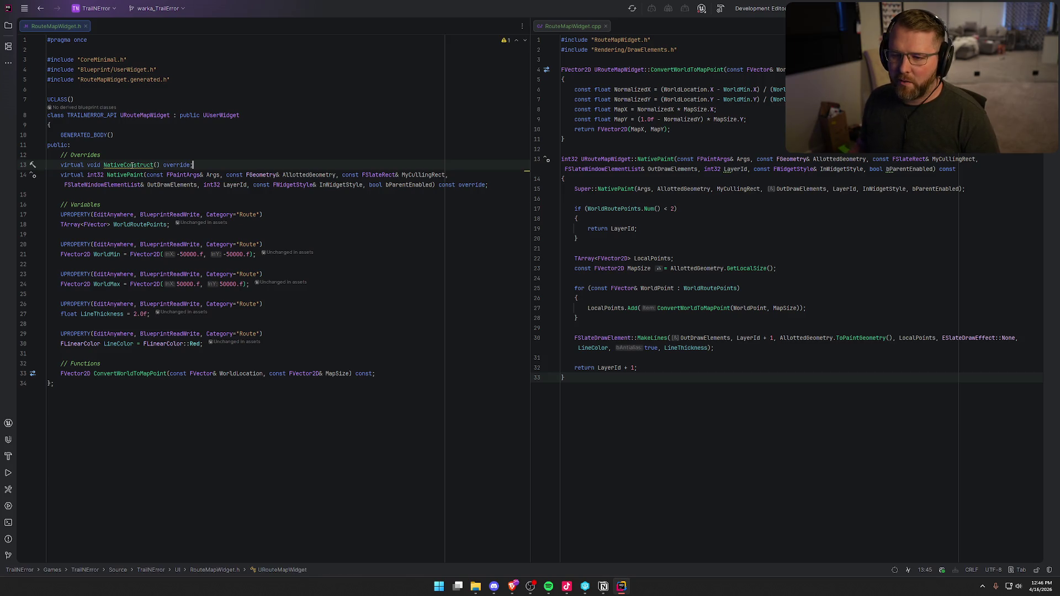
key(alt+Return)
key(Return)
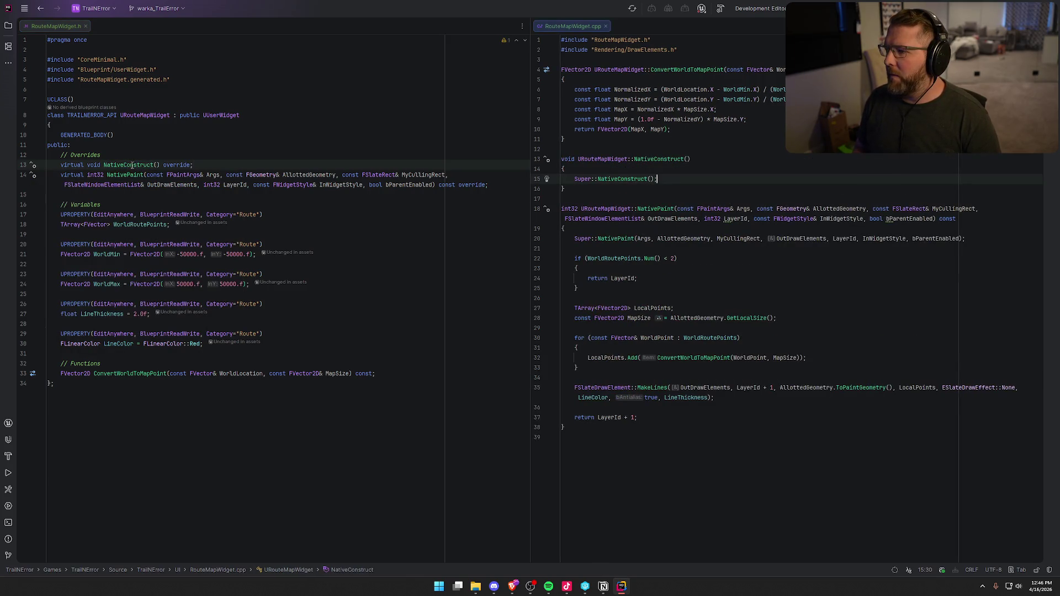
Move the ConvertWorldToMapPoint function to the end of RouteMapWidget.cpp
key(Down)
key(Up)
key(Up)
key(Up)
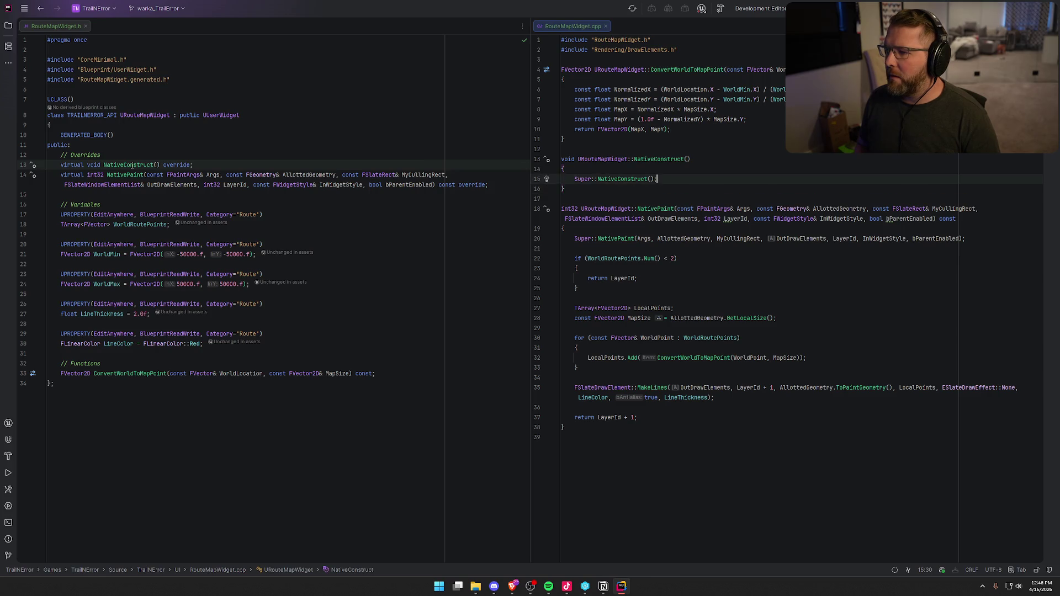
key(ctrl+w)
key(ctrl+w)
key(ctrl+w)
key(ctrl+w)
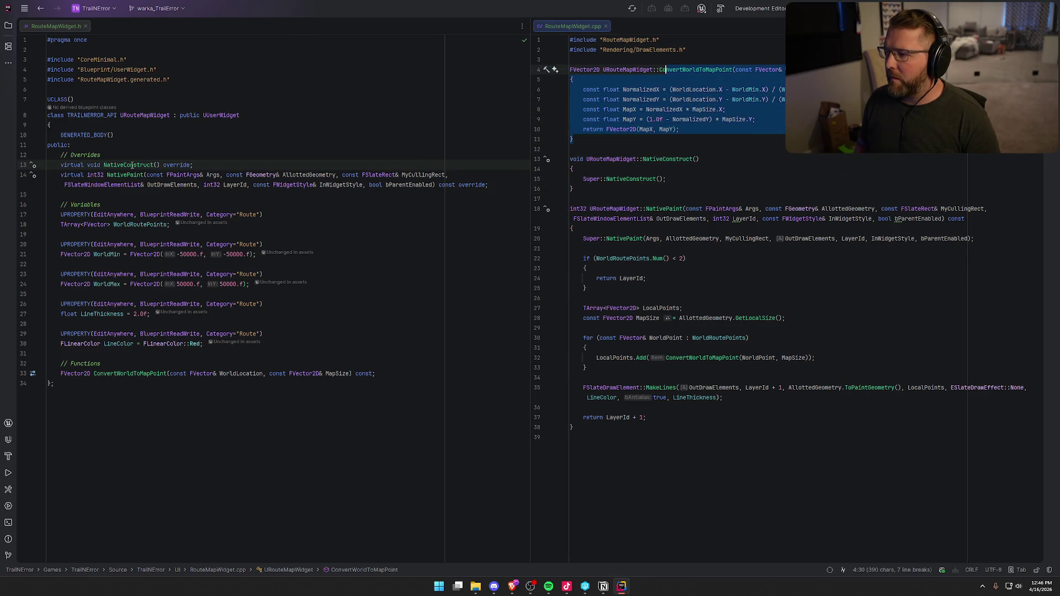
key(Delete)
key(BackSpace)
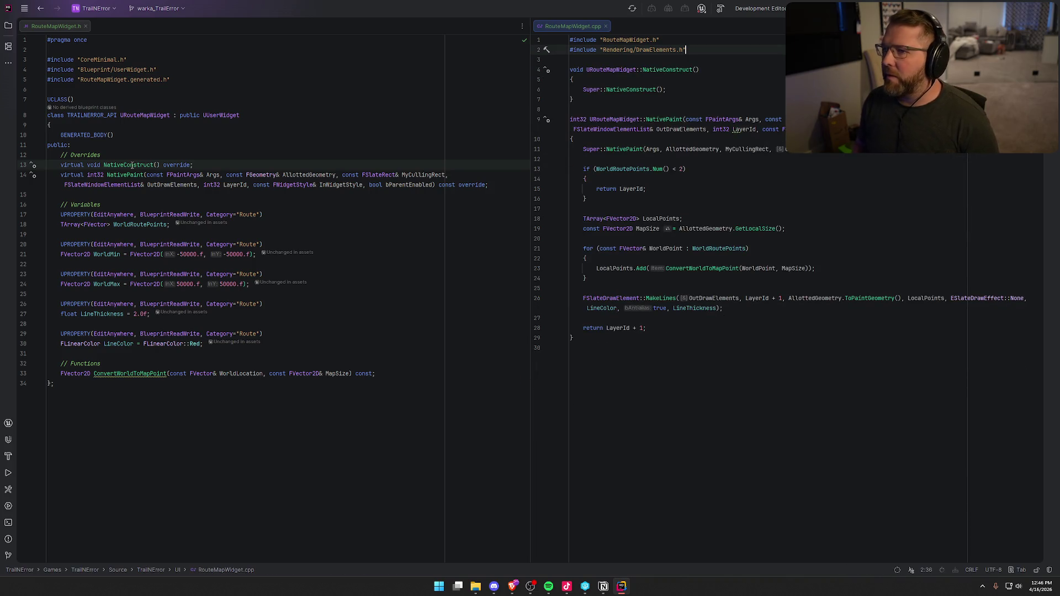
click(663, 355)
text(FVector2D URouteMapWidget::ConvertWorldToMapPoint(const FVector& WorldLocation, const FVector2D& MapSize) const { 	const float NormalizedX = (WorldLocation.X - WorldMin.X) / (WorldMax.X - WorldMin.X); 	const float NormalizedY = (WorldLocation.Y - WorldMin.Y) / (WorldMax.Y - WorldMin.Y); 	const float MapX = NormalizedX * MapSize.X; 	const float MapY = (1.0f - NormalizedY) * MapSize.Y; 	return FVector2D(MapX, MapY); })
Begin an 'if (' statement after the Super::NativeConstruct() call
click(669, 90)
key(Return)
key(Return)
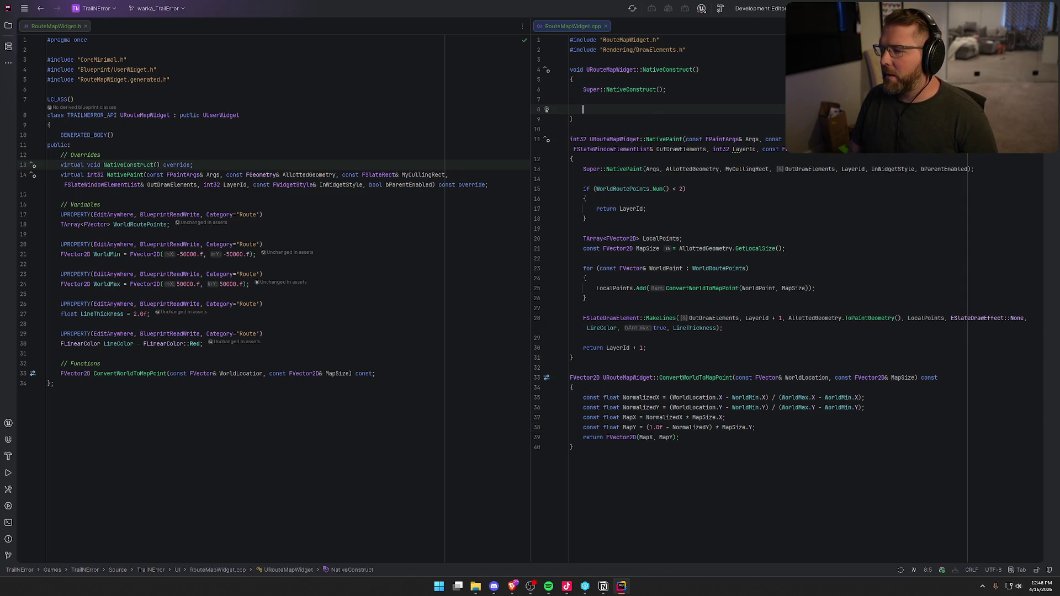
text(if ()
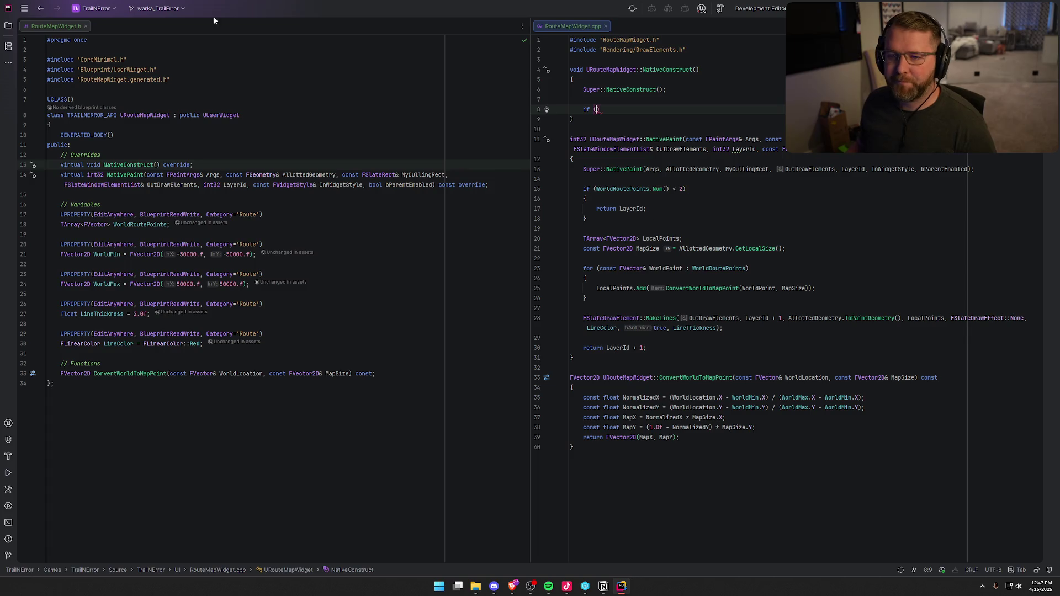
click(7, 28)
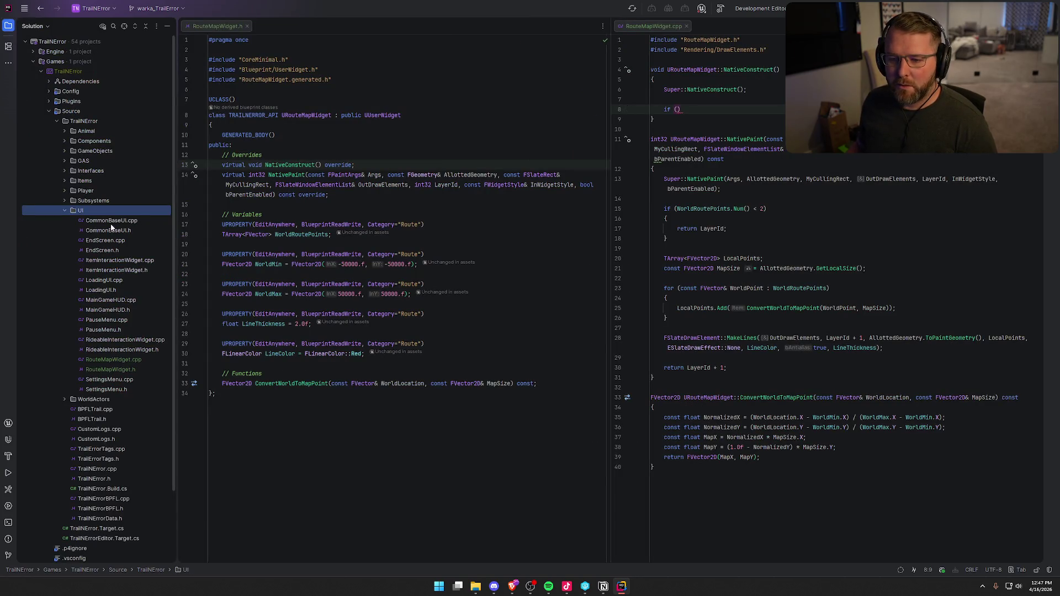
Open Player/PlayerStateMain.h in the left editor pane from the solution tree
click(64, 211)
click(64, 190)
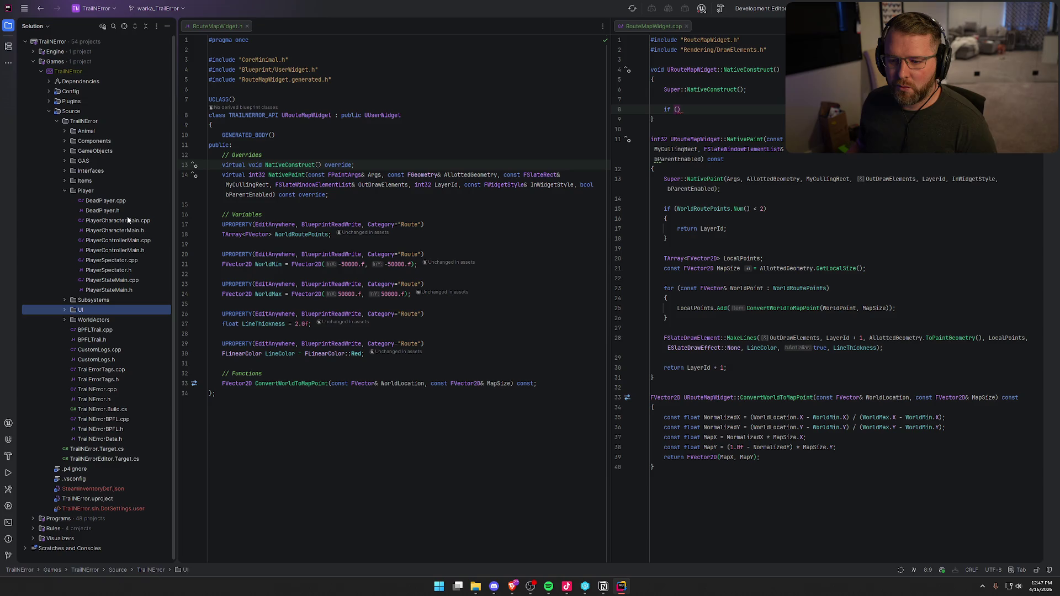
click(116, 281)
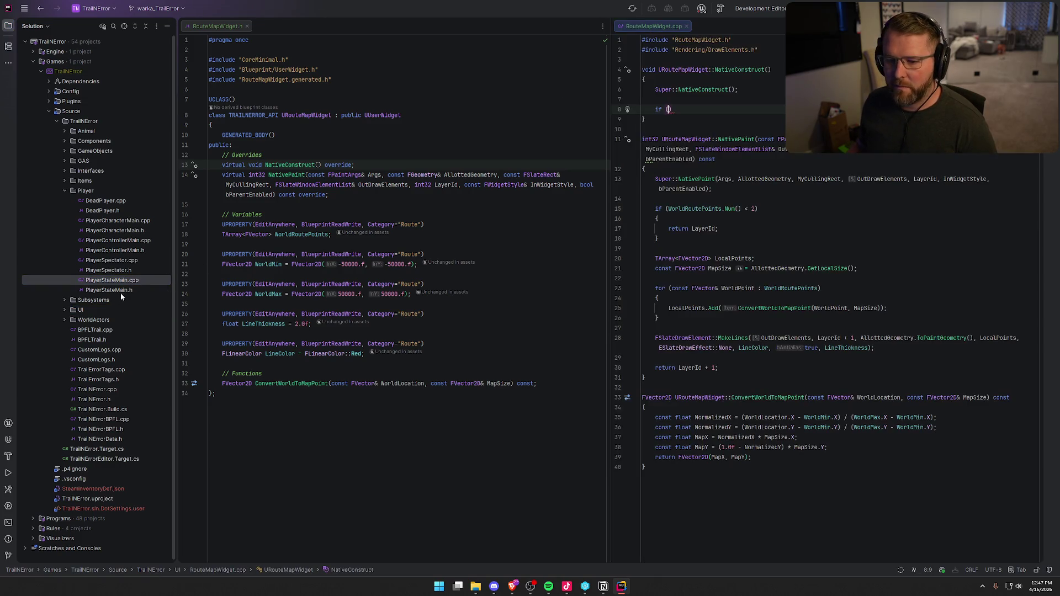
click(120, 290)
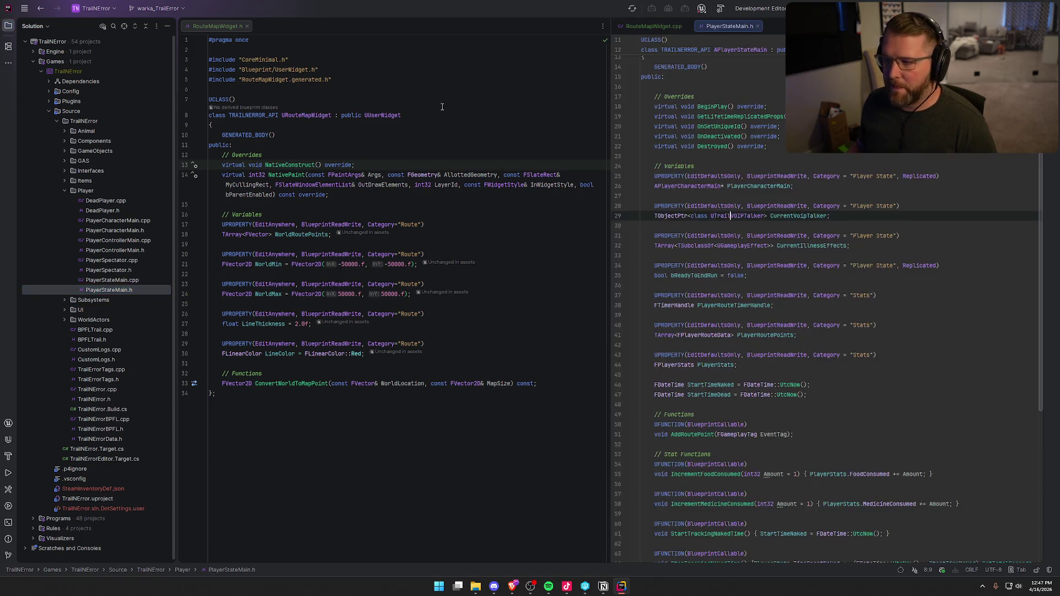
drag(120, 291, 326, 41)
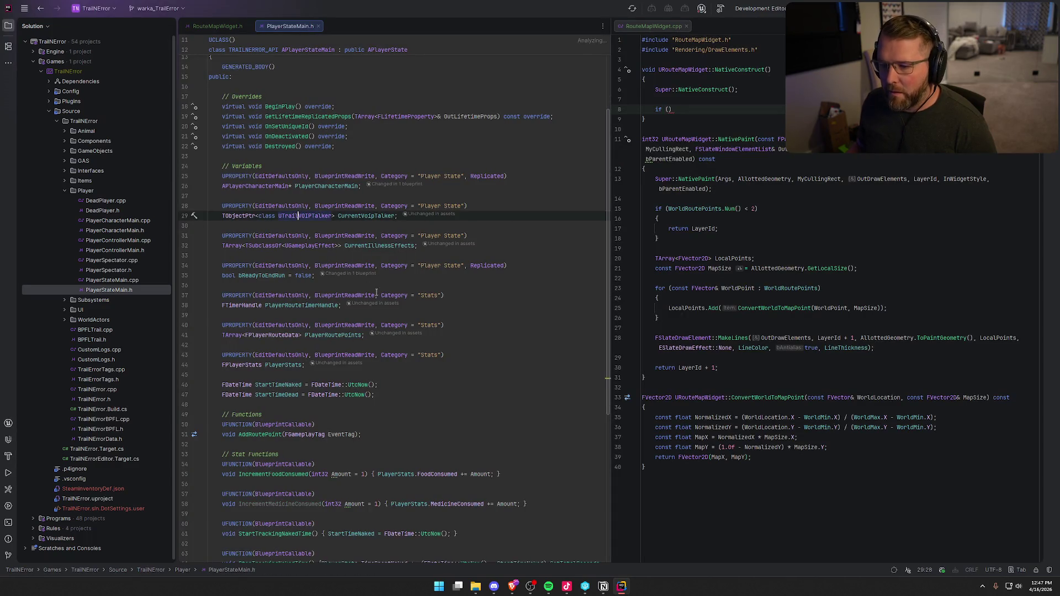
Jump to the FPlayerRouteData struct definition, then return to PlayerStateMain.h
click(338, 335)
key(ctrl+shift+b)
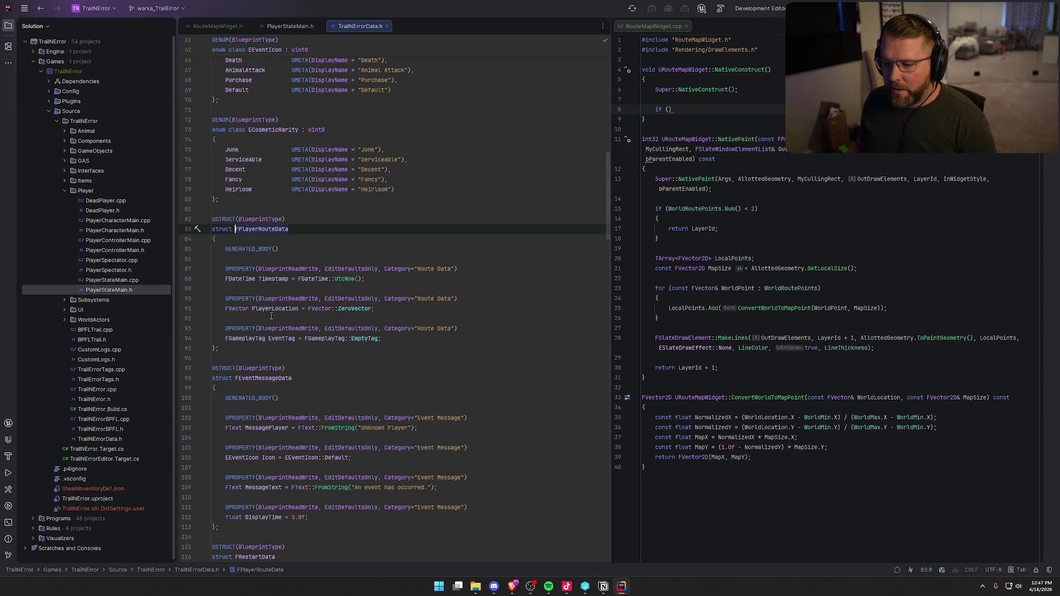
click(8, 25)
click(128, 26)
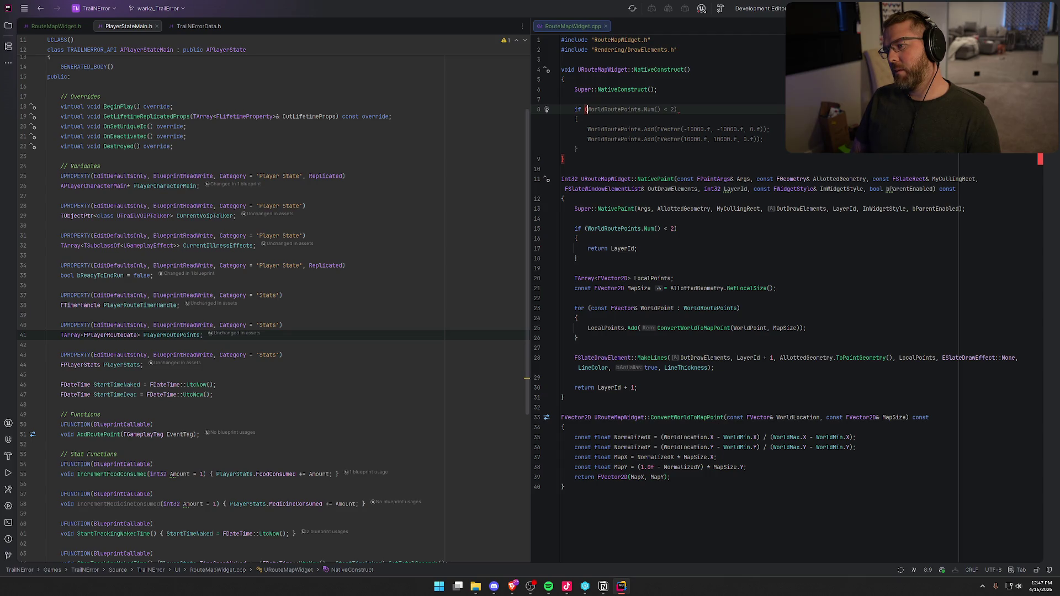
Declare TObjectPtr<APlayerStateMain> PSMain = GetOwningPlayerState() in the if condition
text(GetO)
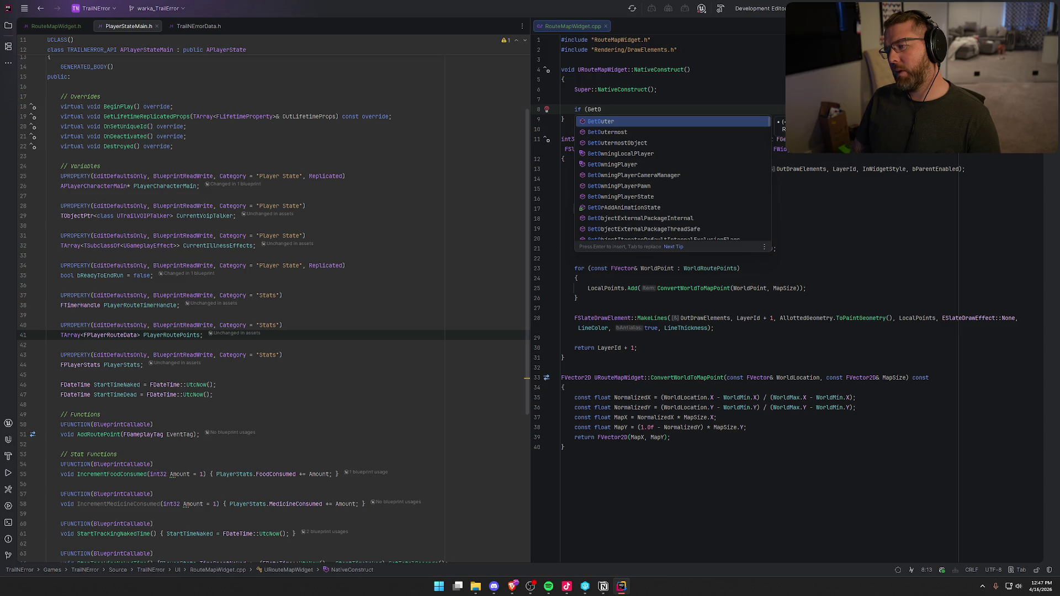
key(Down)
key(Down)
key(Down)
key(Return)
text(()))
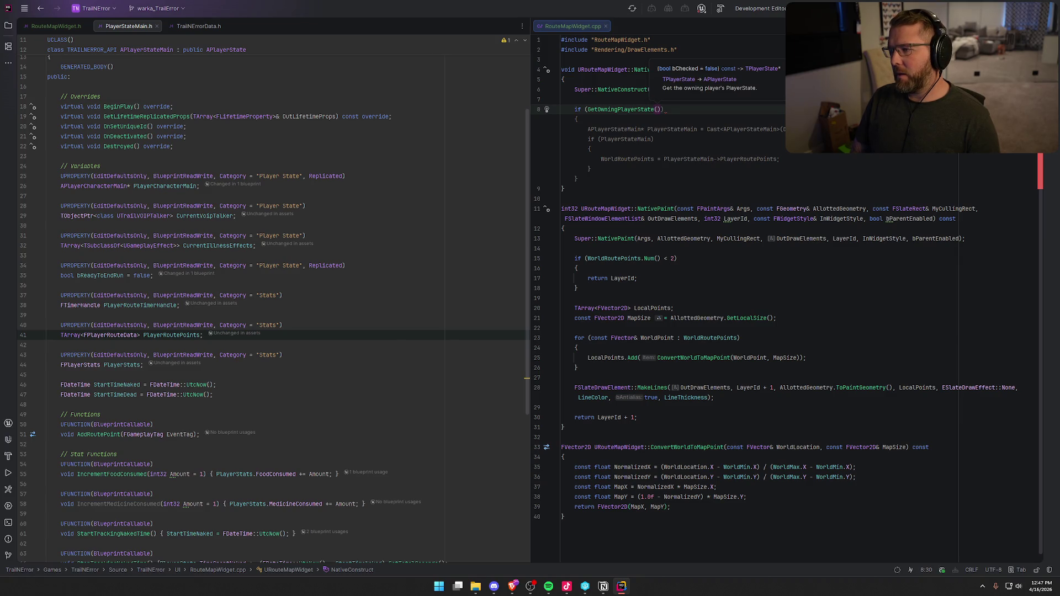
text())
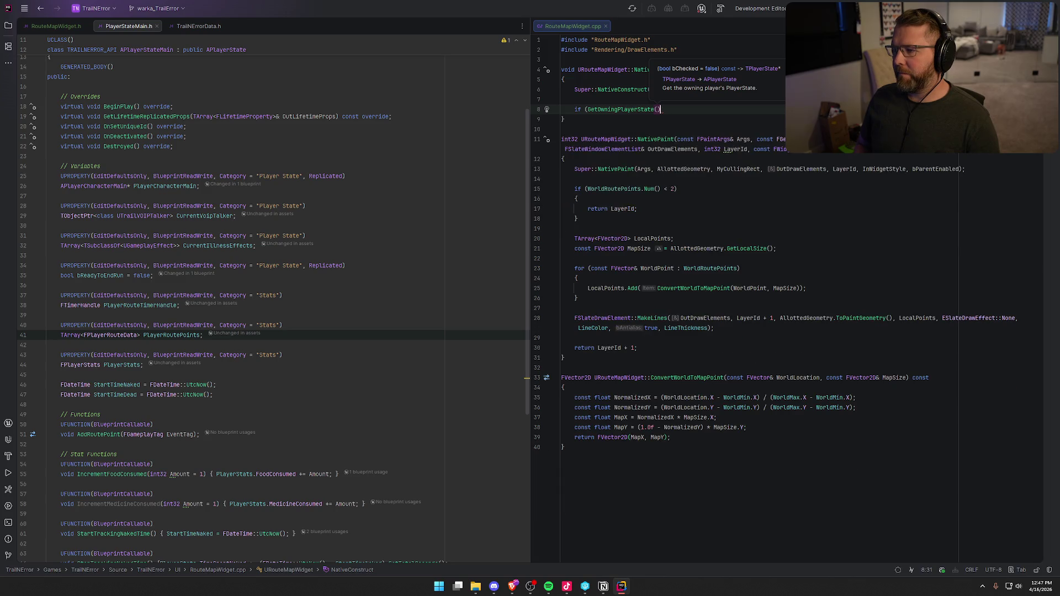
click(587, 110)
text(TObj)
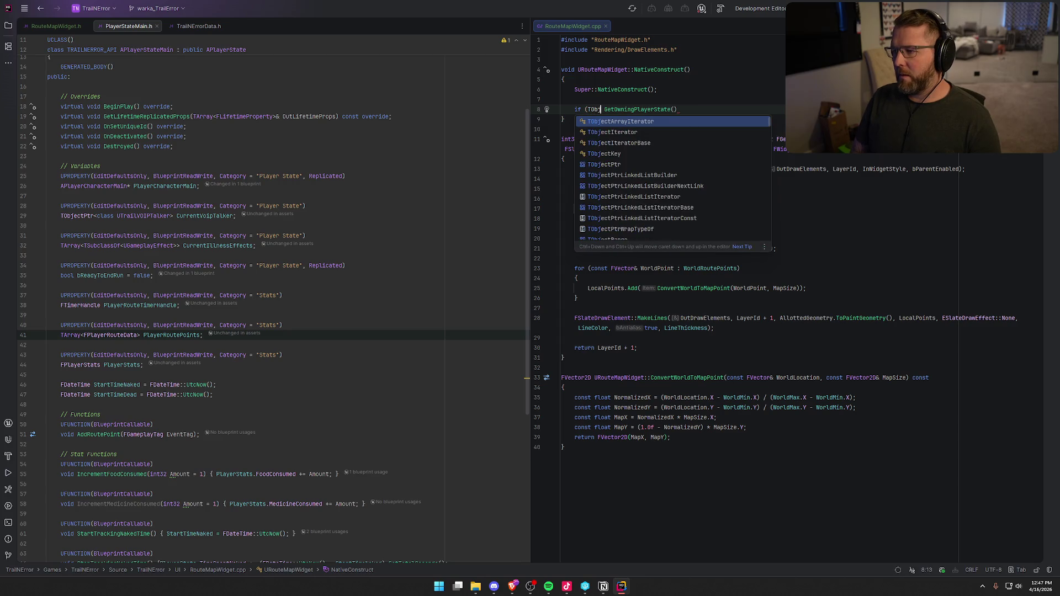
key(Down)
key(Down)
key(Down)
key(Return)
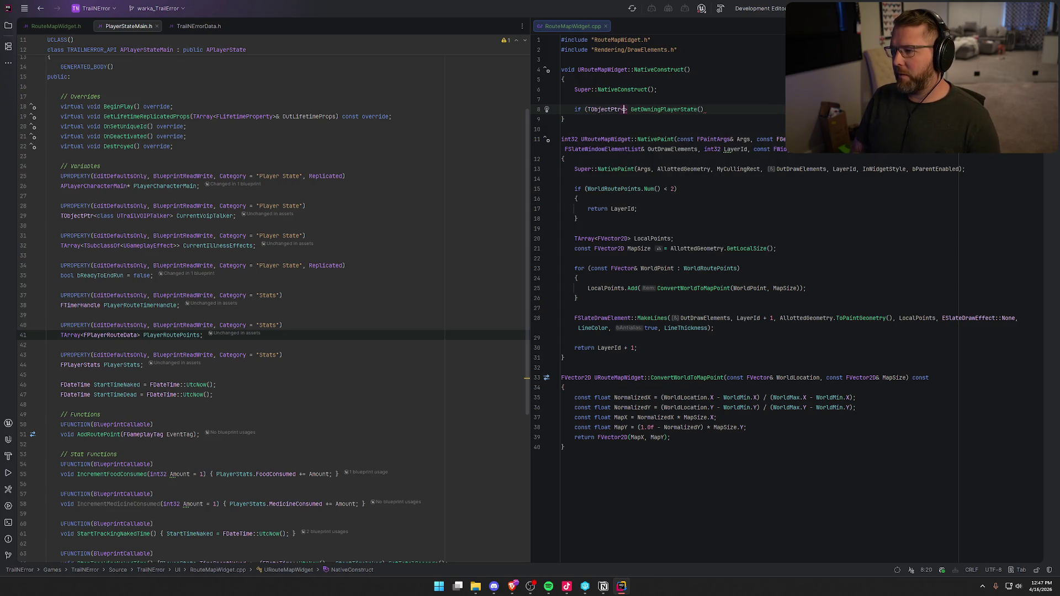
text(APlayerSta)
key(Down)
key(Down)
key(Down)
key(Return)
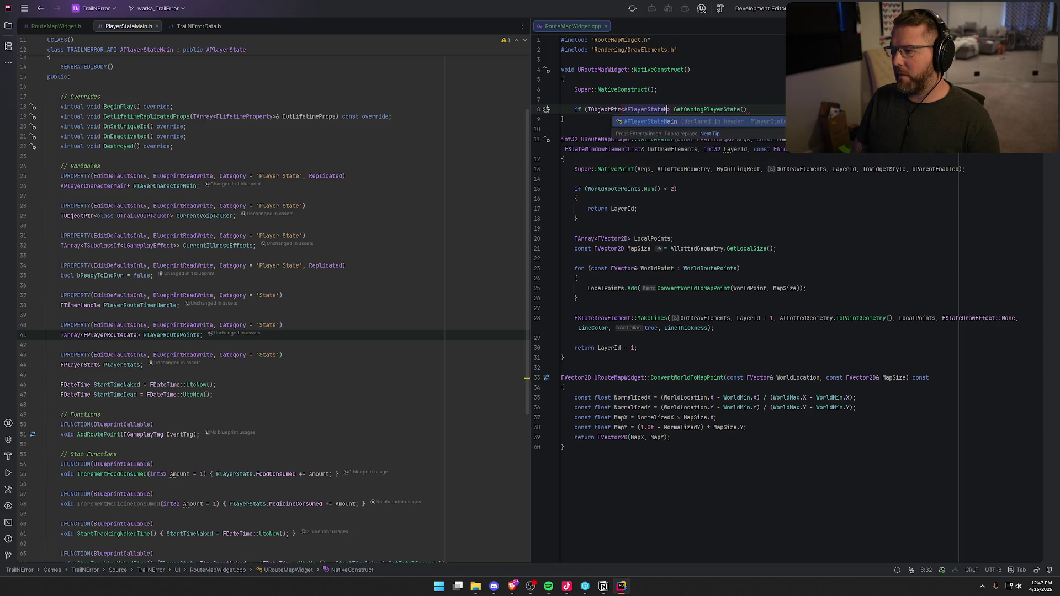
key(Right)
text(PSMain =)
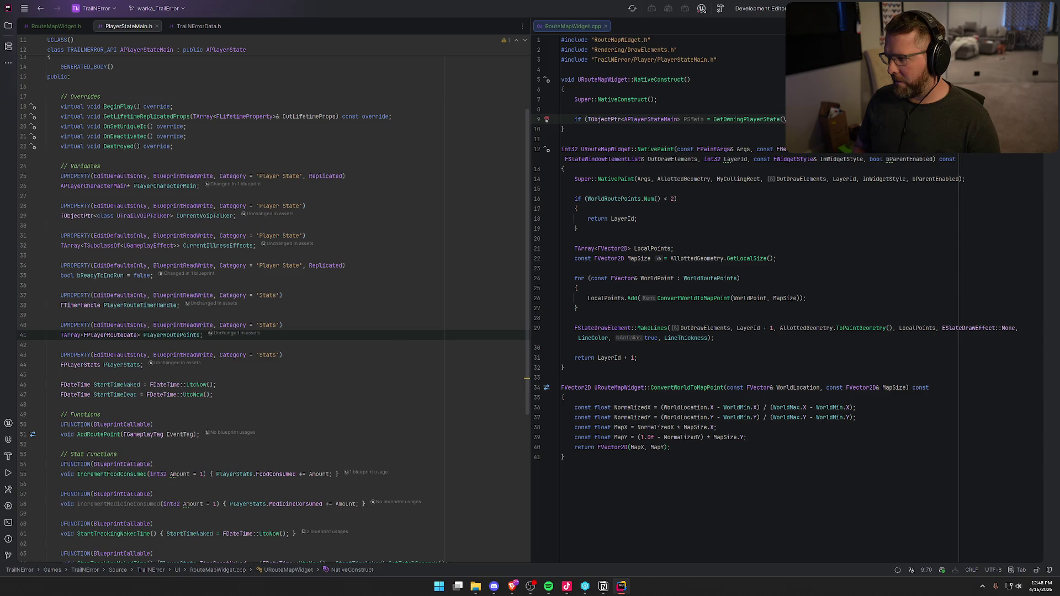
Wrap the player state lookup in Cast<APlayerStateMain>() and add braces for the if body
click(714, 119)
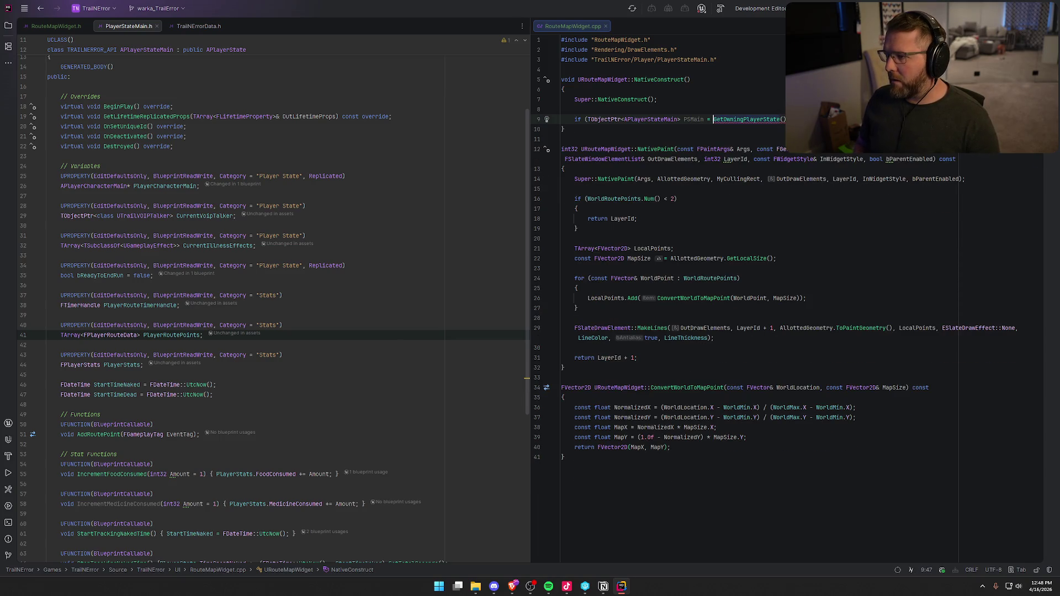
text(Cast<APlayer)
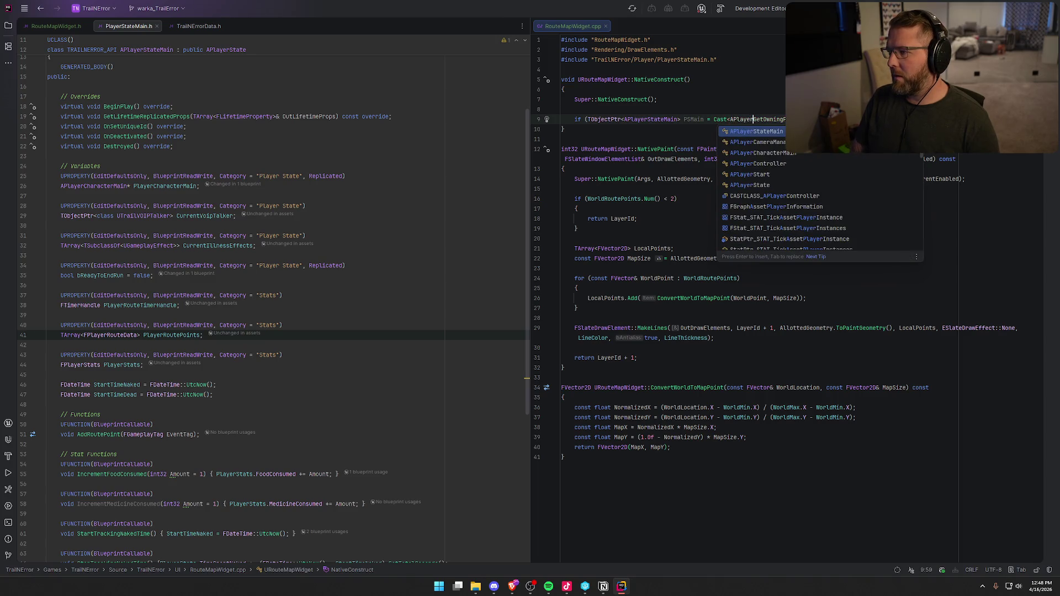
key(Return)
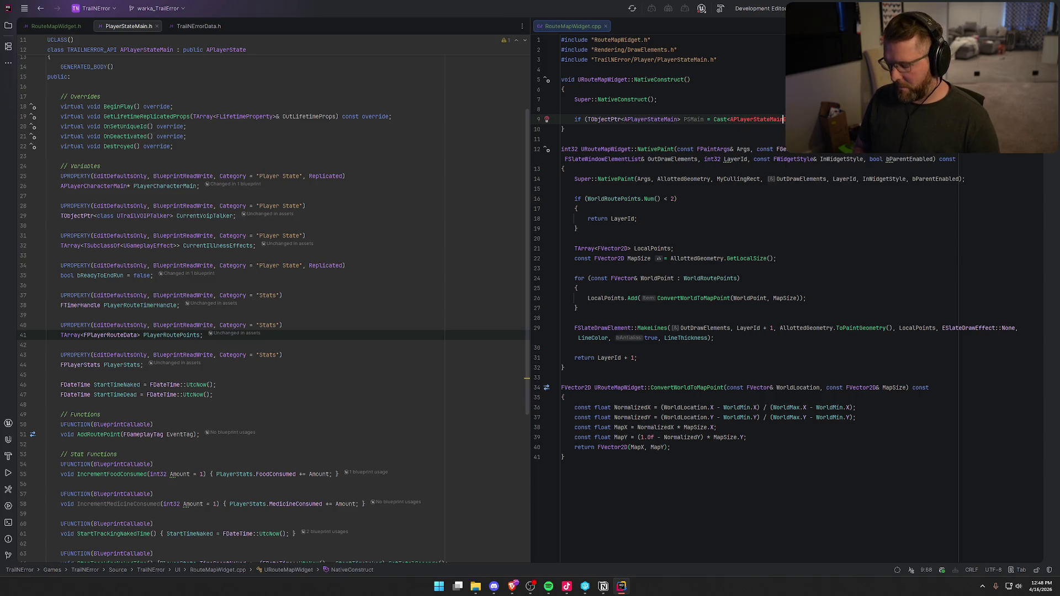
text(()
text())
key(Return)
text({)
key(Return)
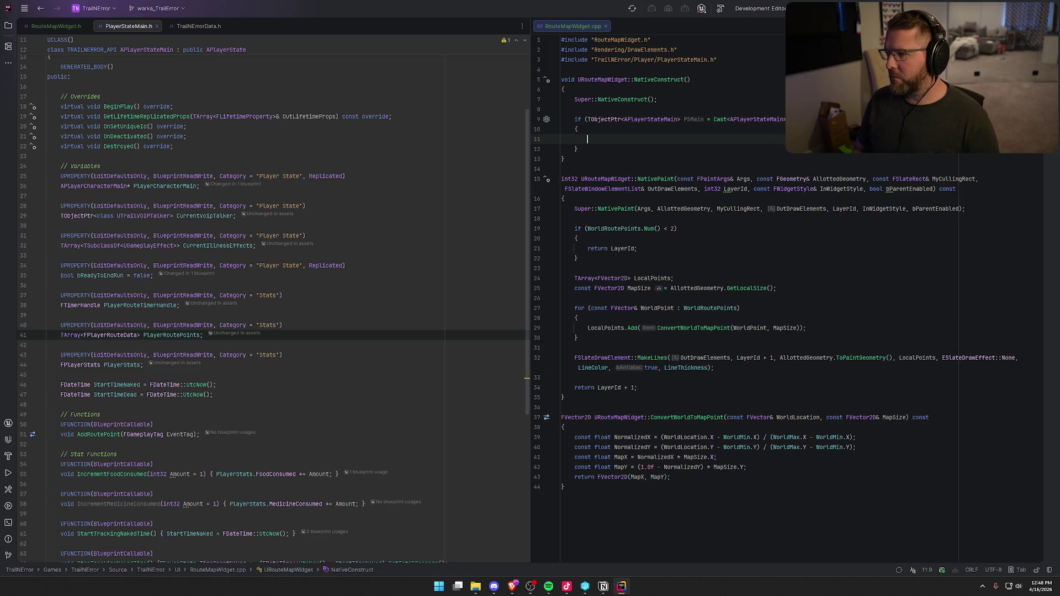
key(Up)
key(Up)
key(End)
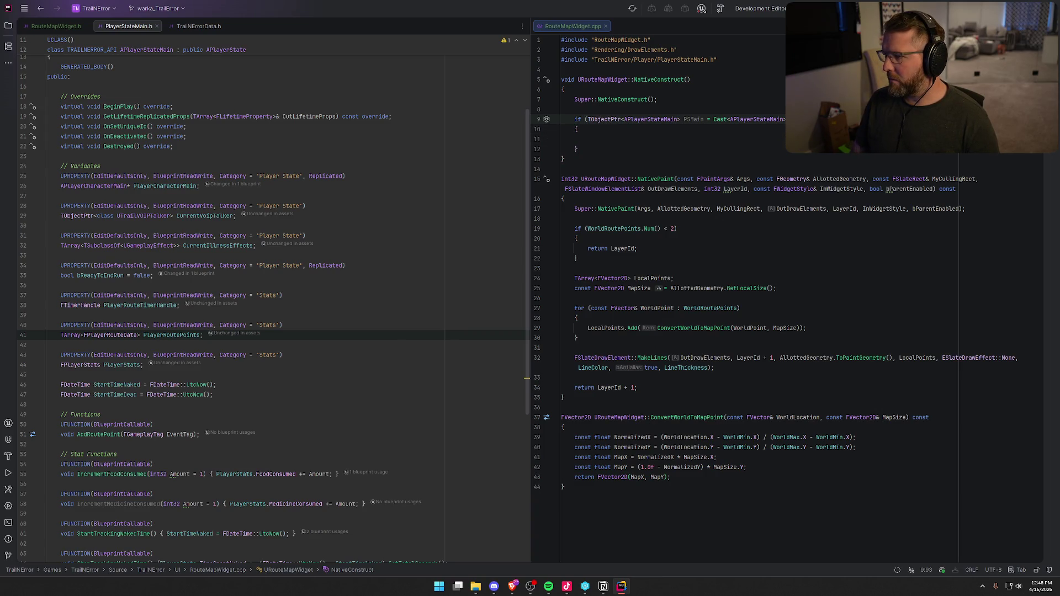
key(Down)
key(Down)
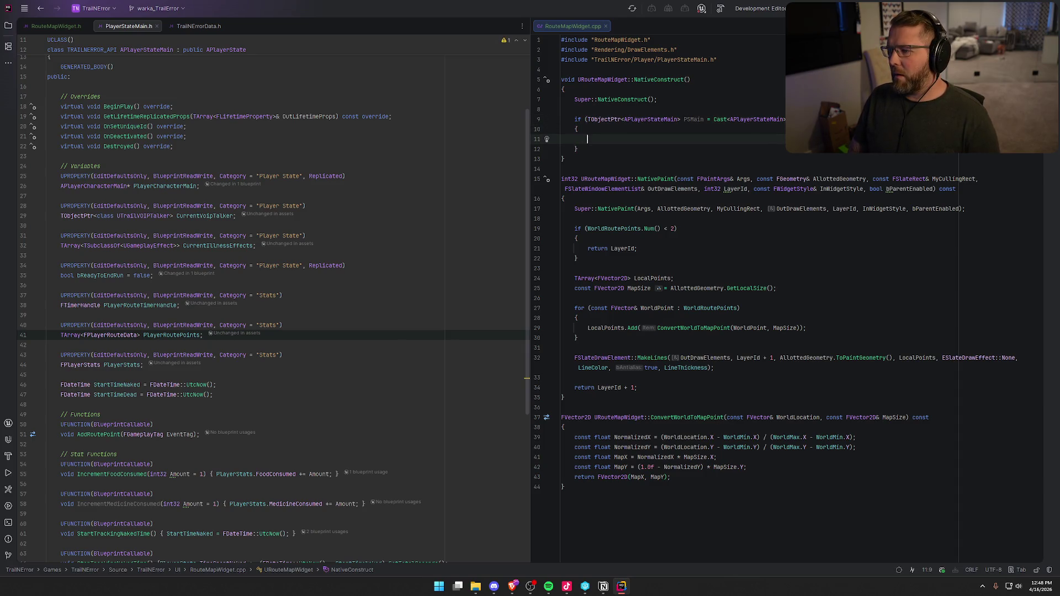
Start the assignment 'WorldRoutePoints = PSMain->PlayerRoutePoints->' inside the if body
text(WorldR)
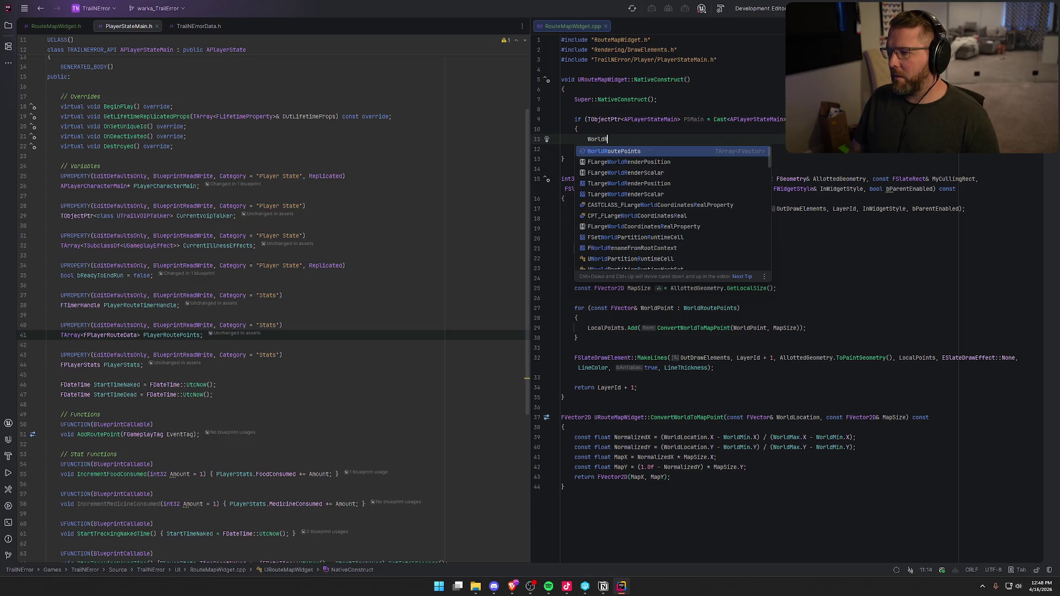
key(Return)
text(= PSMain)
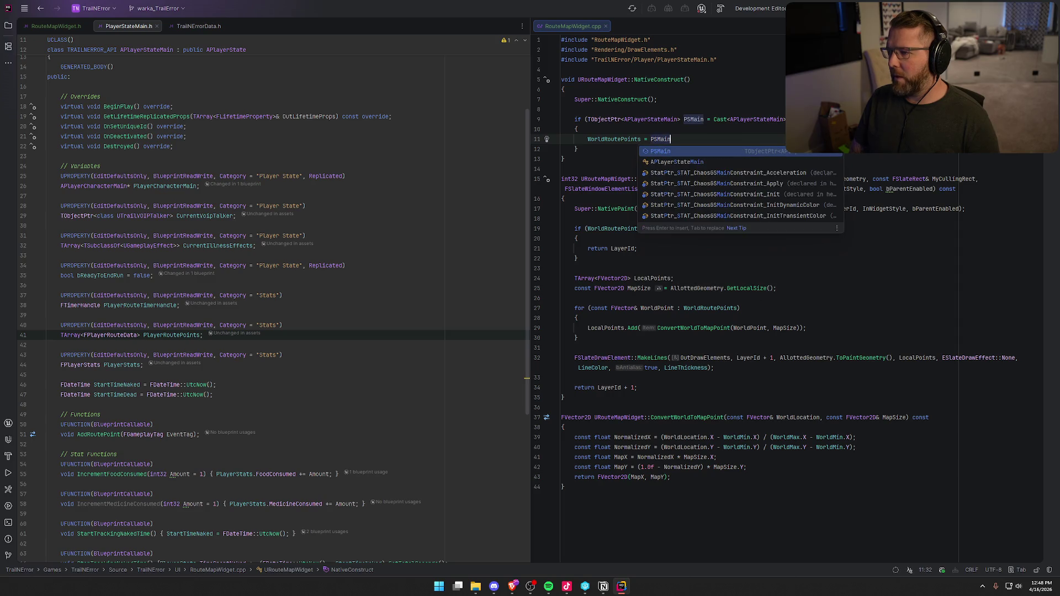
text(->PlayerR)
text(oute)
key(Return)
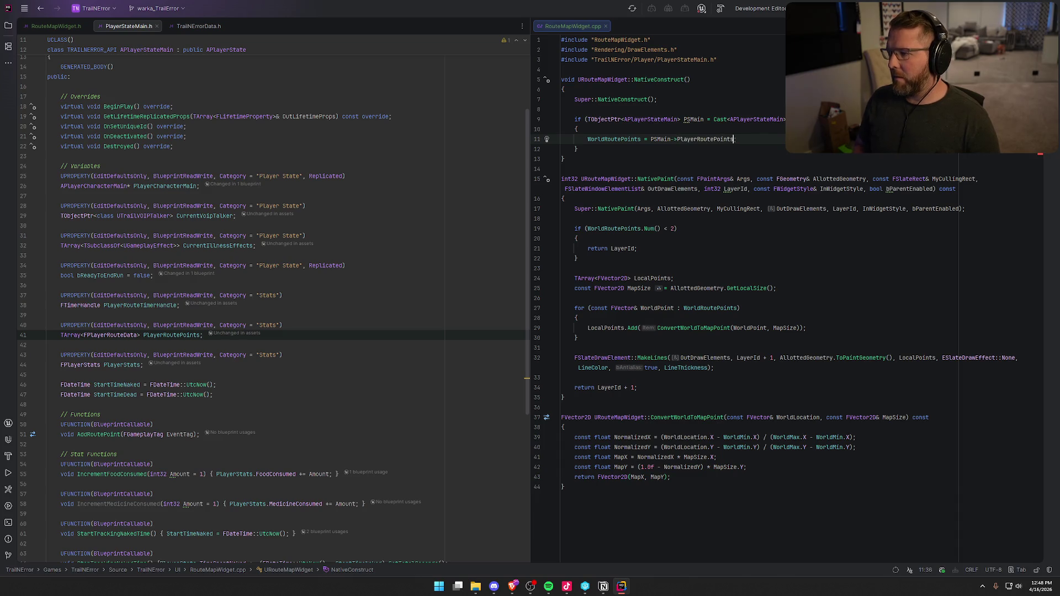
text(.)
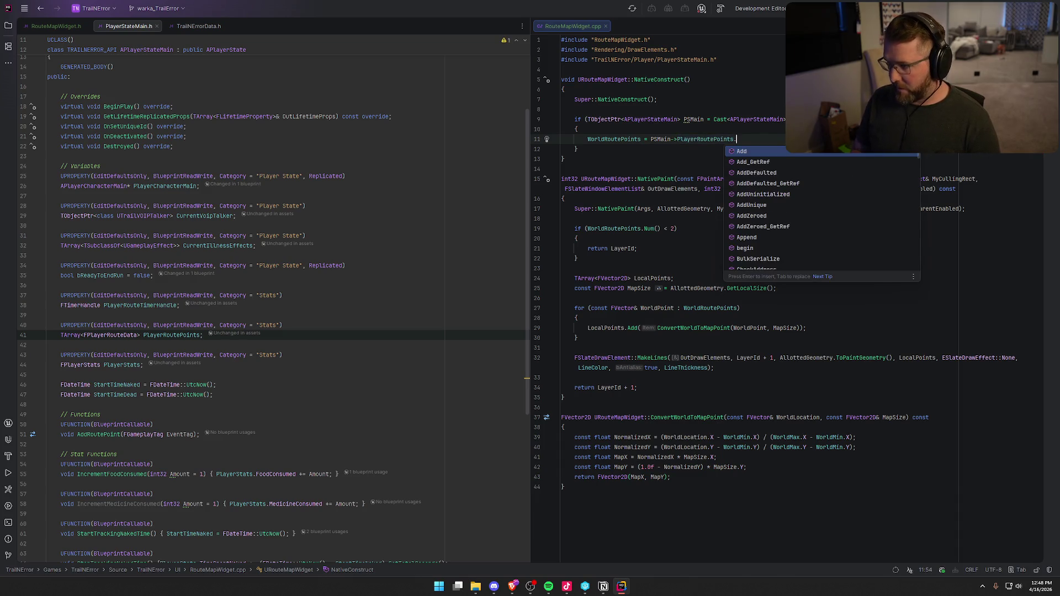
key(BackSpace)
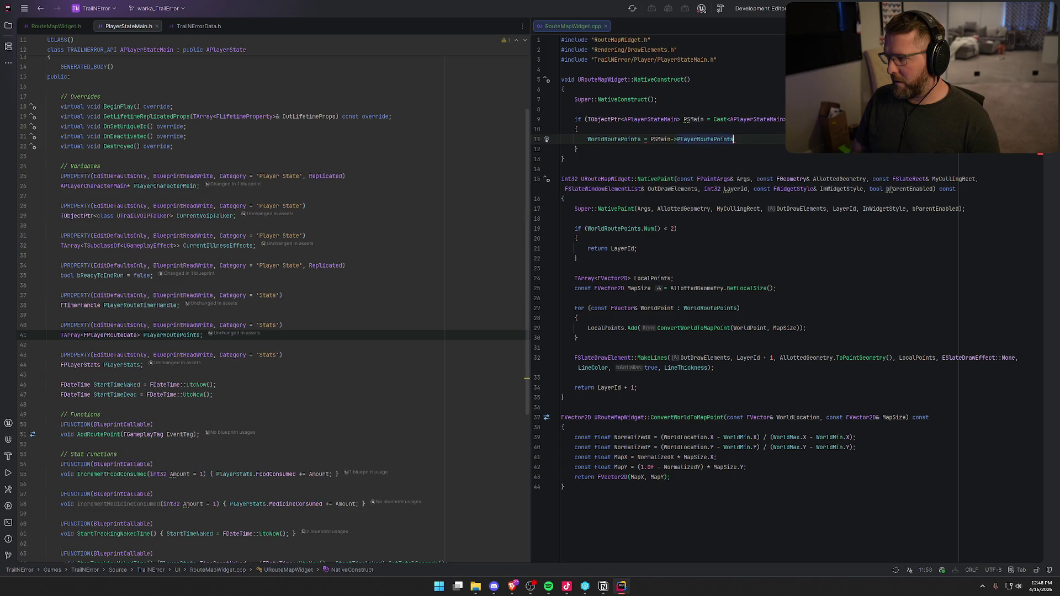
text(;->)
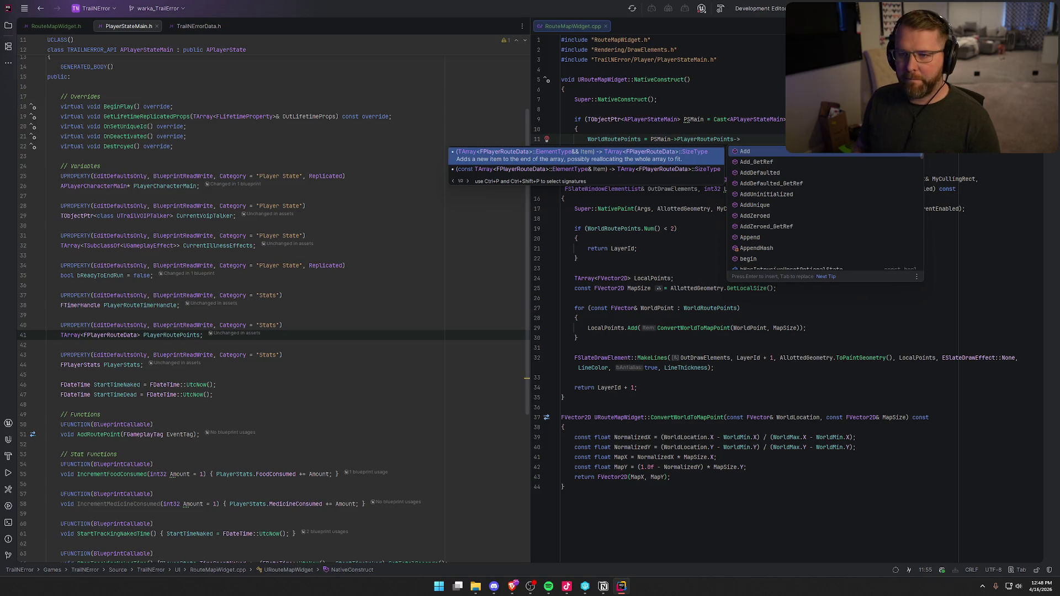
click(184, 28)
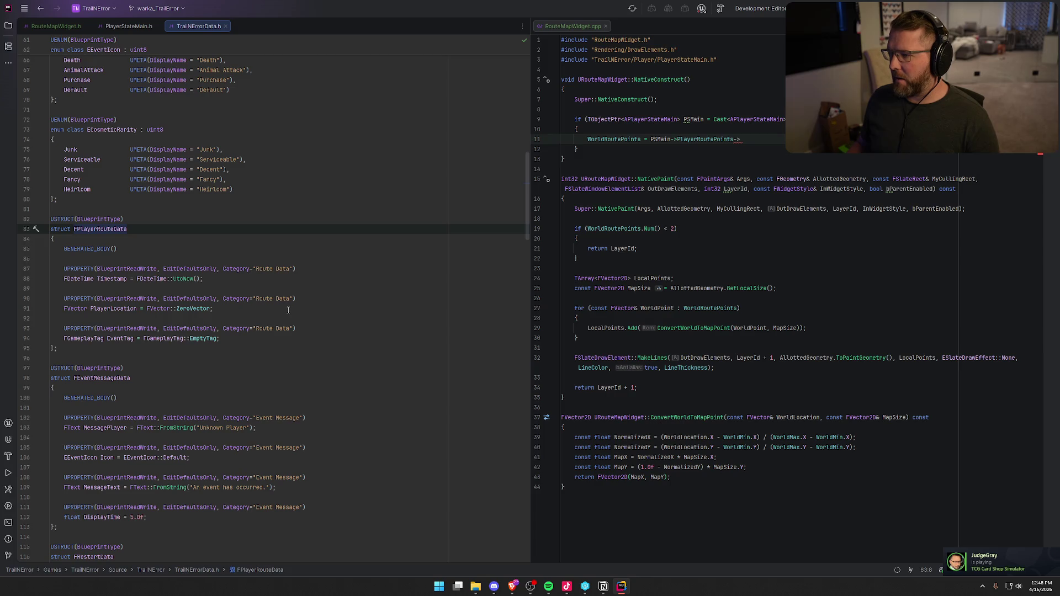
Confirm PlayerRoutePoints is TArray<FPlayerRouteData>, then select the unfinished WorldRoutePoints assignment
click(611, 139)
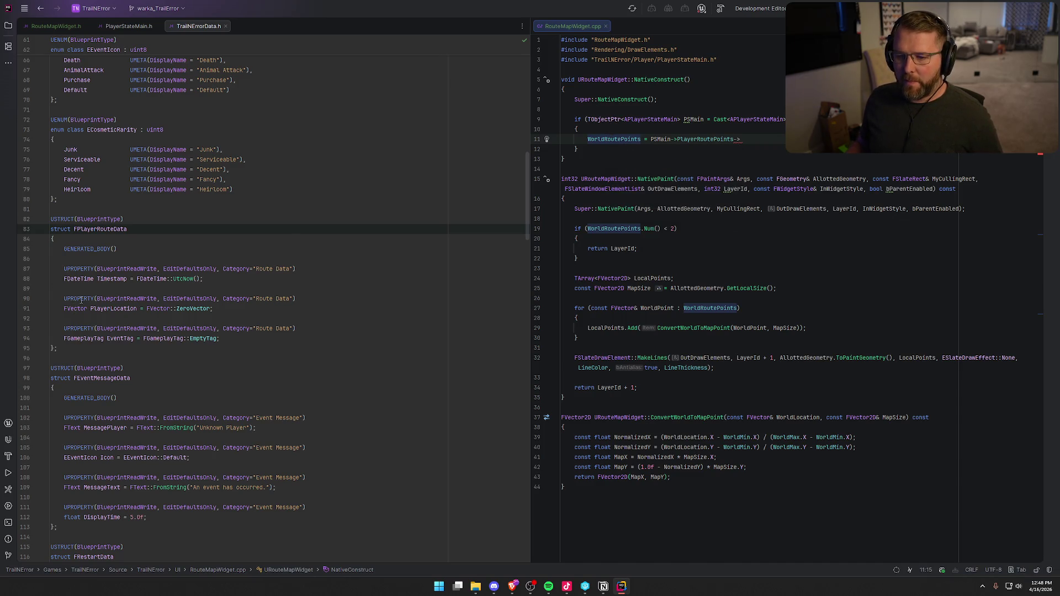
click(128, 26)
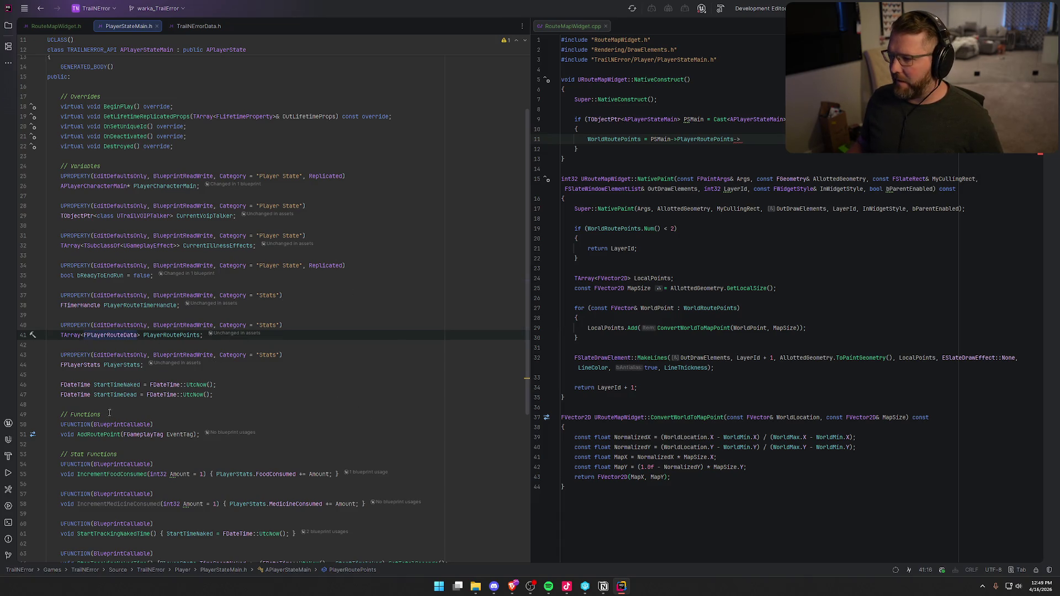
click(91, 335)
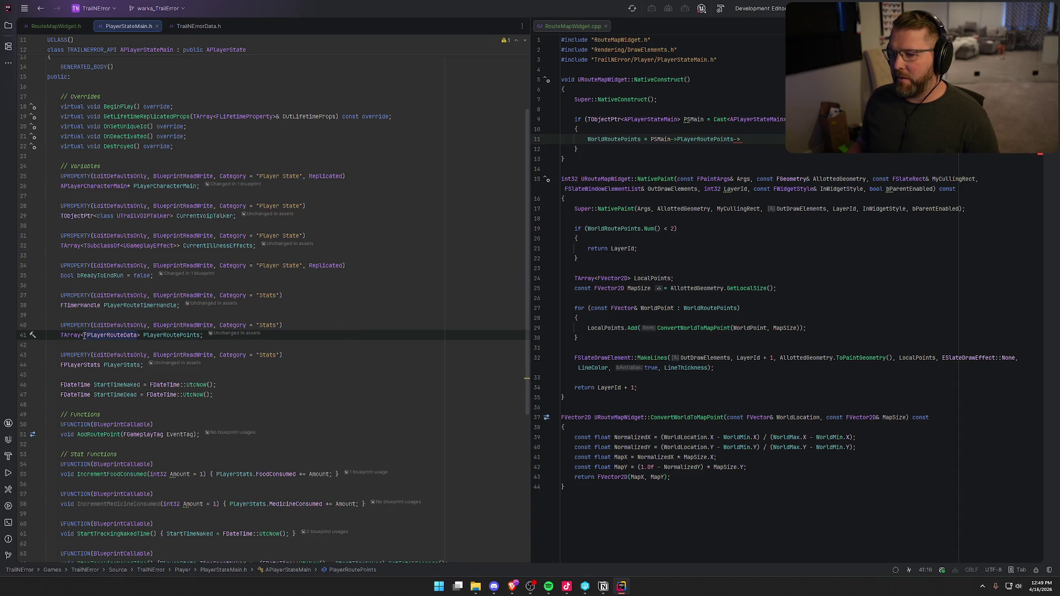
click(64, 335)
shift+click(138, 333)
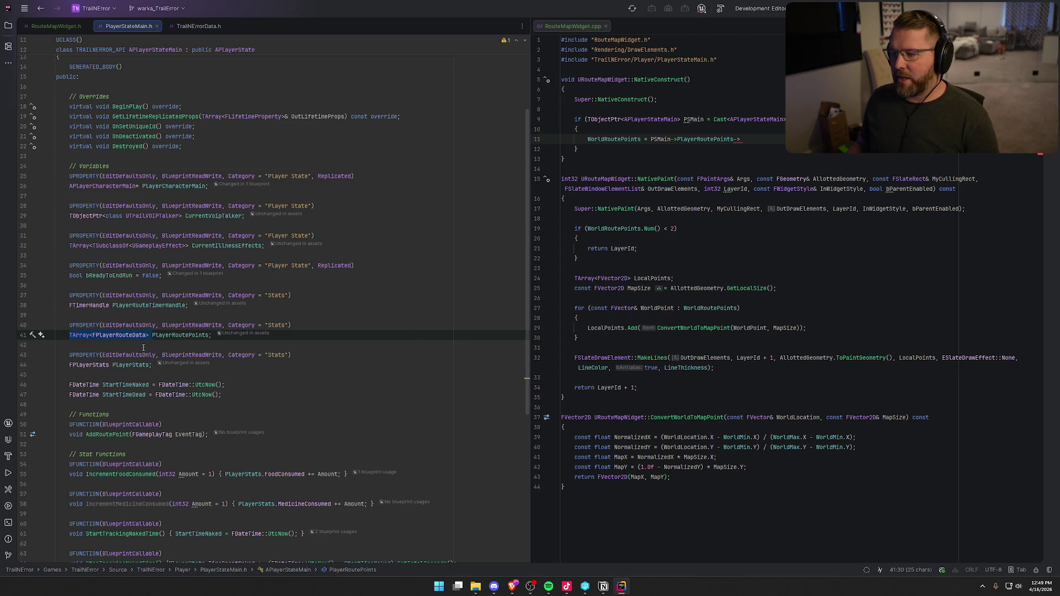
click(122, 335)
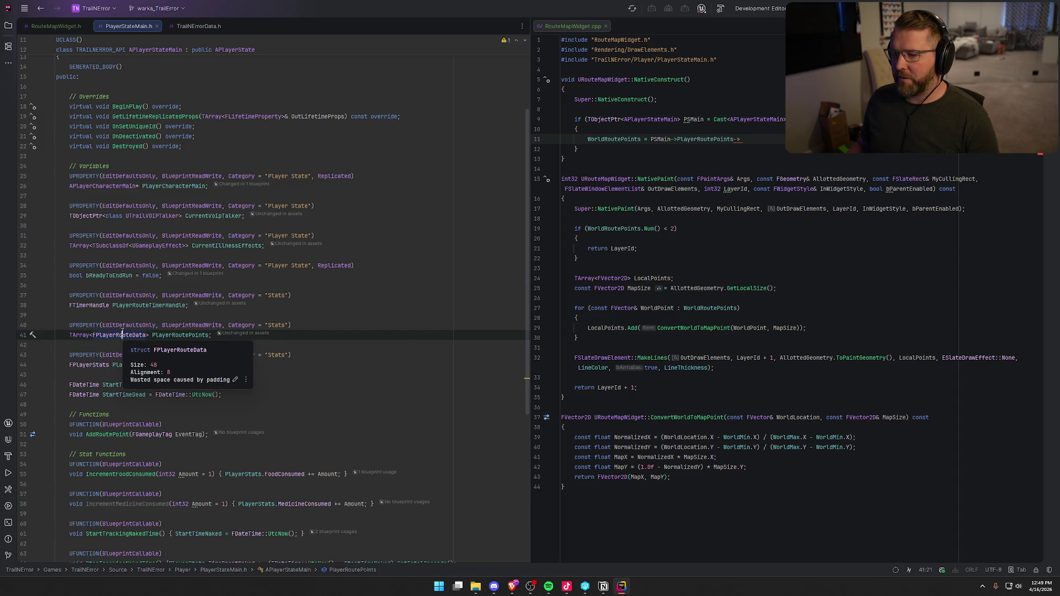
click(598, 139)
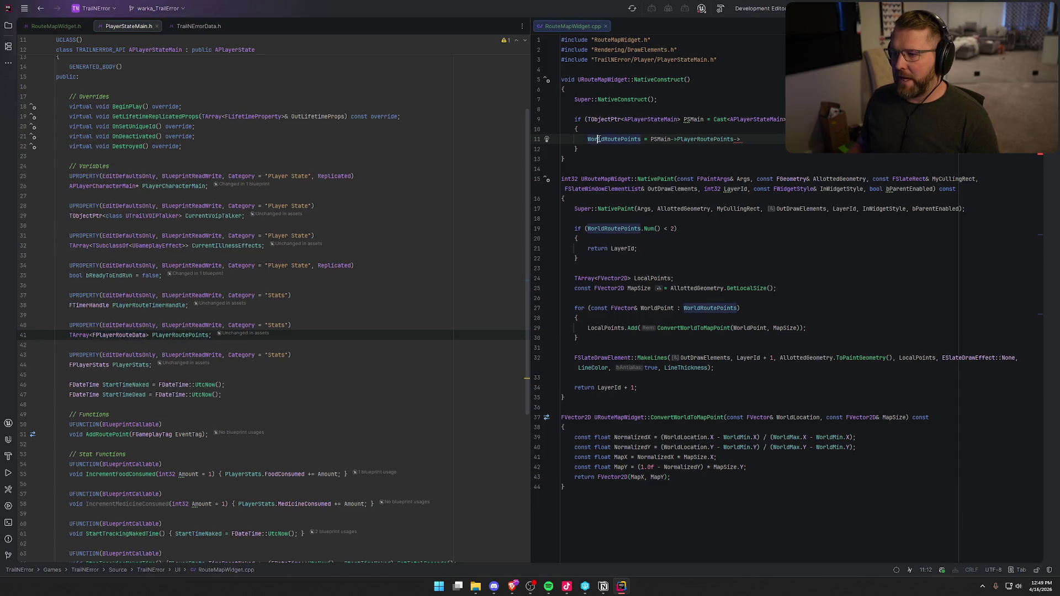
drag(588, 139, 740, 139)
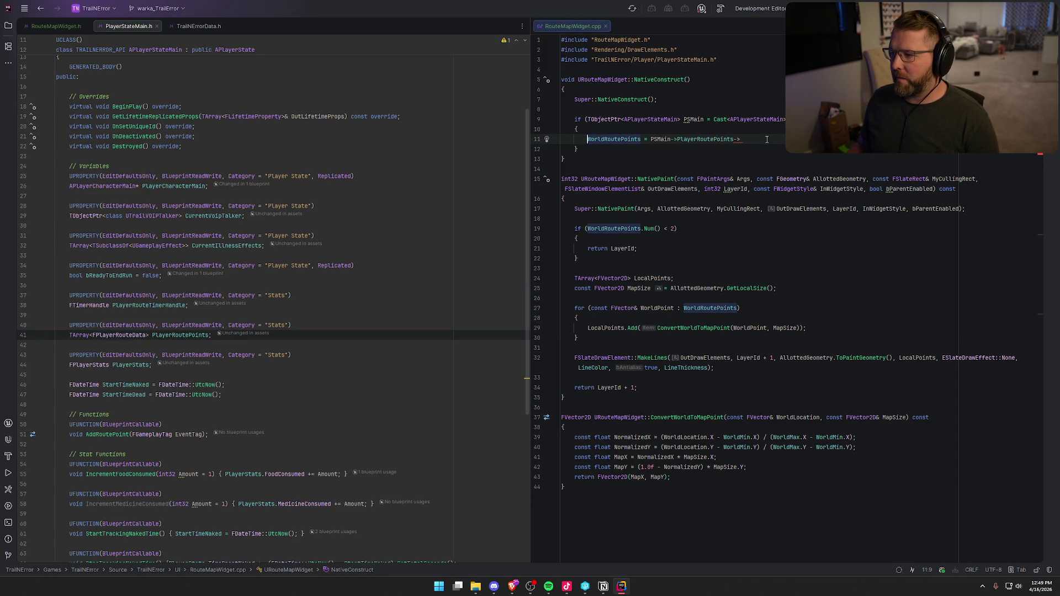
Add a range-based for loop over PSMain->PlayerRoutePoints with the loop variable named Point
text(foreach)
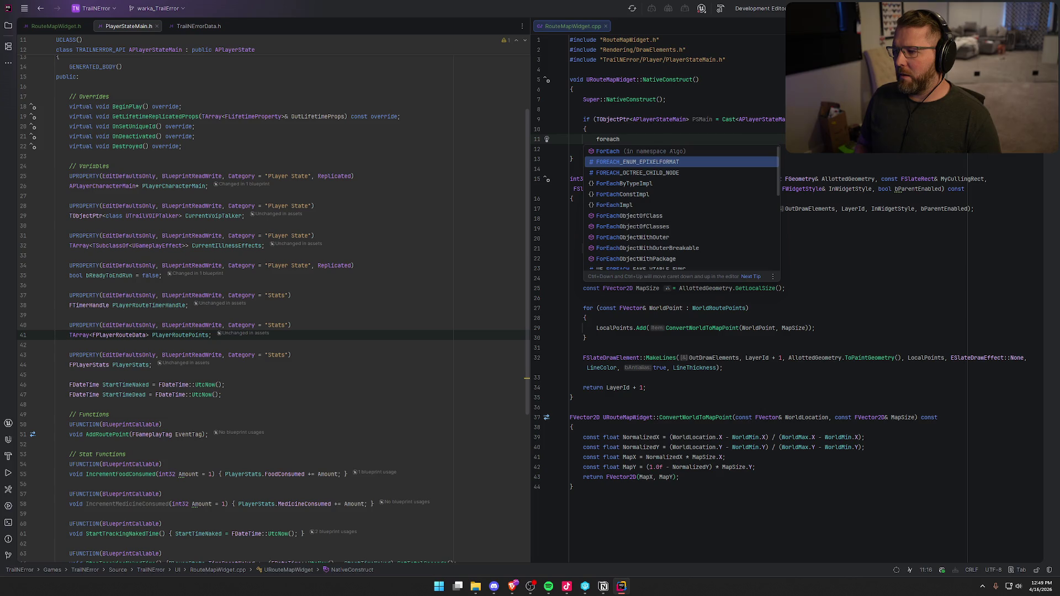
key(Up)
key(Down)
key(Up)
key(BackSpace)
key(BackSpace)
key(BackSpace)
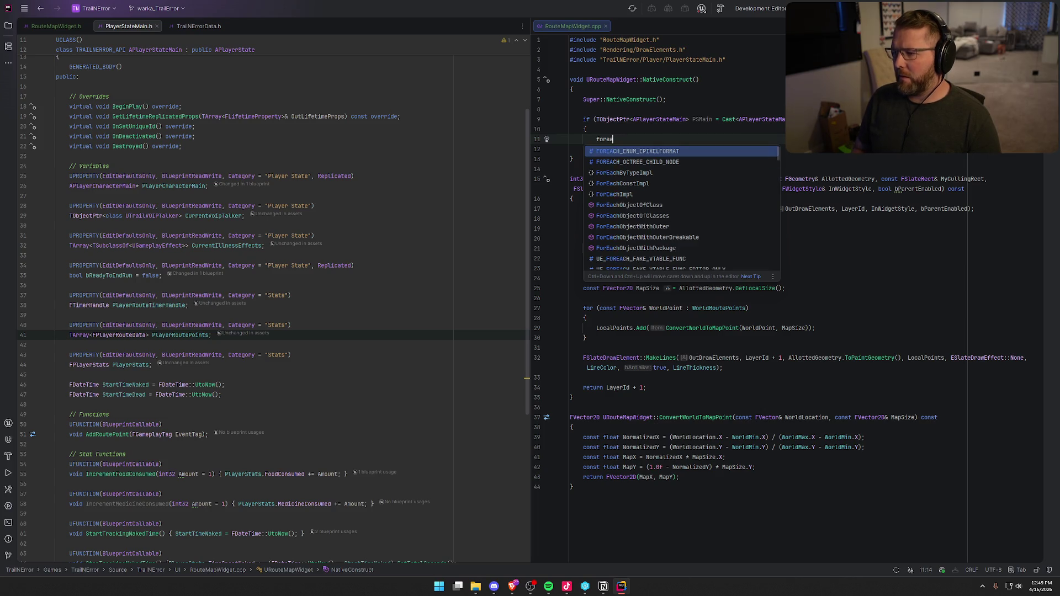
text(forea)
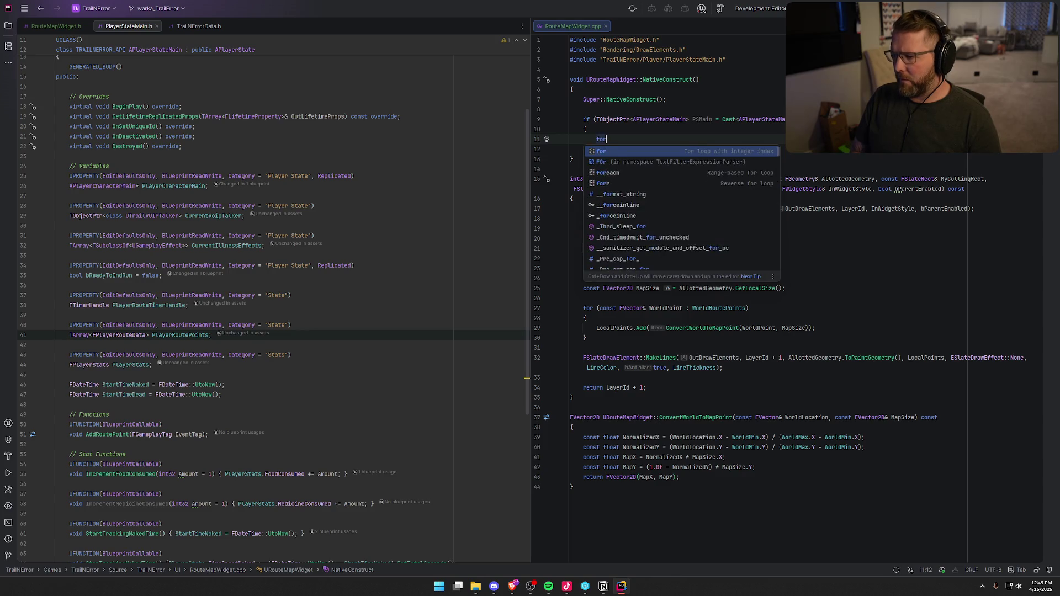
key(Return)
text(PS)
text(Main->P)
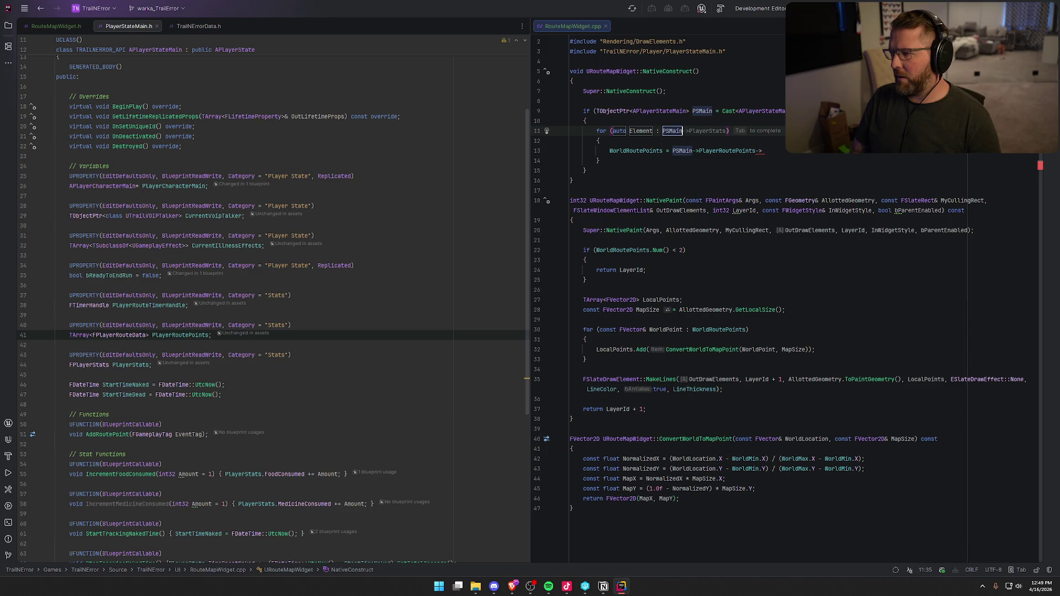
text(layerRou)
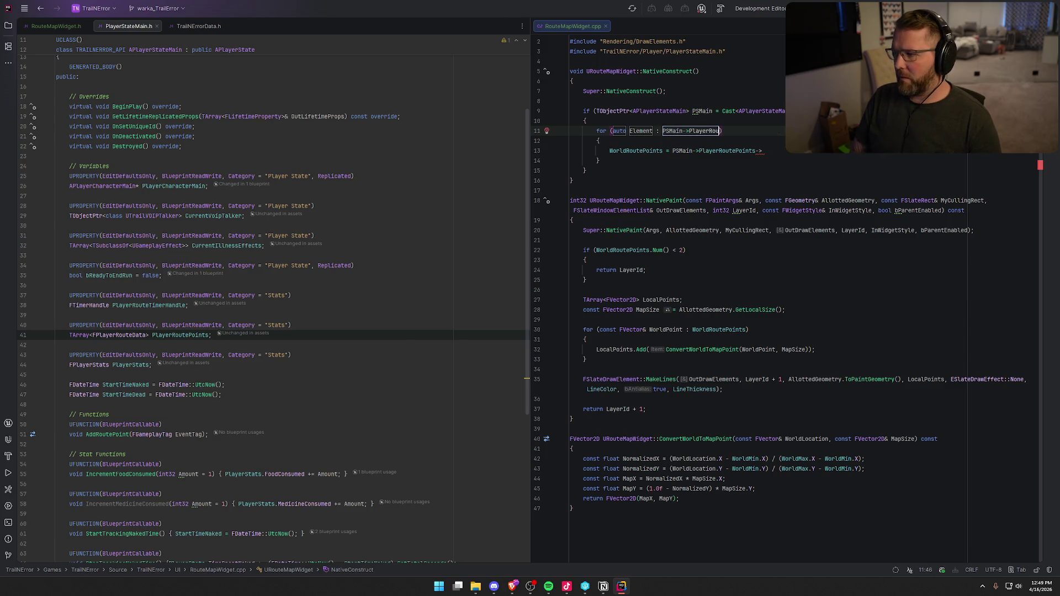
text(tePoints)
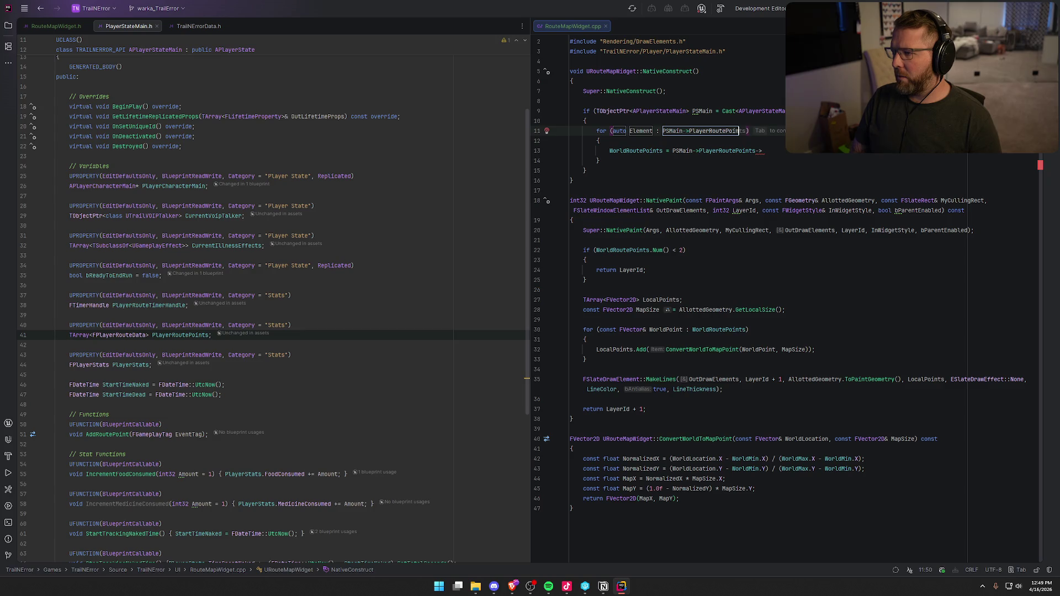
key(Tab)
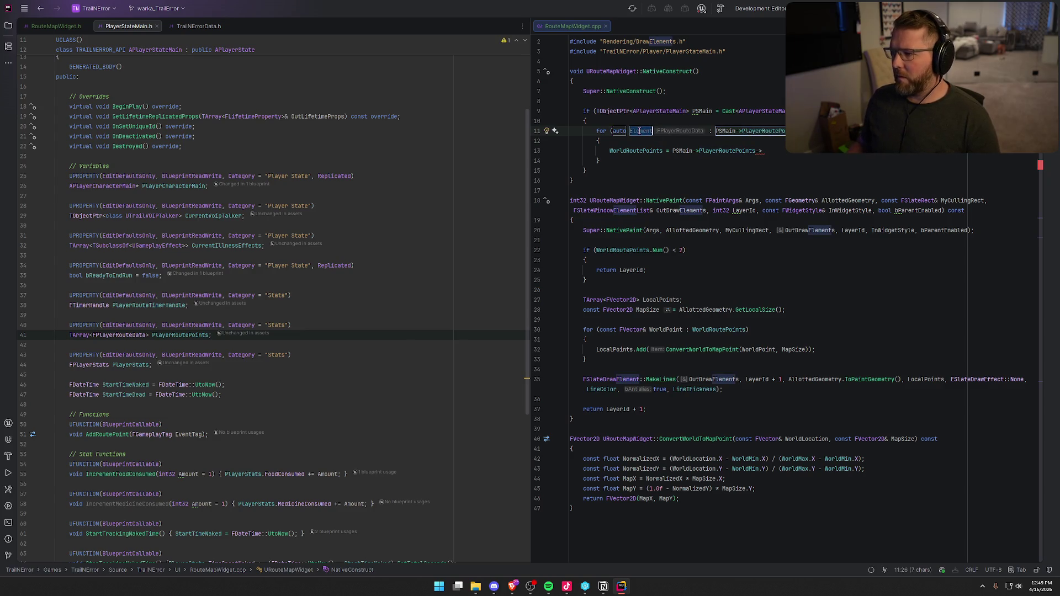
text(Poi)
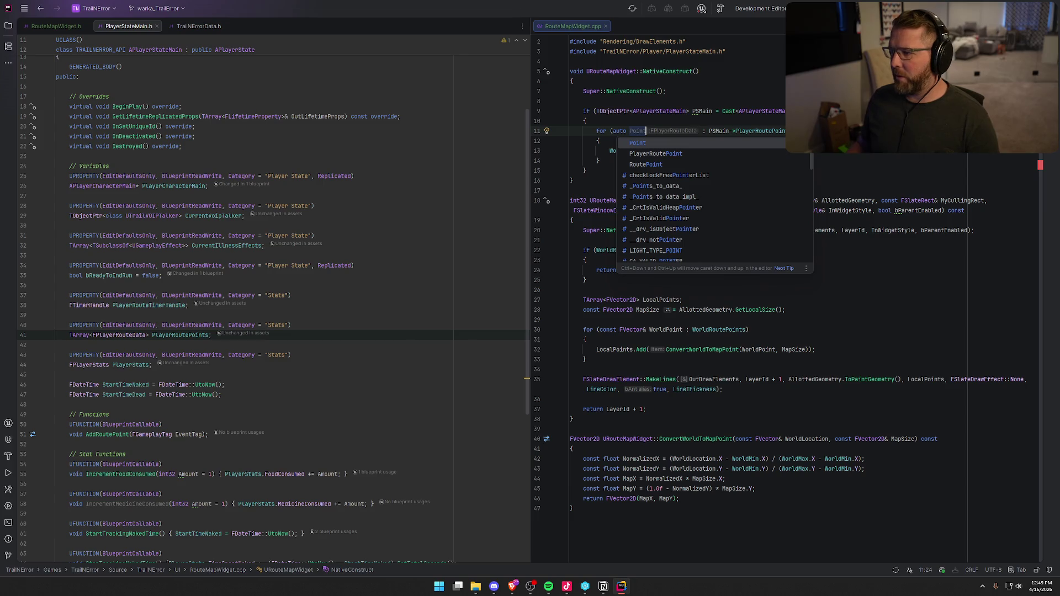
key(Return)
key(Up)
Rewrite line 13 as WorldRoutePoints.Add(Point.PlayerLocation); after checking FPlayerRouteData's fields
click(668, 150)
key(shift+End)
key(BackSpace)
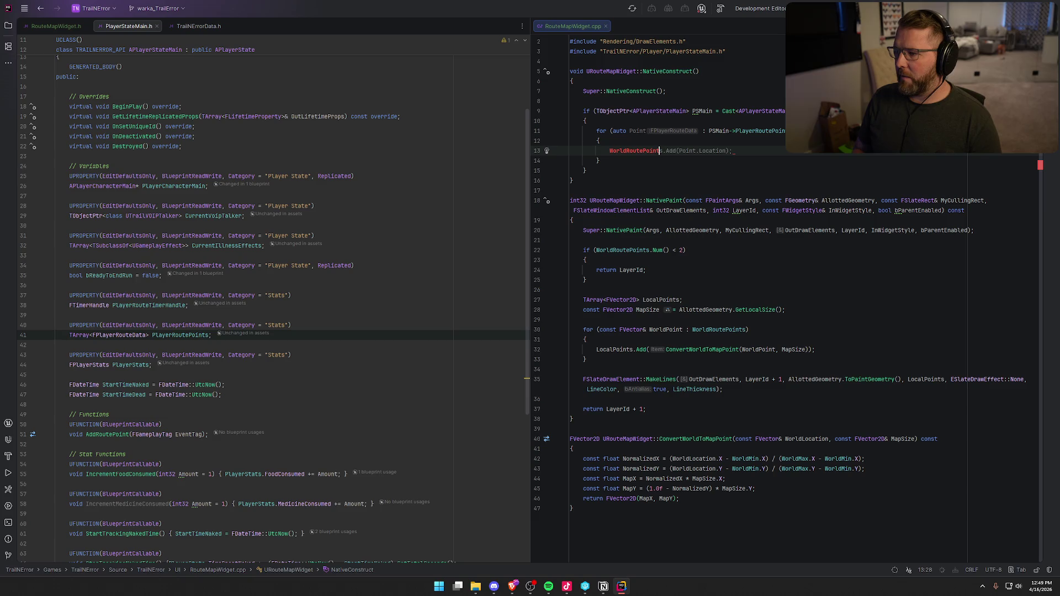
click(732, 151)
text(.Add(Point.)
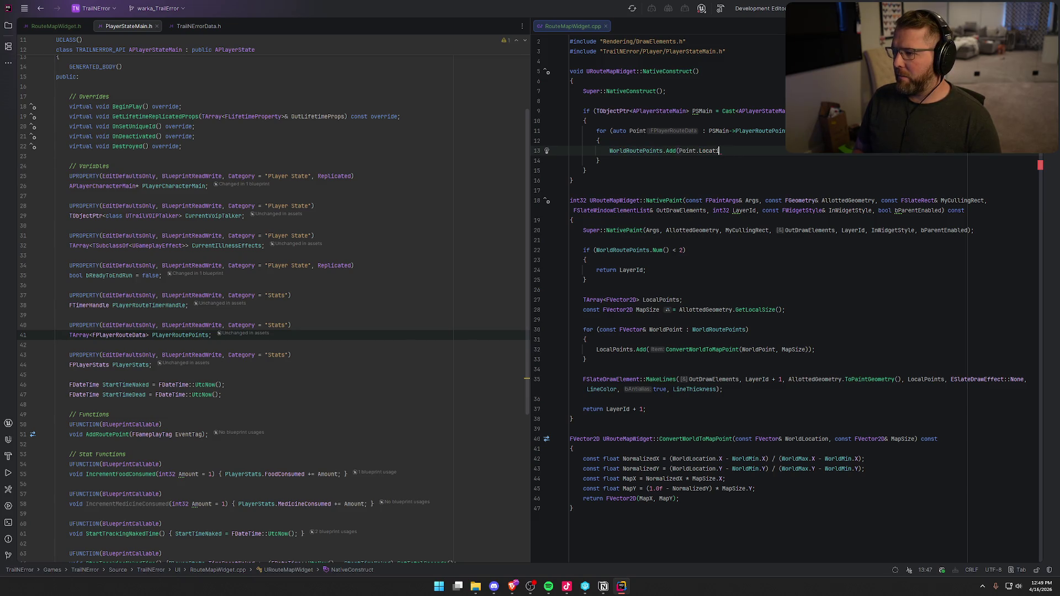
click(695, 151)
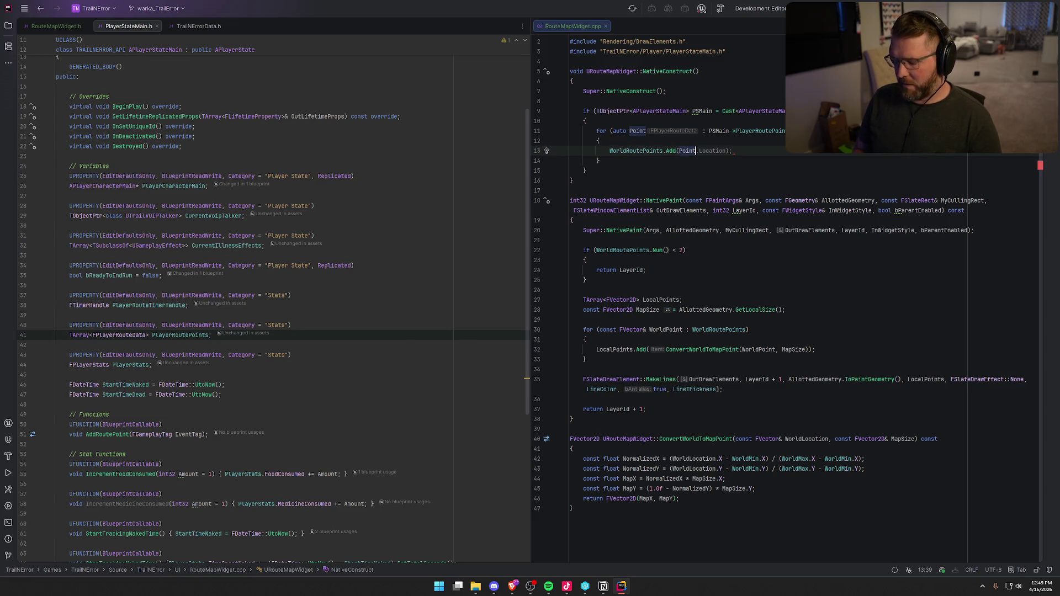
key(shift+End)
key(BackSpace)
text(.)
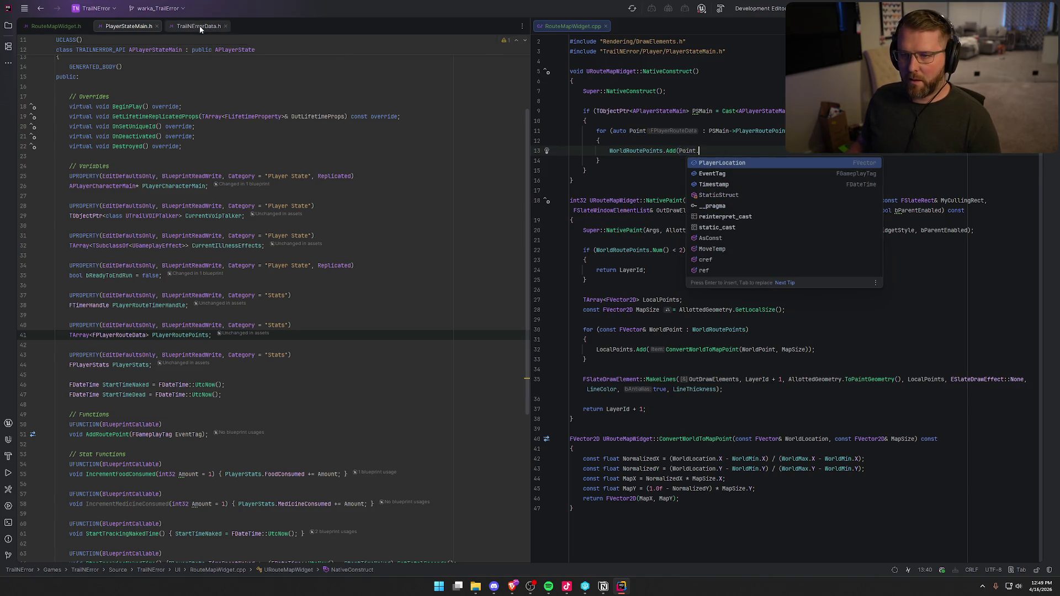
click(201, 27)
click(730, 154)
text(Pl)
key(Return)
text();)
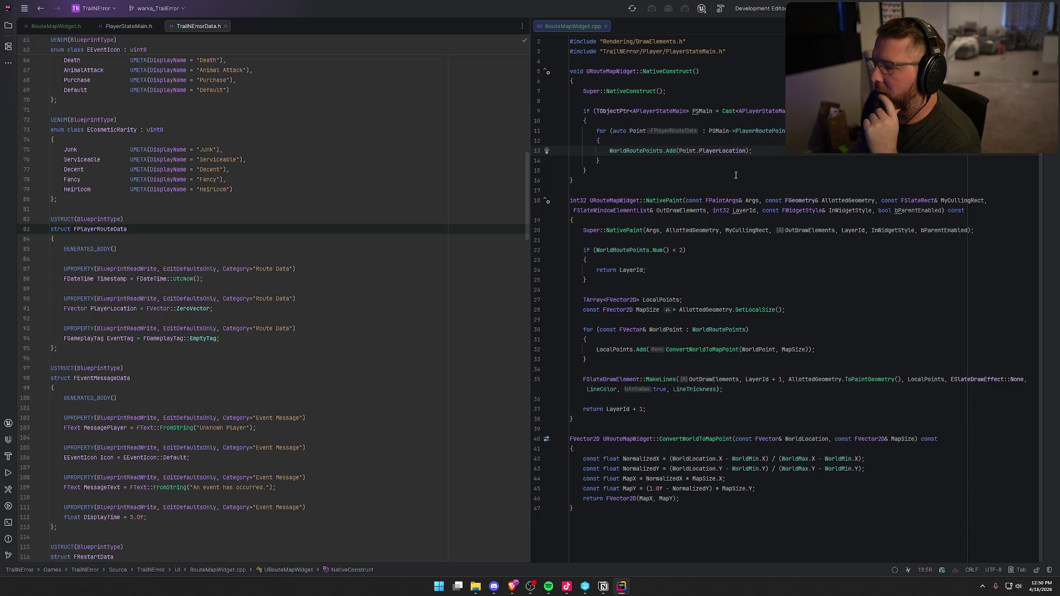
Close the TrailNErrorData.h and PlayerStateMain.h tabs, leaving RouteMapWidget.h beside RouteMapWidget.cpp
click(628, 151)
key(End)
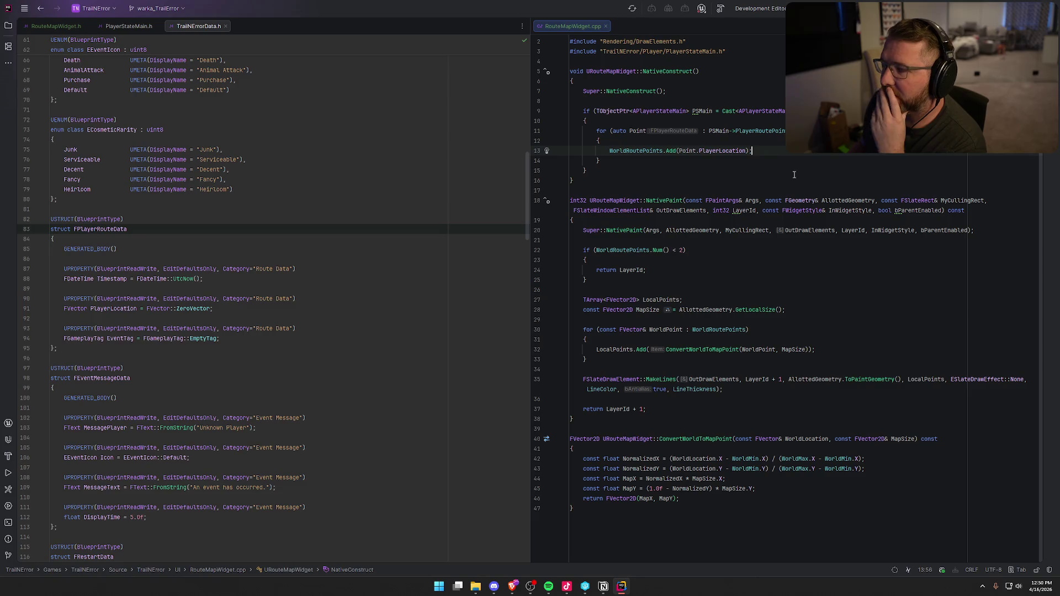
click(762, 151)
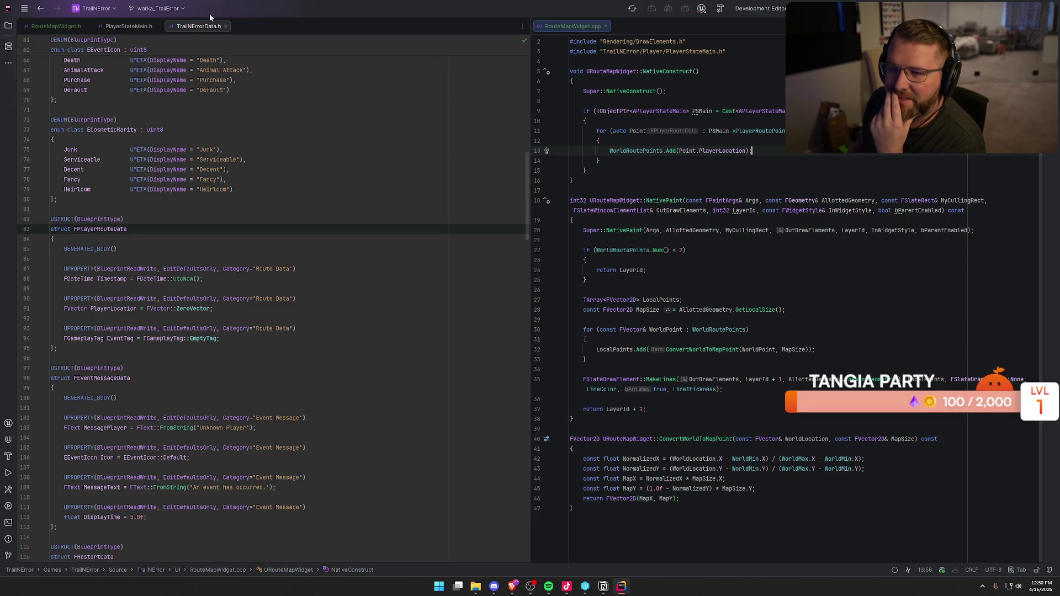
middle_click(196, 27)
click(156, 26)
click(836, 170)
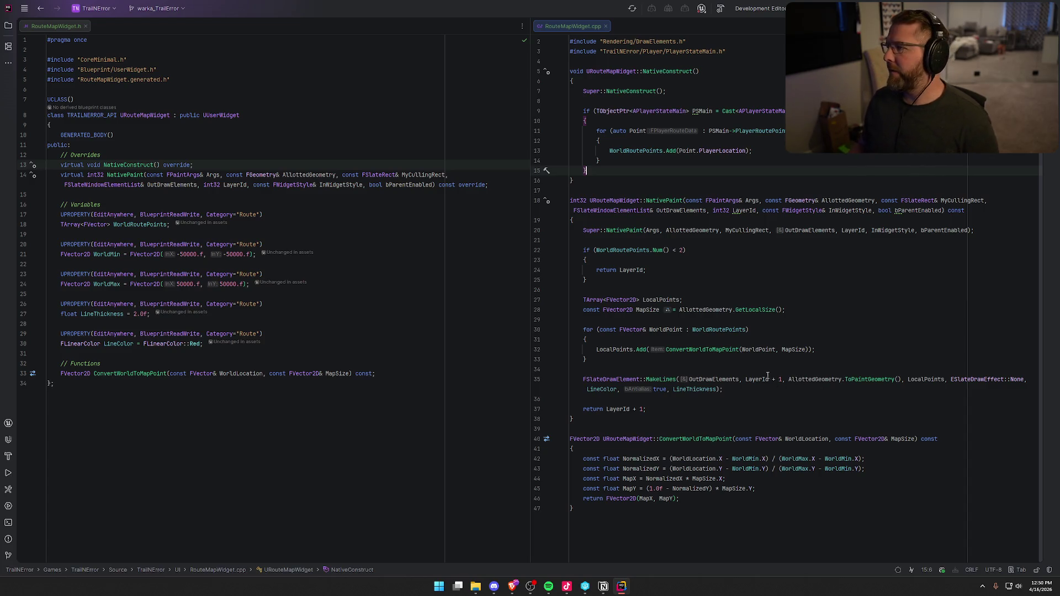
Build the project with Ctrl+Shift+B until it succeeds with warnings, then hide the Unreal editor log
key(ctrl+shift+b)
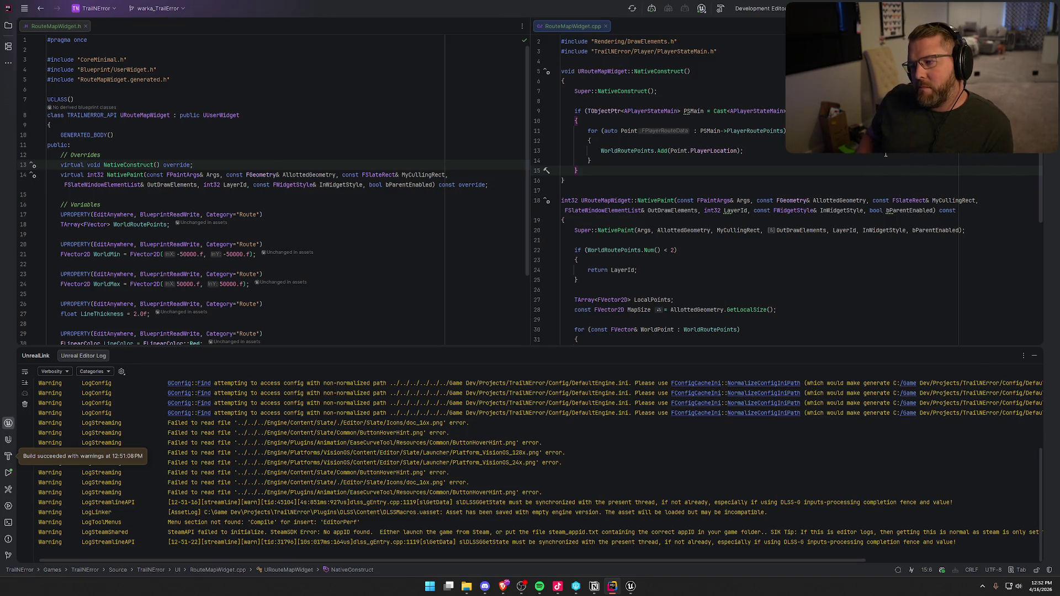
click(1034, 356)
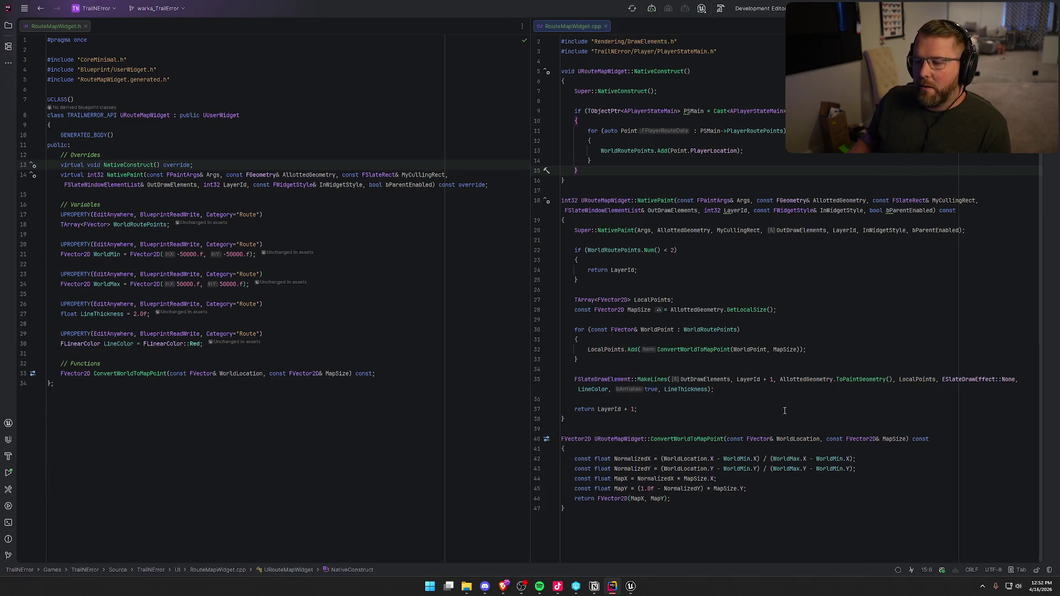
click(631, 586)
Load the GameWorld level from the Maps folder
key(ctrl+space)
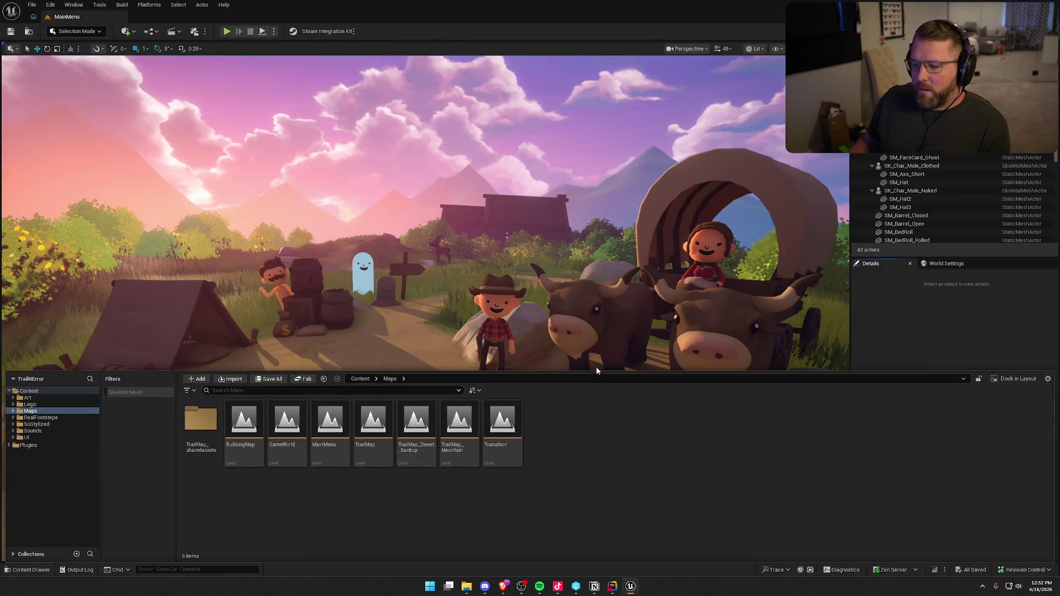
double_click(279, 417)
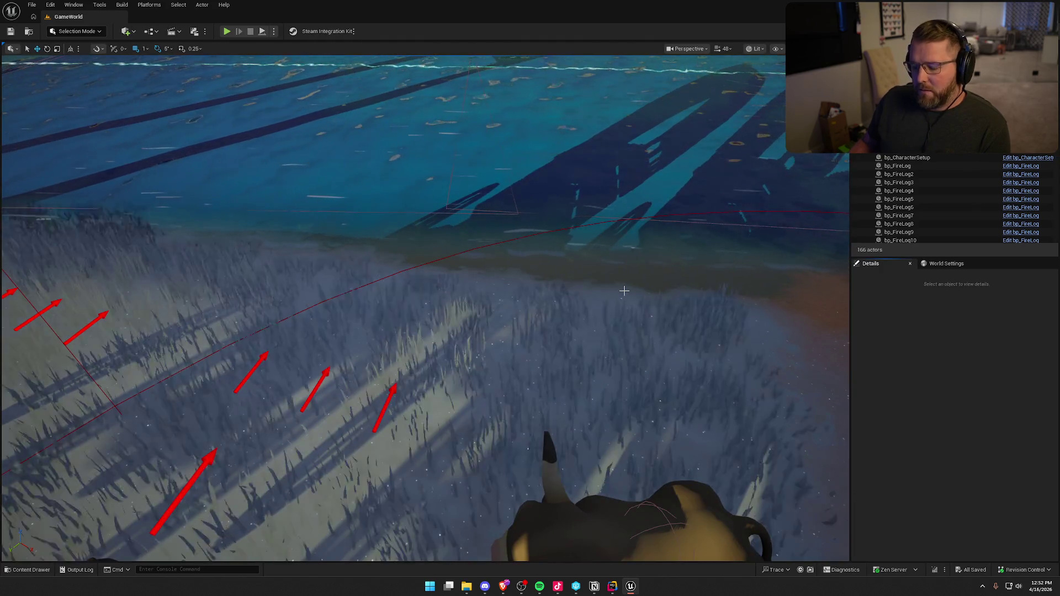
key(ctrl+space)
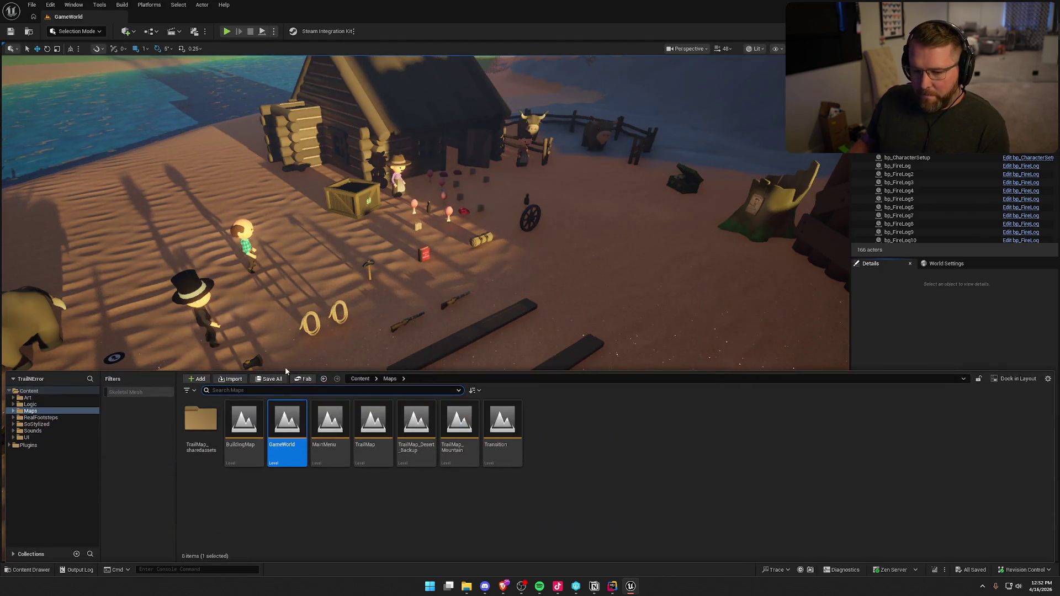
Browse to UI > EndScreen and open the UI_EndReport widget
click(26, 437)
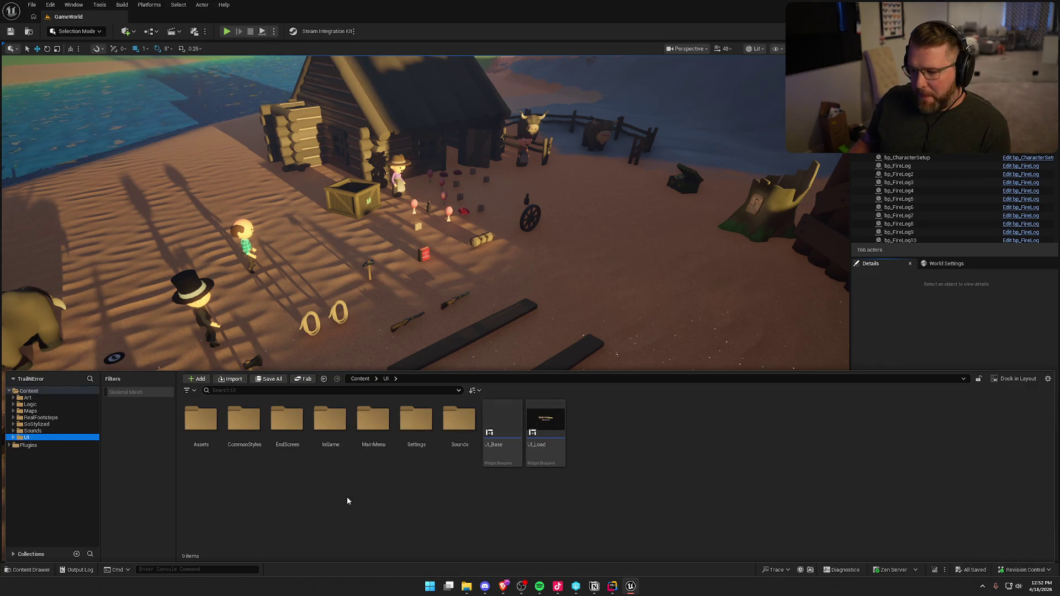
double_click(331, 423)
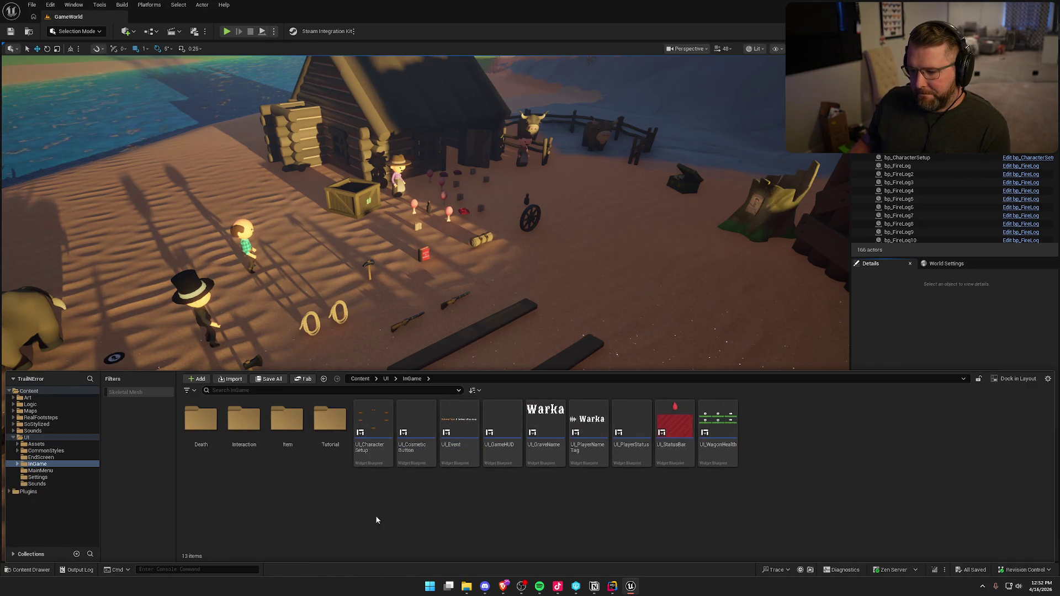
right_click(413, 500)
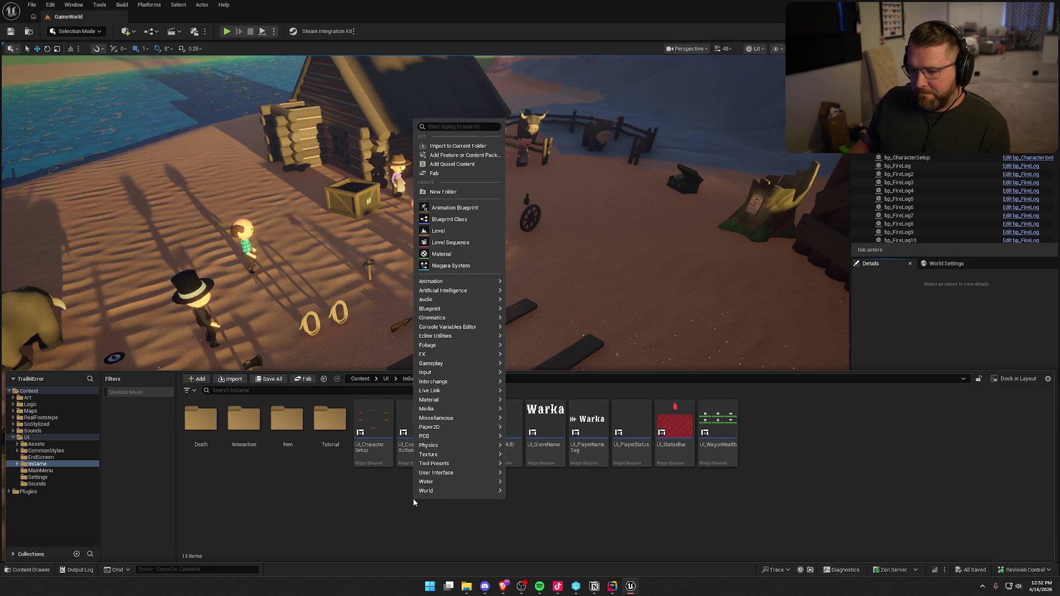
click(41, 457)
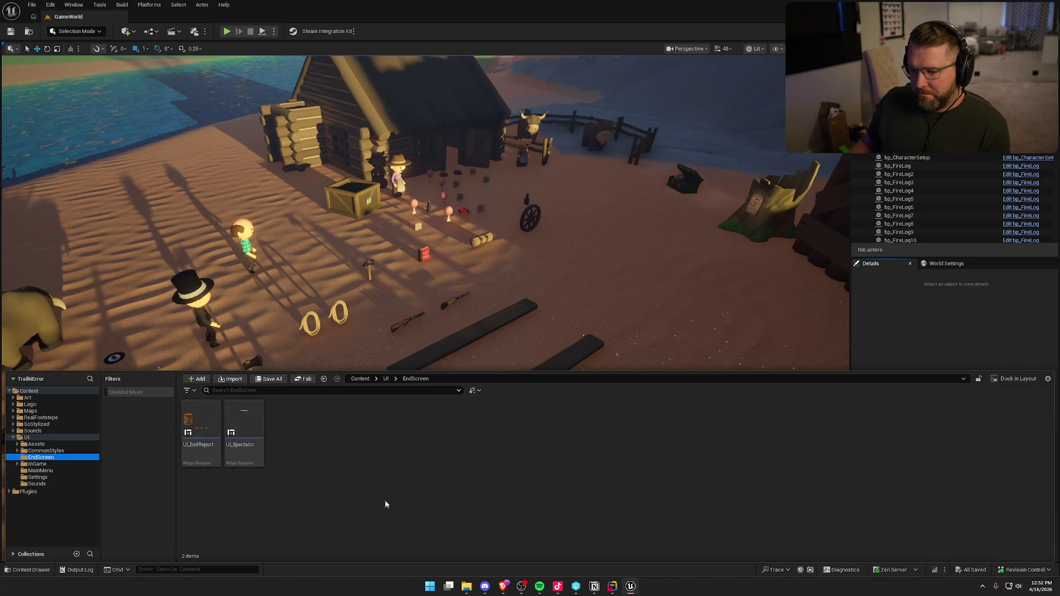
right_click(337, 445)
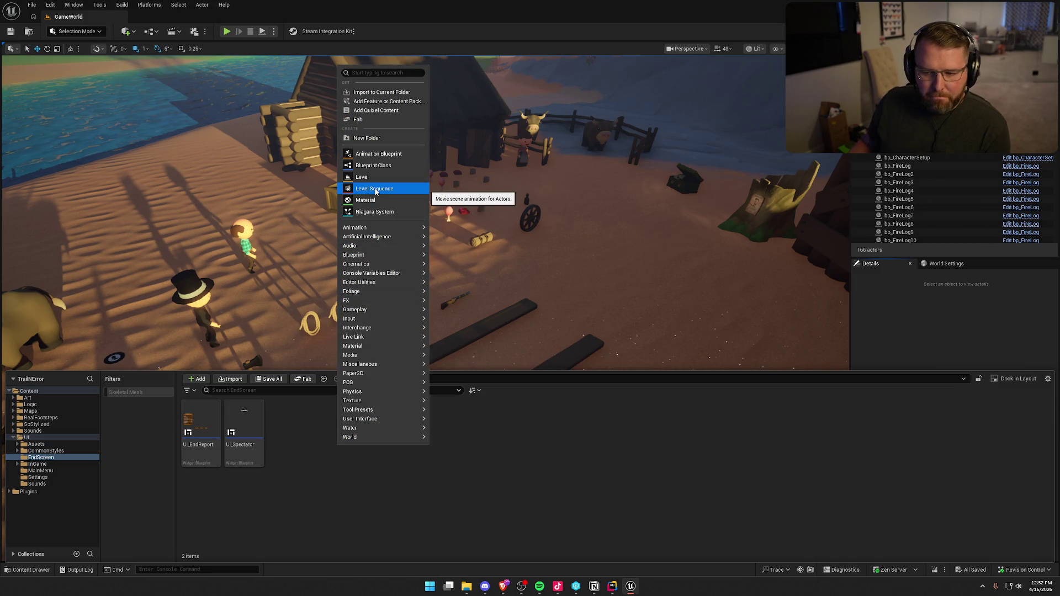
click(286, 530)
click(207, 416)
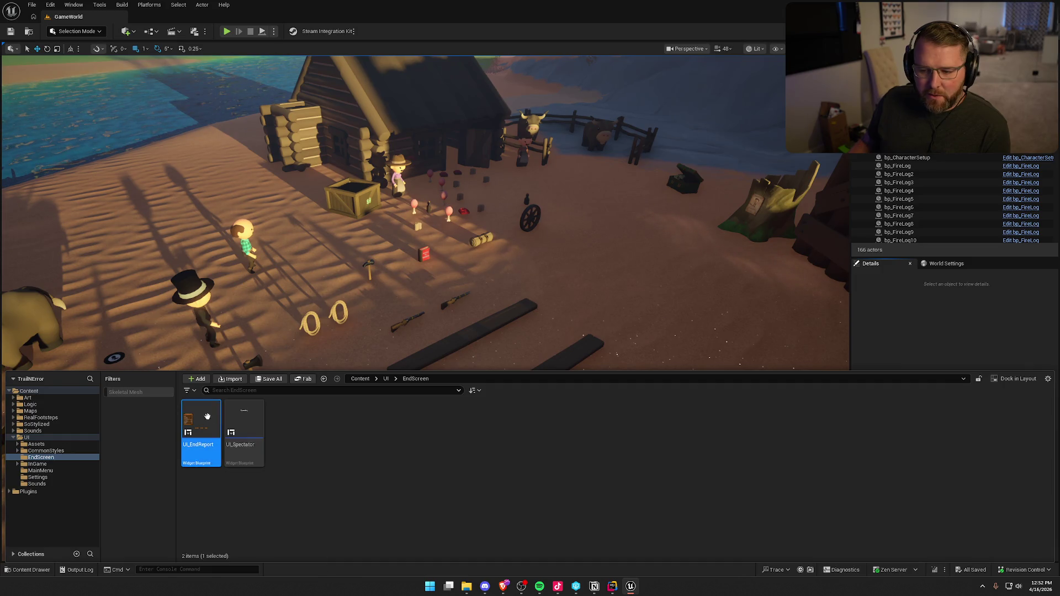
double_click(207, 417)
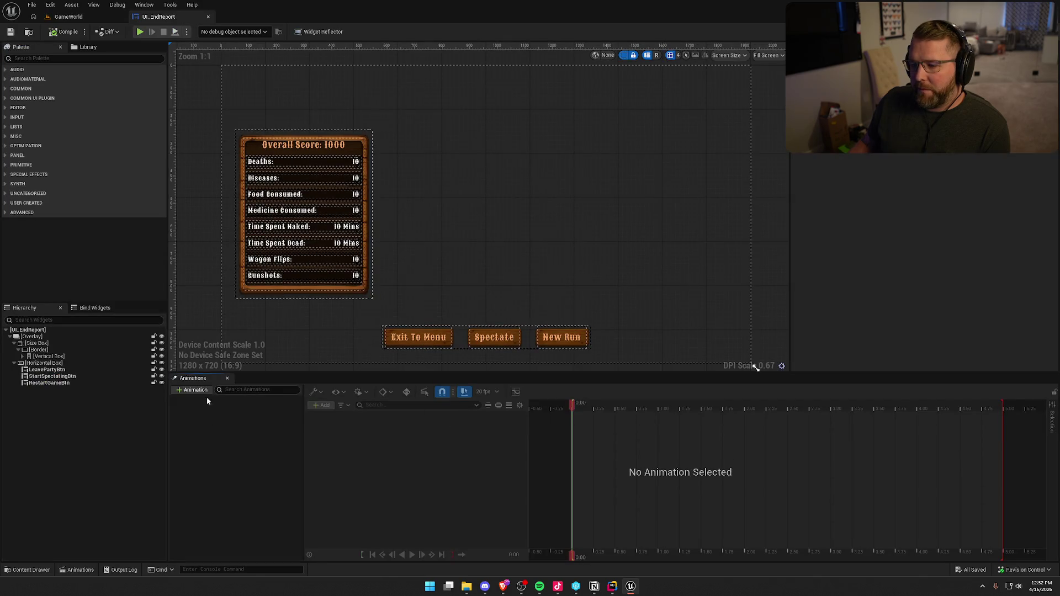
Hide the Animations timeline and collapse the Horizontal Box and Size Box rows in the Hierarchy
click(227, 379)
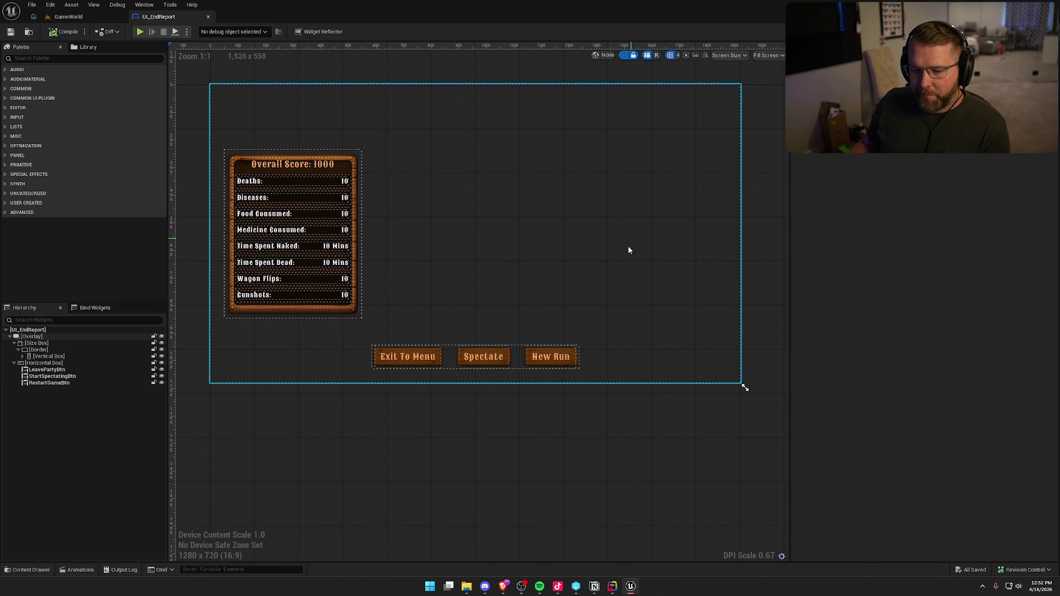
click(14, 363)
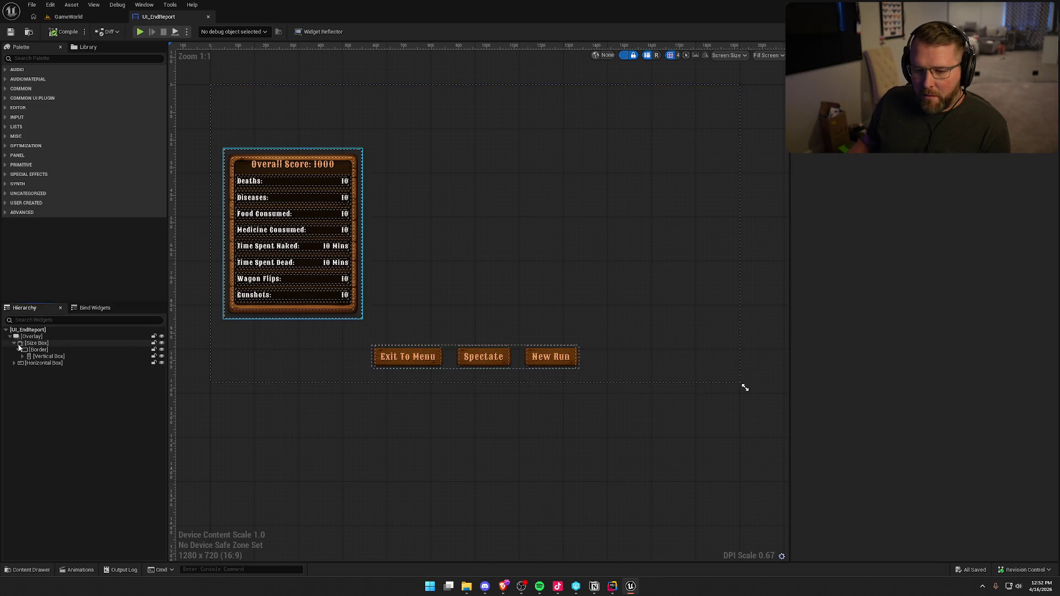
click(13, 343)
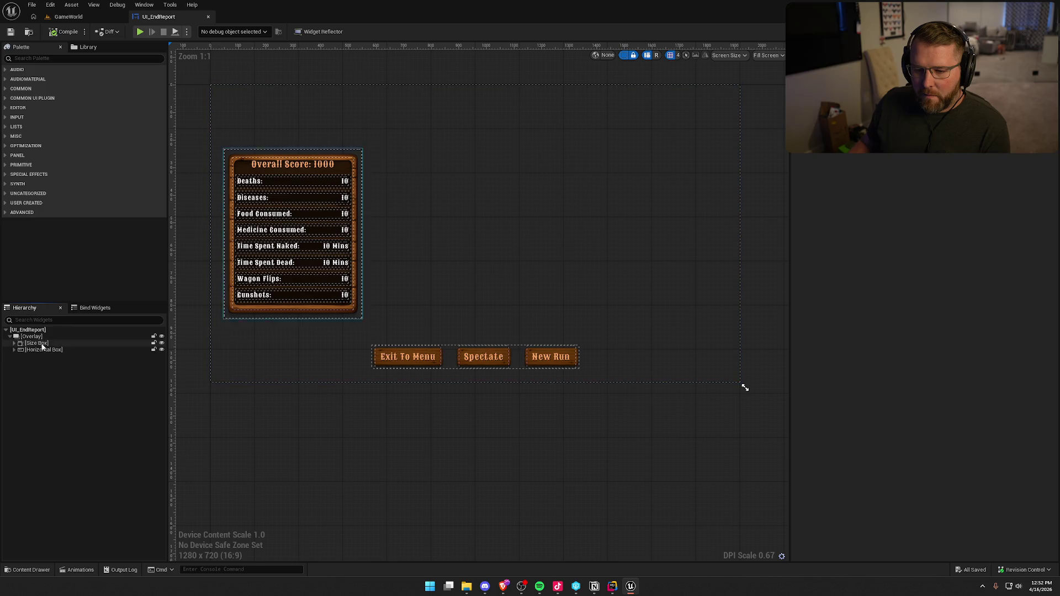
click(43, 349)
click(41, 343)
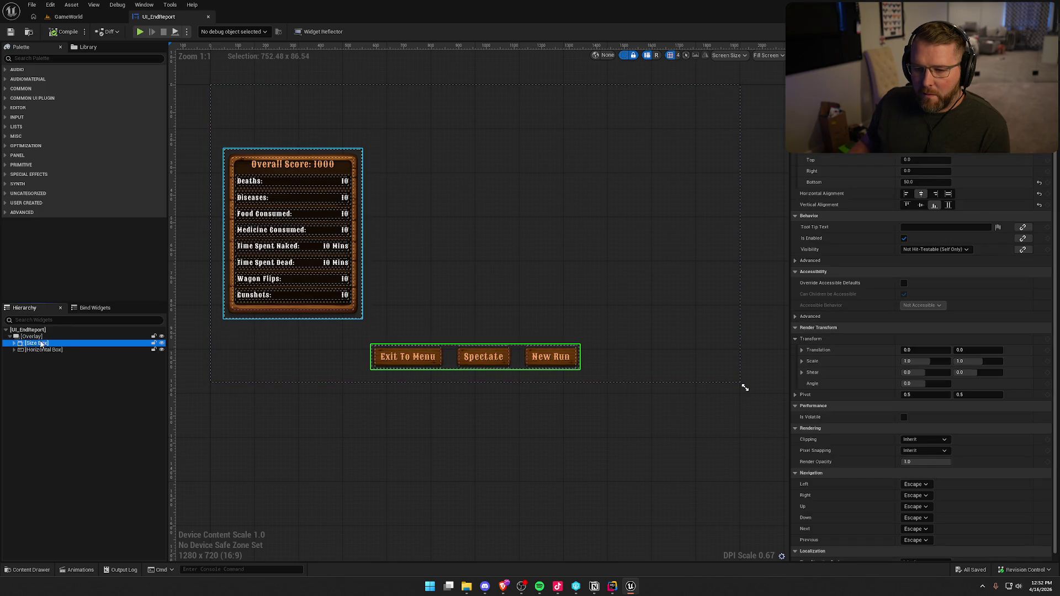
click(65, 410)
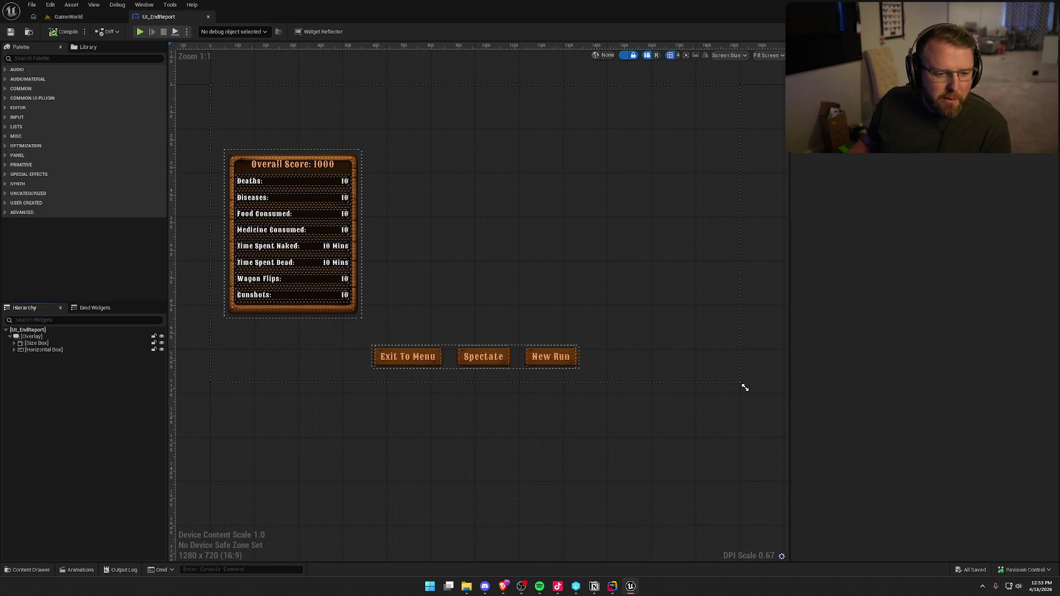
key(ctrl+space)
Create a widget blueprint in EndScreen with RouteMapWidget as parent, name it UI_Map, and open it
click(311, 463)
right_click(311, 463)
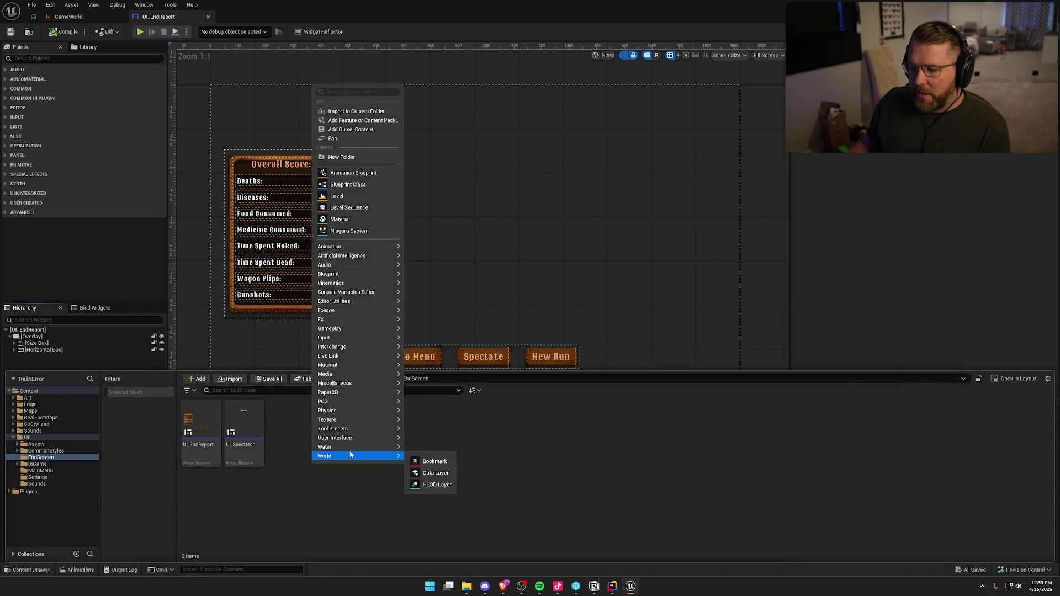
mouse_move(362, 439)
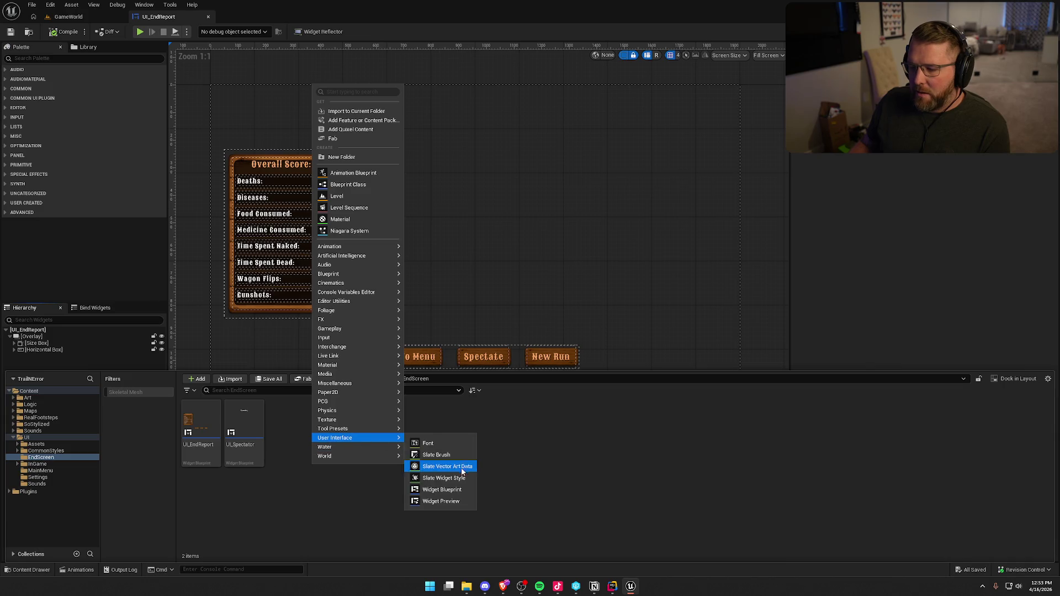
click(442, 490)
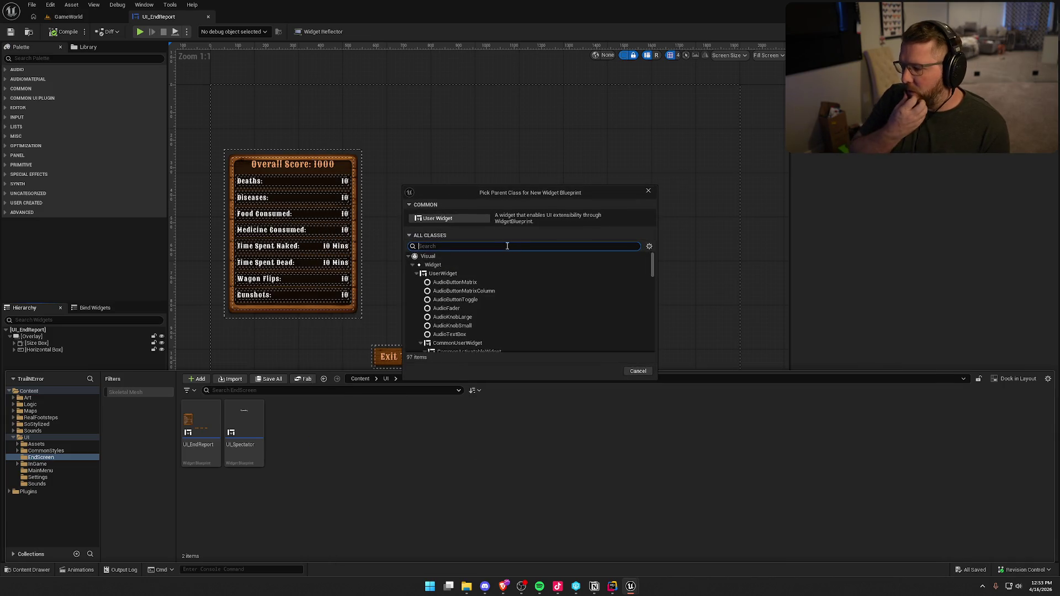
text(route)
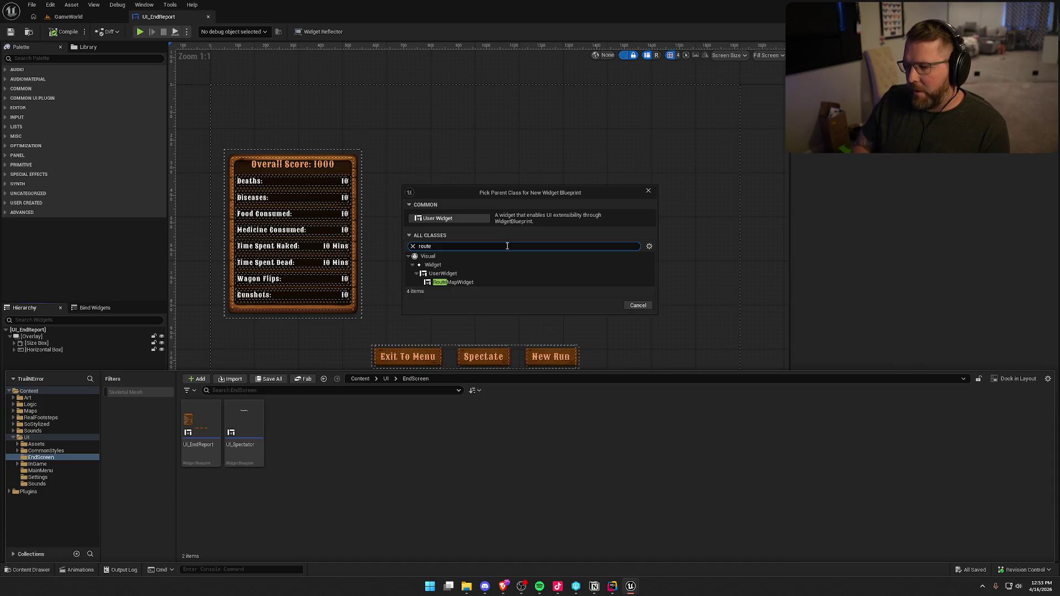
click(497, 282)
click(606, 305)
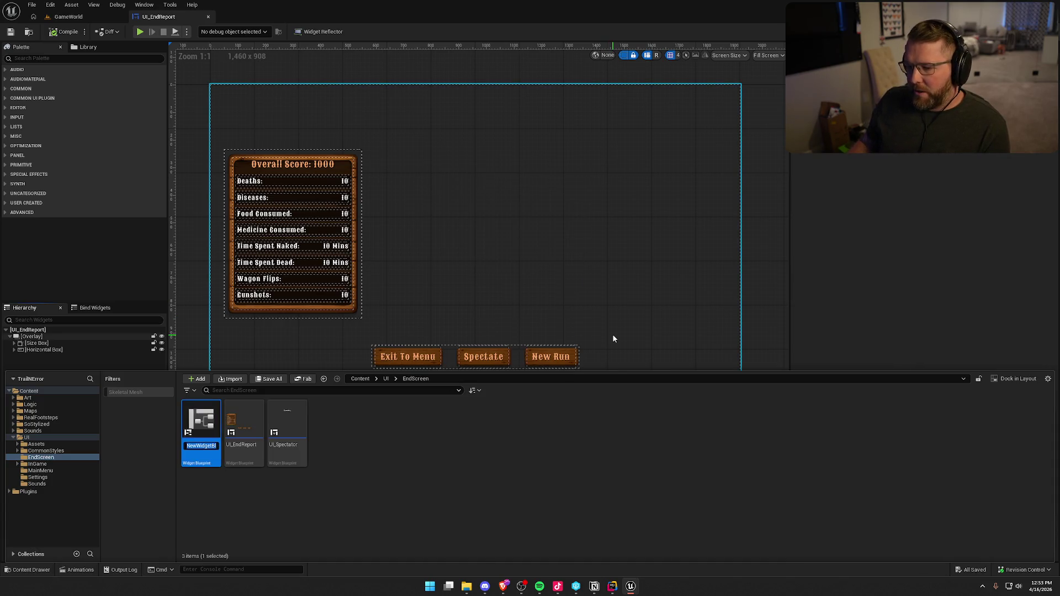
text(UI_Map)
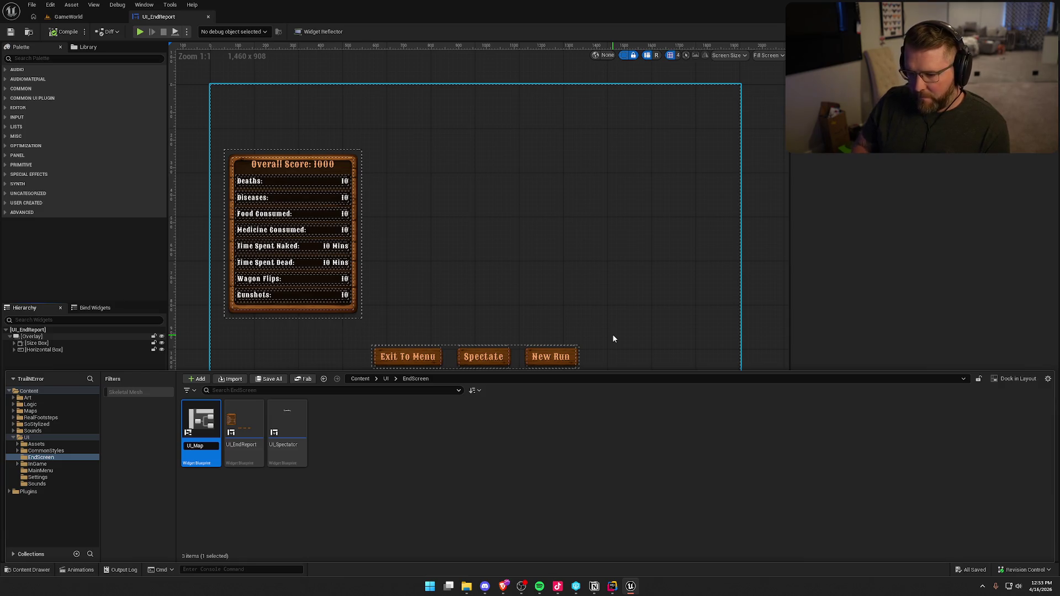
key(Return)
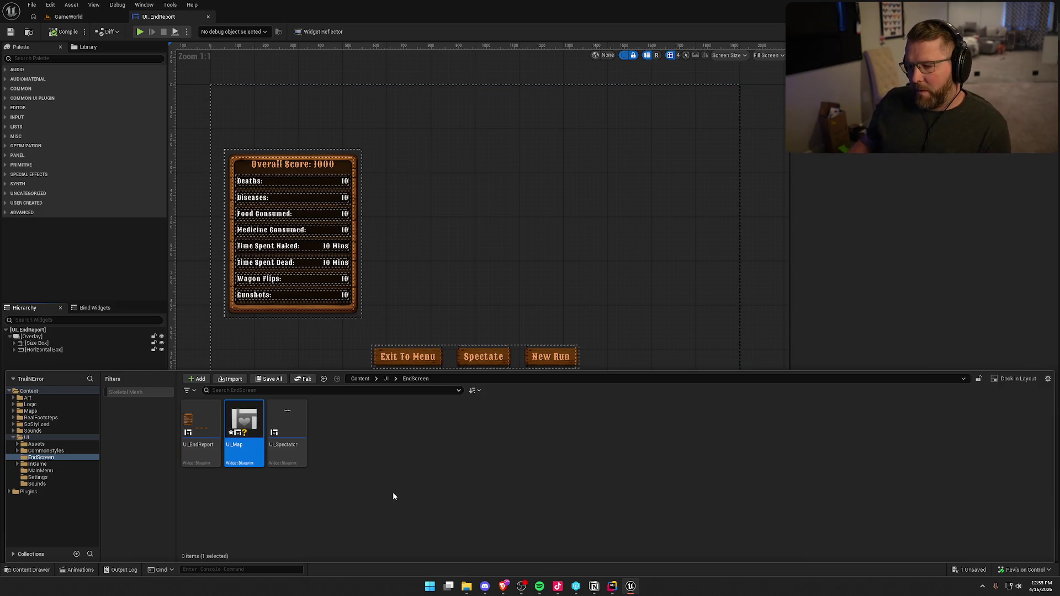
key(ctrl+space)
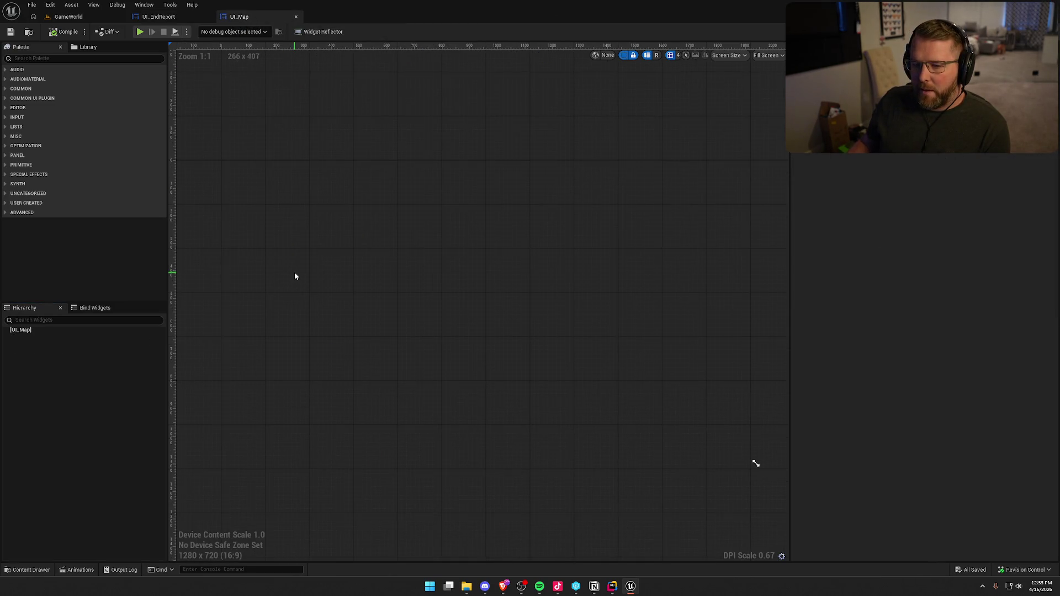
Add an Overlay as UI_Map's root widget and save
click(45, 57)
text(over)
drag(34, 78, 22, 330)
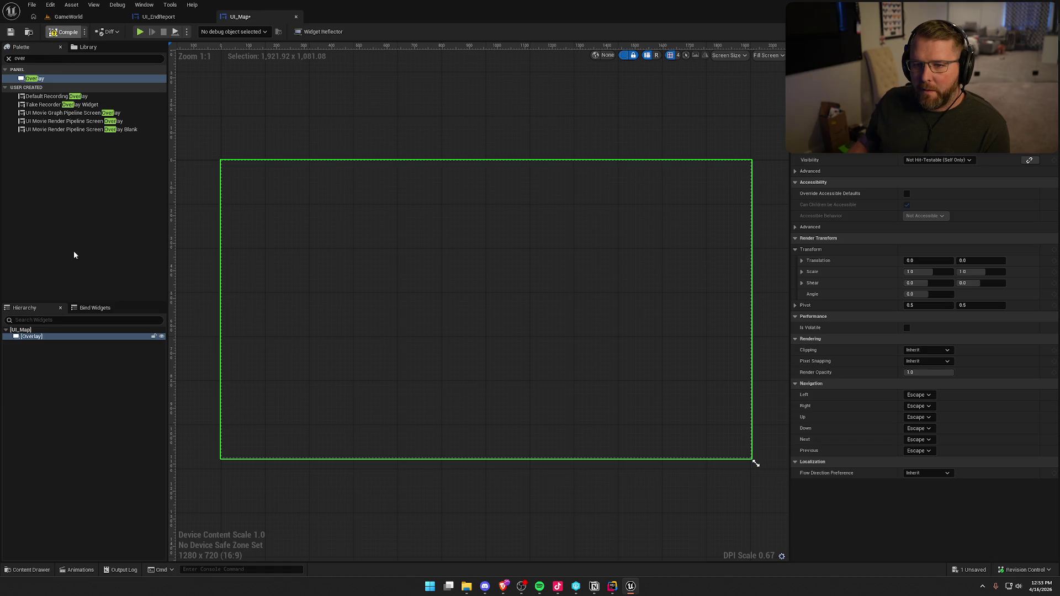
key(ctrl+s)
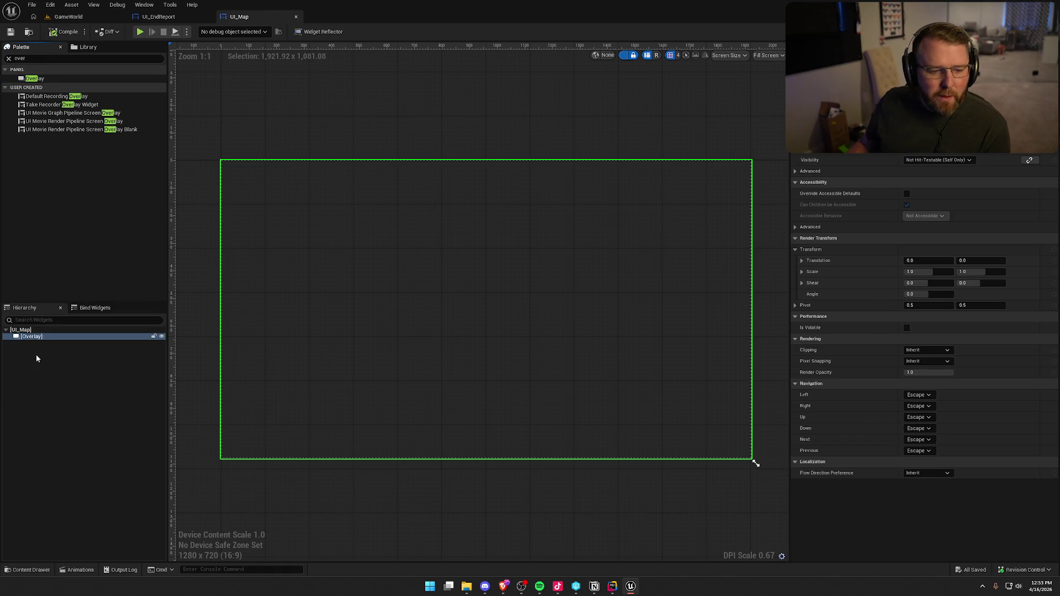
Place a Route Map Widget inside the Overlay, filling it horizontally and vertically
click(49, 59)
text(route)
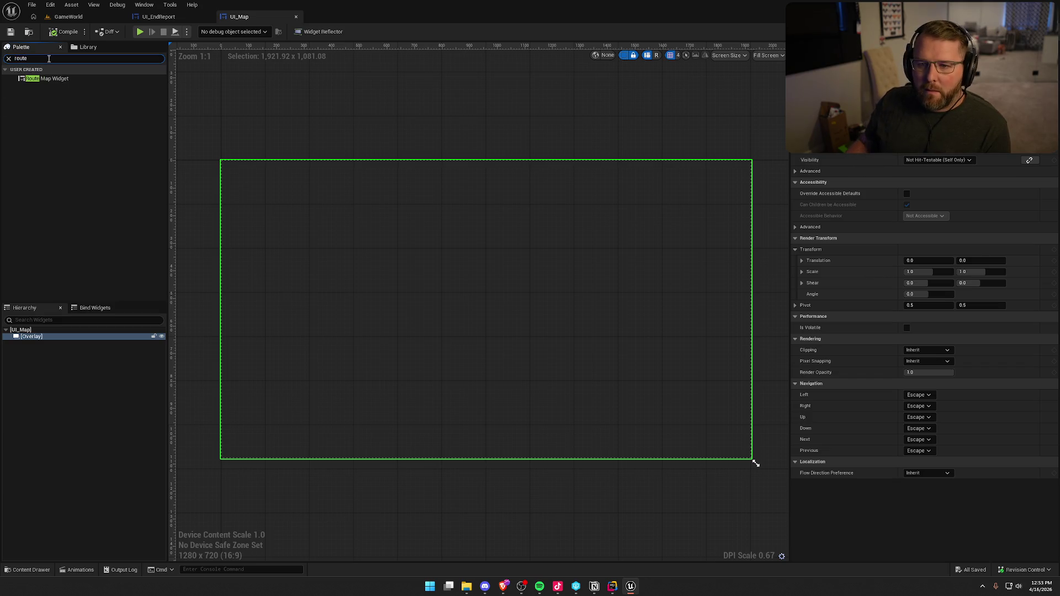
mouse_move(47, 78)
mouse_down()
mouse_move(125, 216)
mouse_move(47, 342)
mouse_up()
click(948, 150)
click(948, 160)
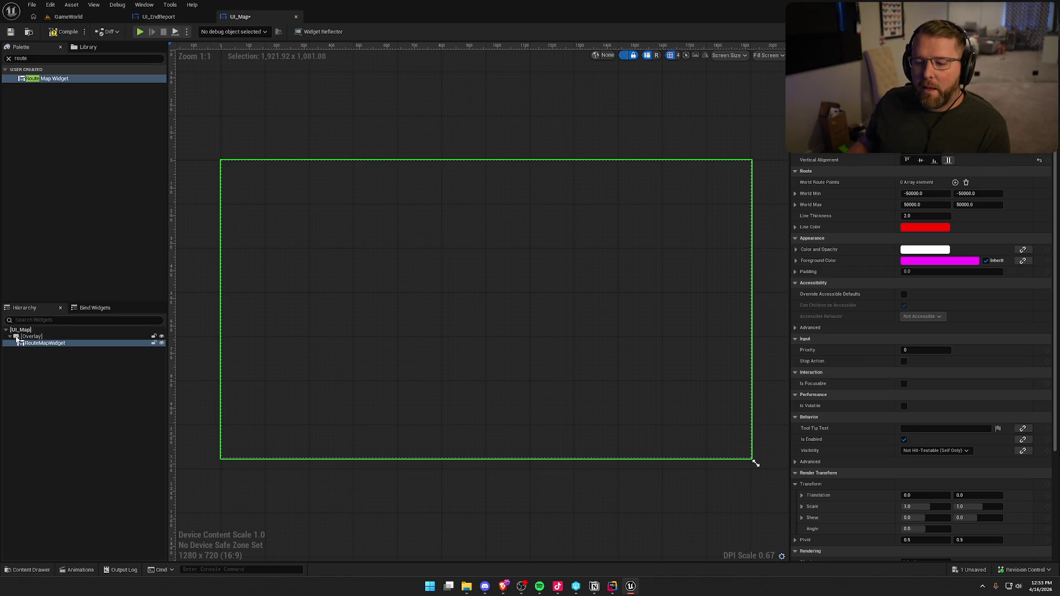
Add an Image widget inside the Overlay
click(49, 59)
text(image)
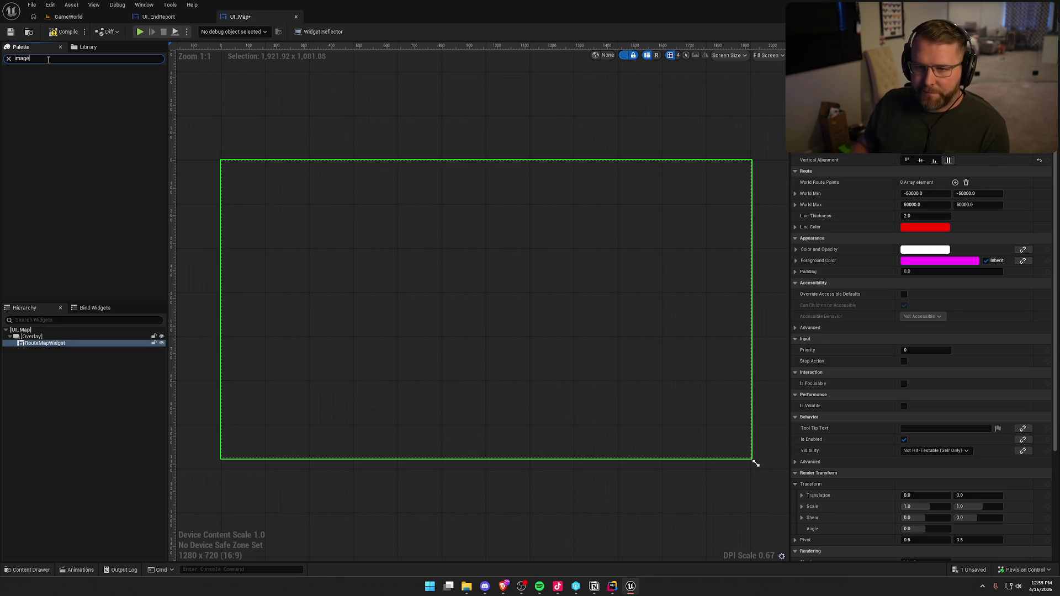
mouse_move(38, 78)
mouse_down()
mouse_move(145, 261)
mouse_move(88, 340)
mouse_move(49, 351)
mouse_move(33, 339)
mouse_up()
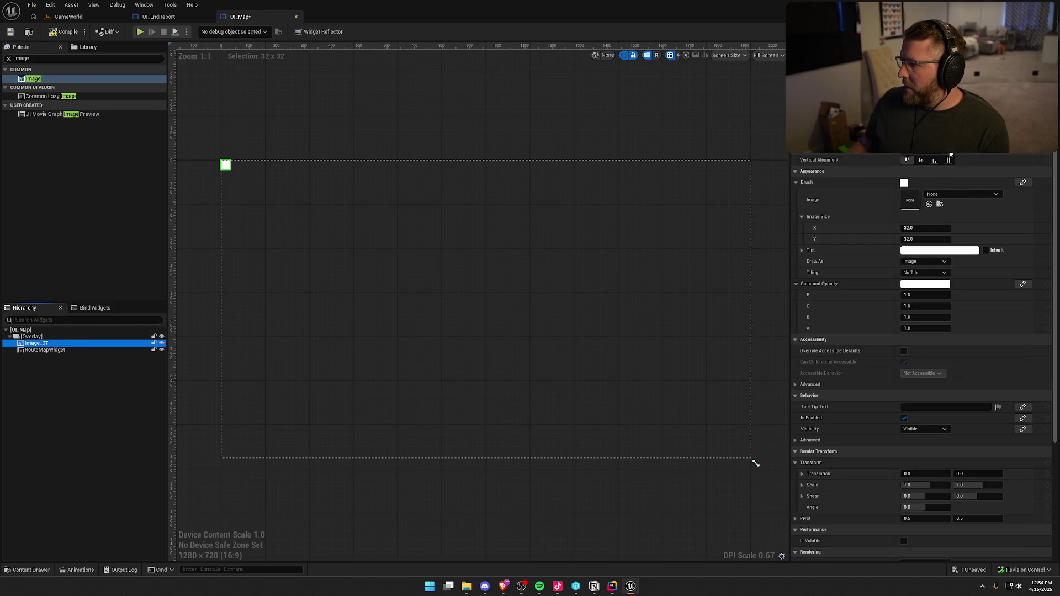
Stretch the image to fill the Overlay and import the trail map picture into UI Assets
click(948, 149)
click(948, 160)
key(ctrl+space)
key(Up)
key(Up)
key(super+e)
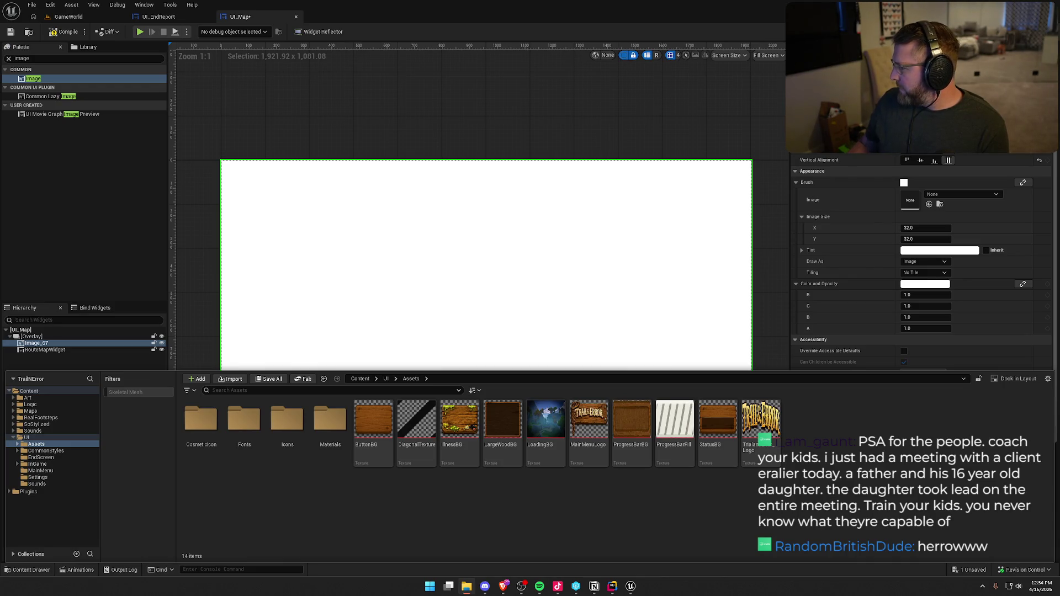
drag(824, 476, 769, 420)
Set TrailMapBG's Mip Gen to FromTextureGroup and Texture Group to UI, then save it
double_click(768, 421)
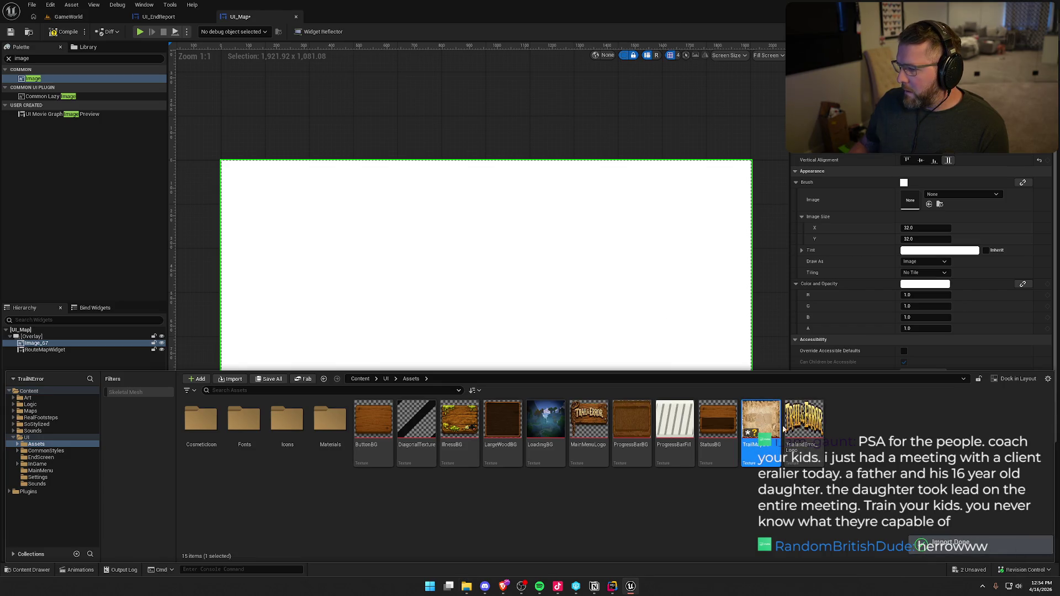
click(917, 158)
click(923, 174)
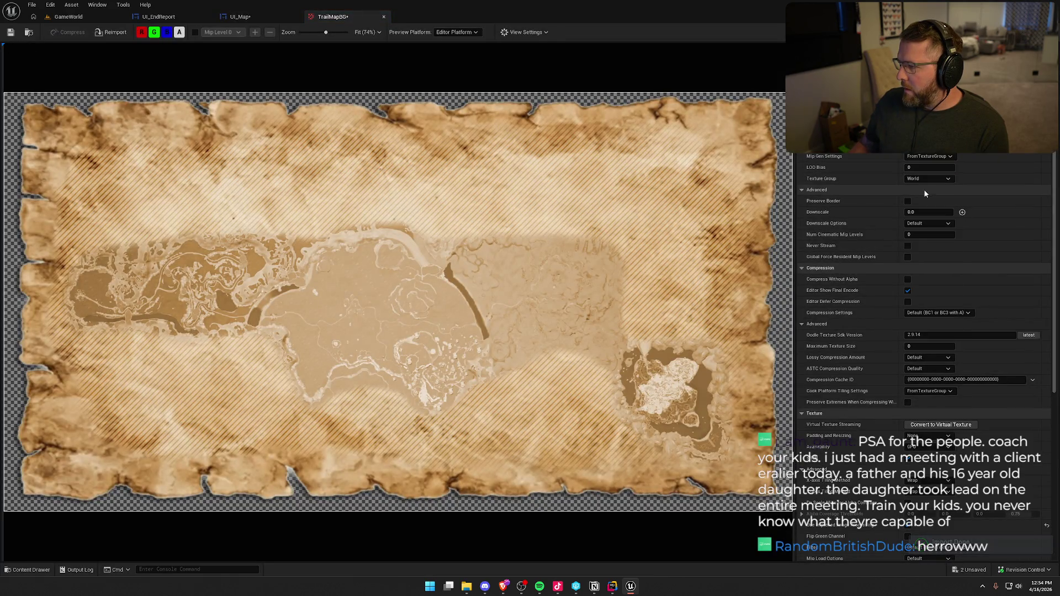
click(924, 179)
click(935, 324)
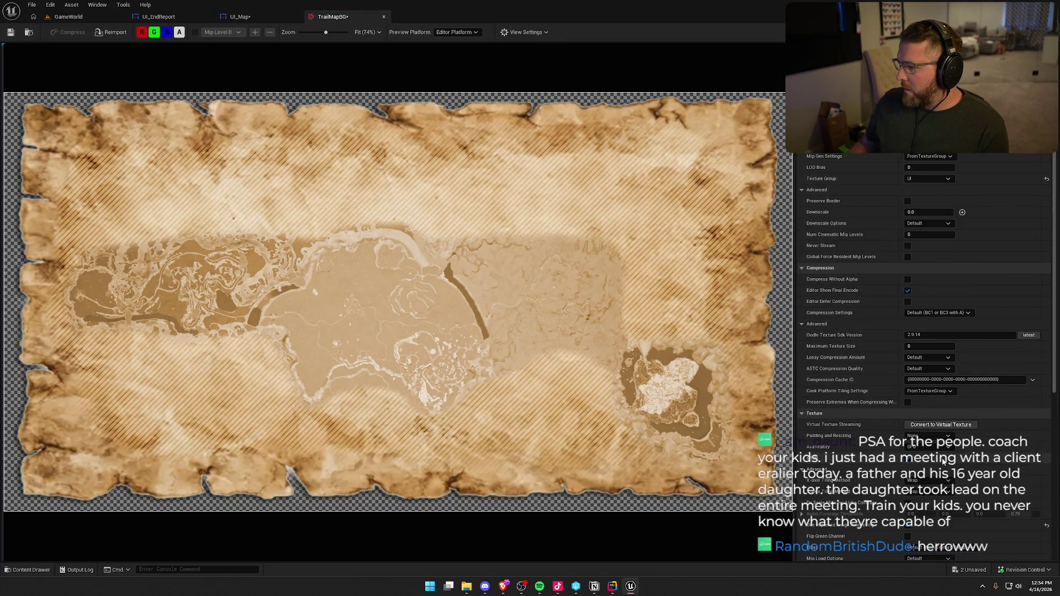
click(10, 32)
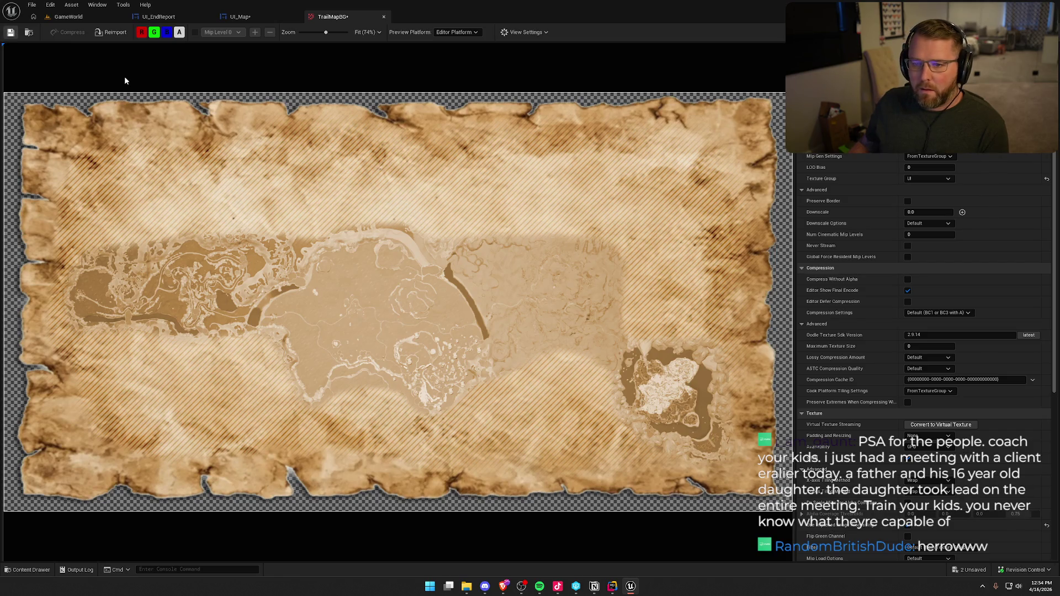
Assign TrailMapBG as the image's brush so the parchment map fills the canvas
click(259, 17)
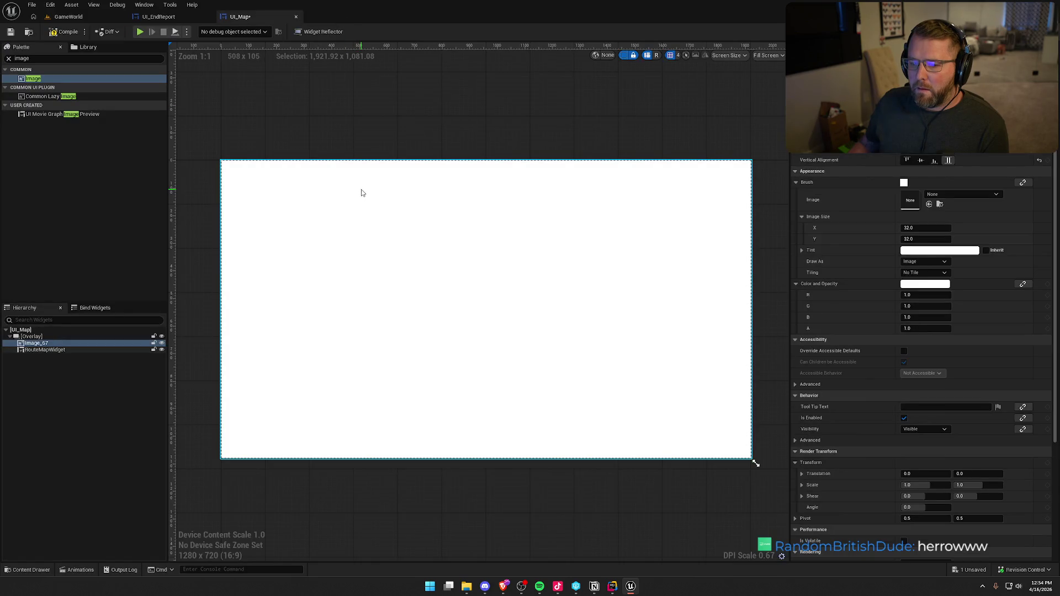
key(ctrl+space)
drag(759, 430, 911, 200)
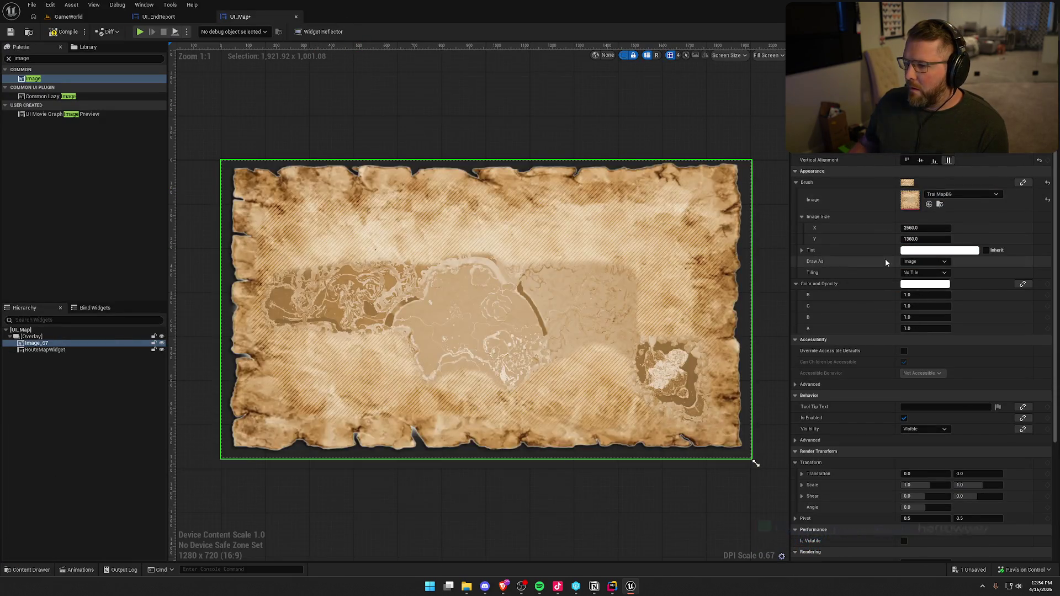
click(445, 105)
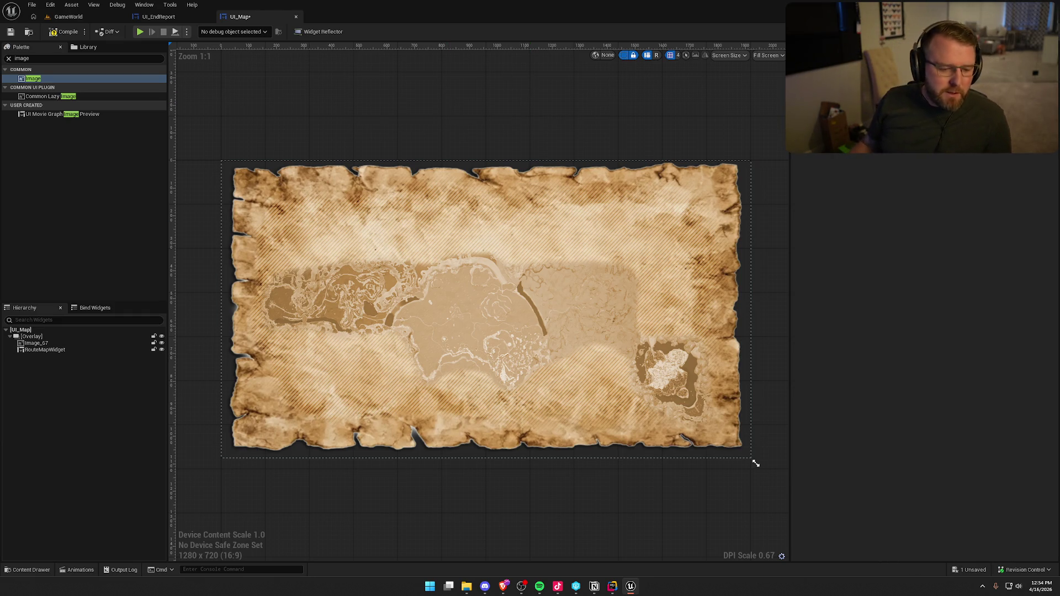
key(alt+Tab)
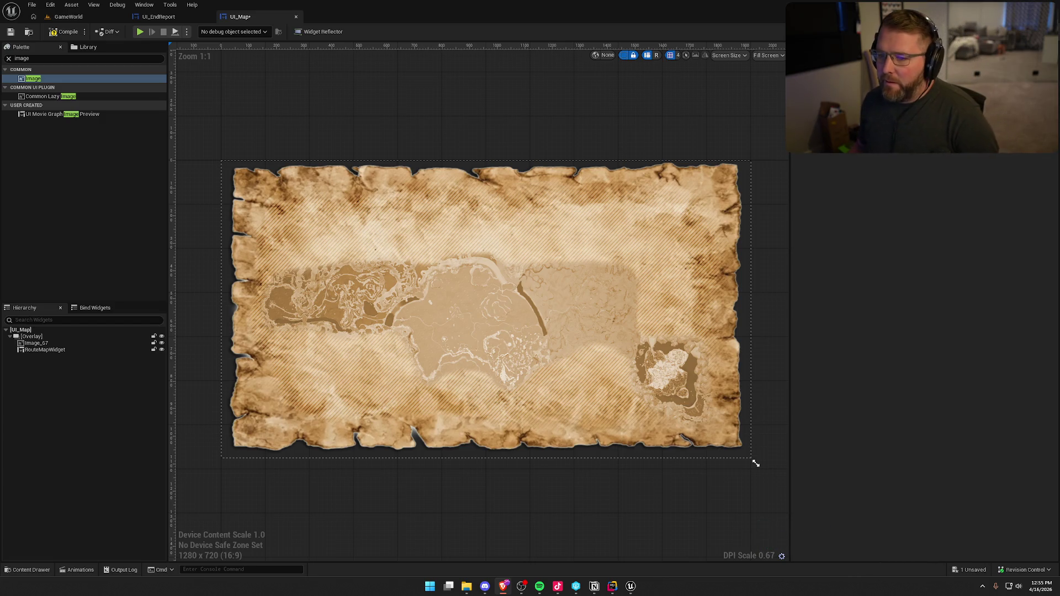
Hide the dashed outlines, review RouteMapWidget's World Min/Max and route line settings, and save UI_Map
click(622, 57)
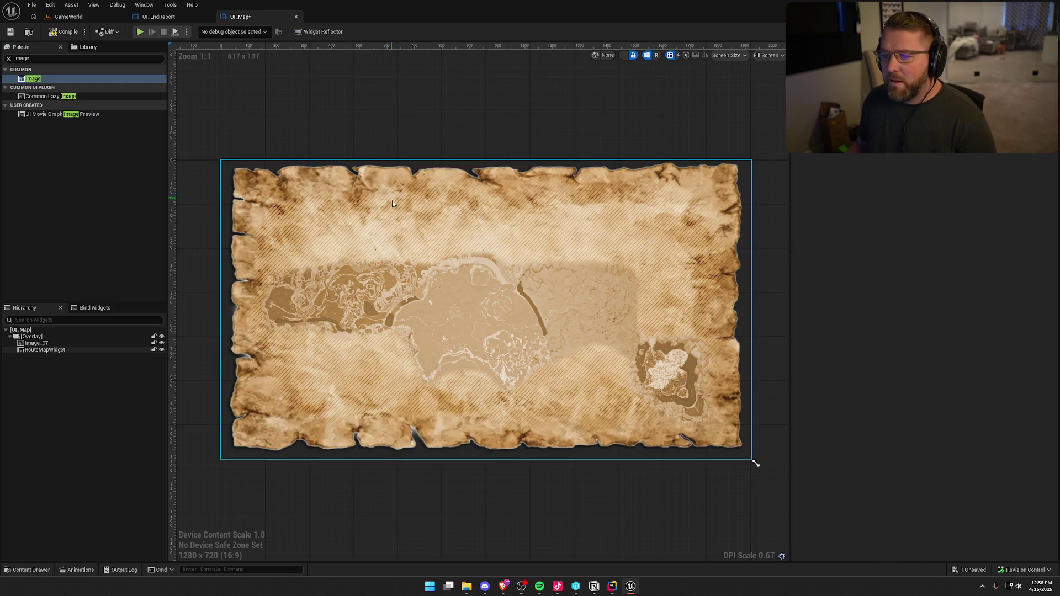
click(39, 350)
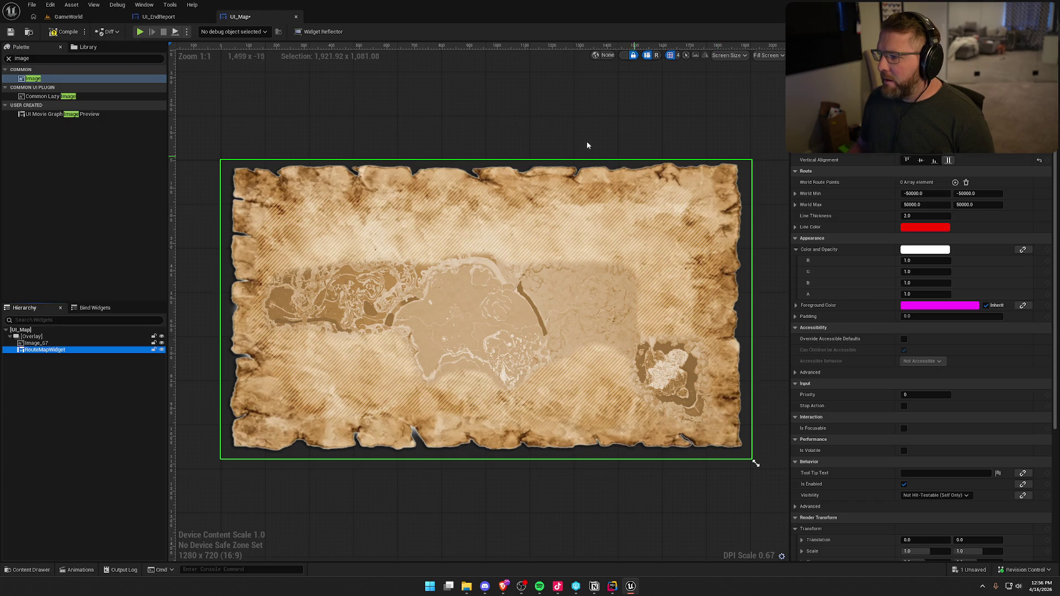
click(64, 31)
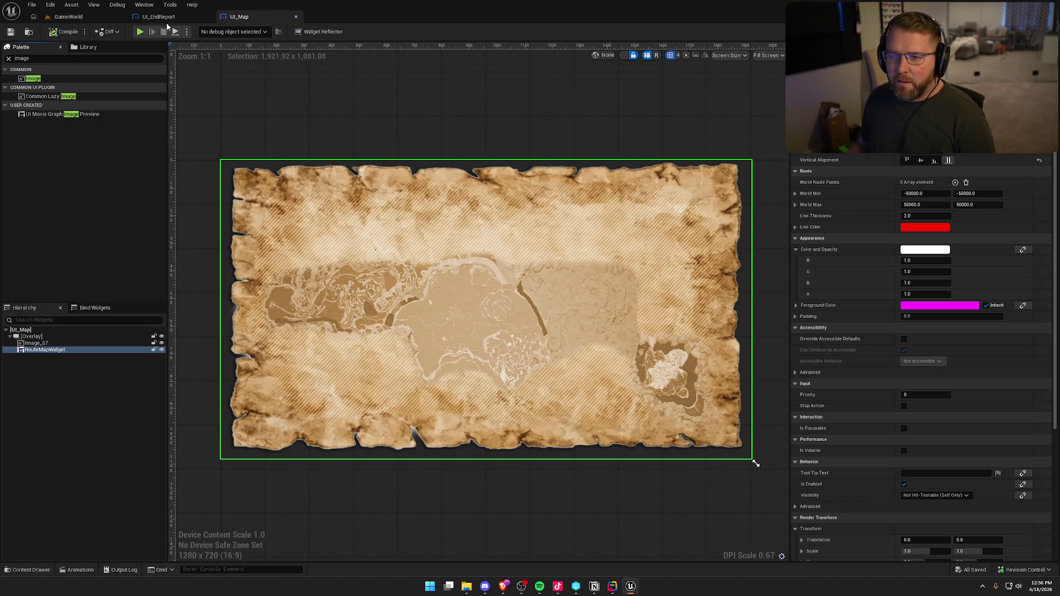
Drag UI_Map from the Palette into UI_EndReport's Overlay and set its Vertical Alignment to Center
click(166, 20)
click(28, 569)
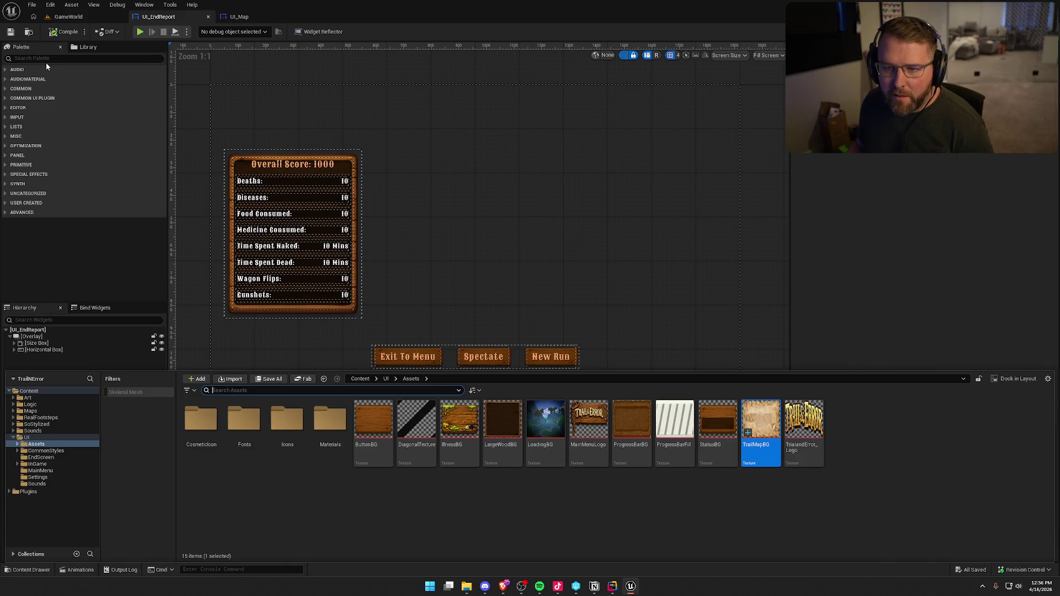
click(49, 59)
text(ui map)
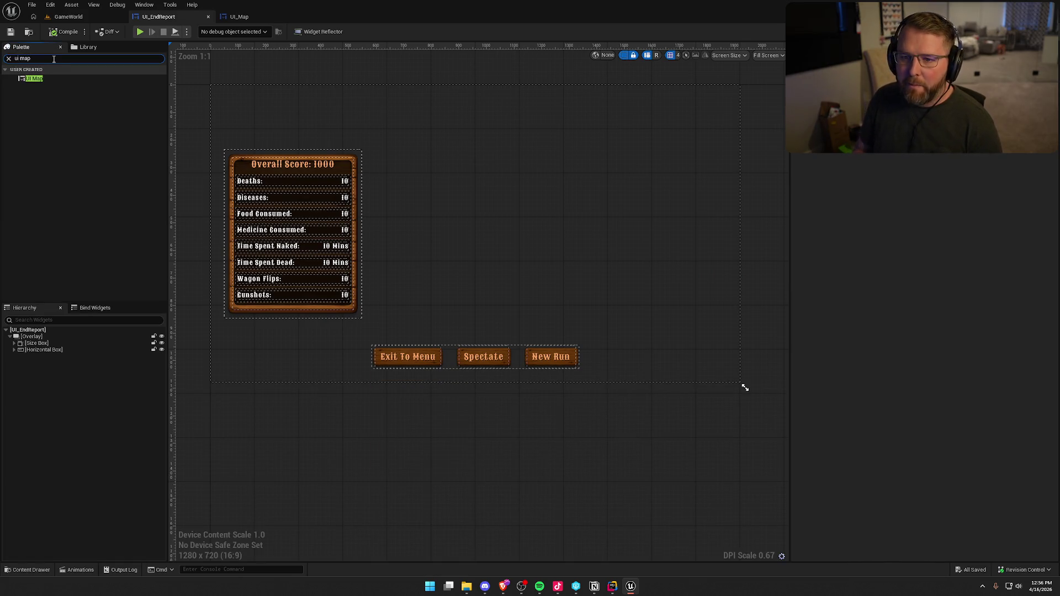
drag(33, 79, 47, 339)
click(48, 356)
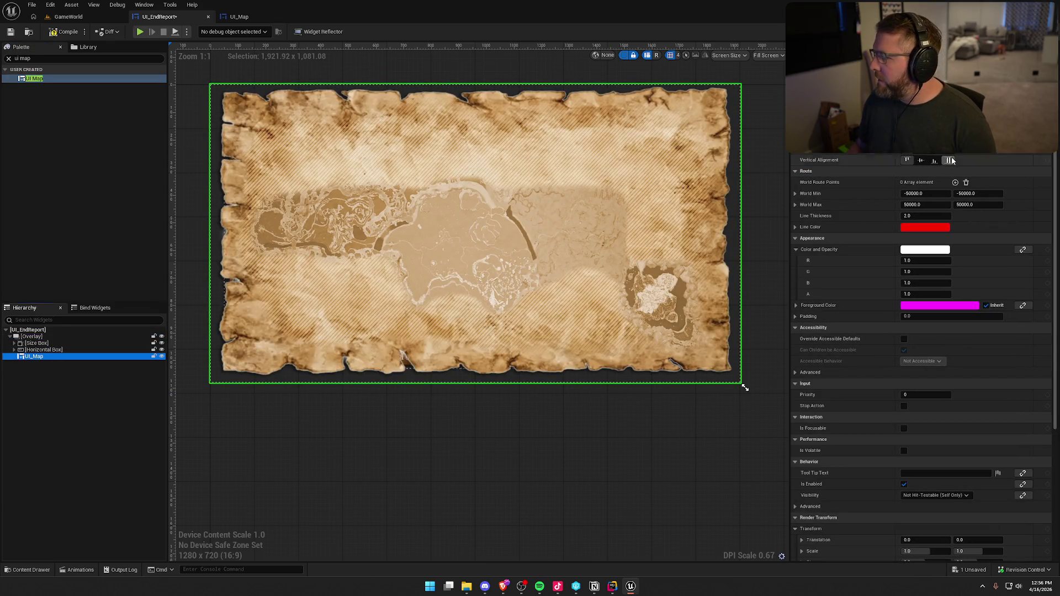
click(920, 160)
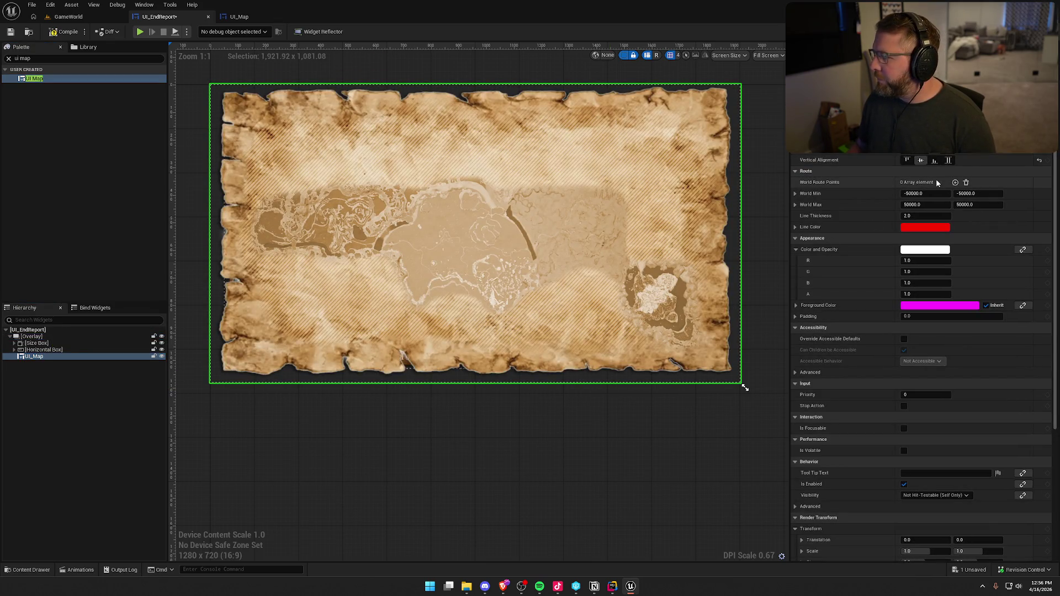